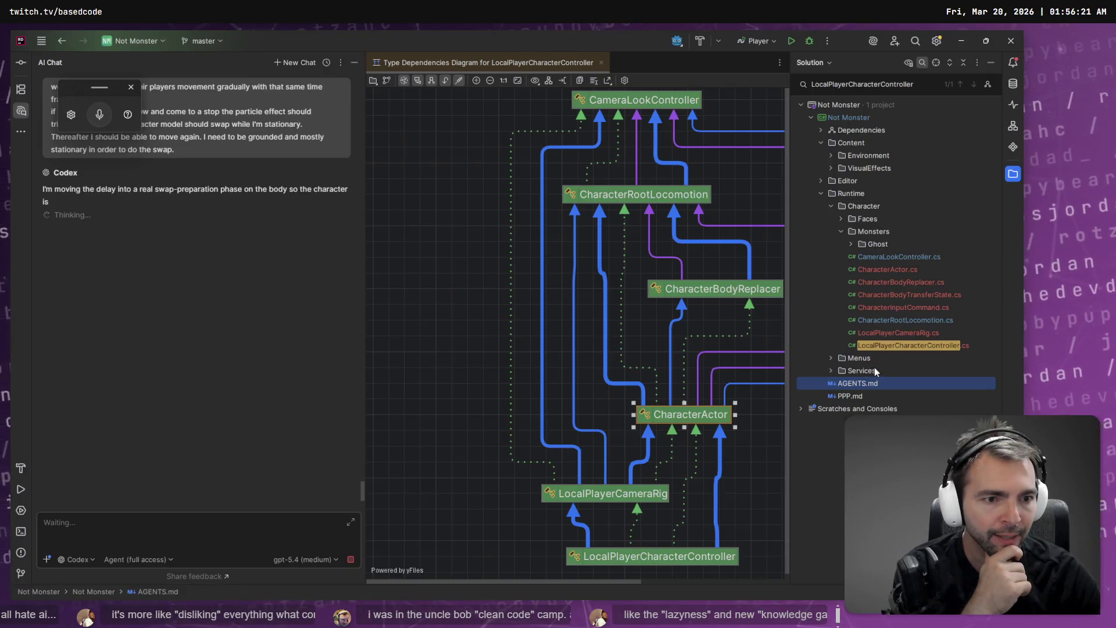
Clear the diagram and add CameraLookController.cs through LocalPlayerCharacterController.cs onto it.
click(457, 162)
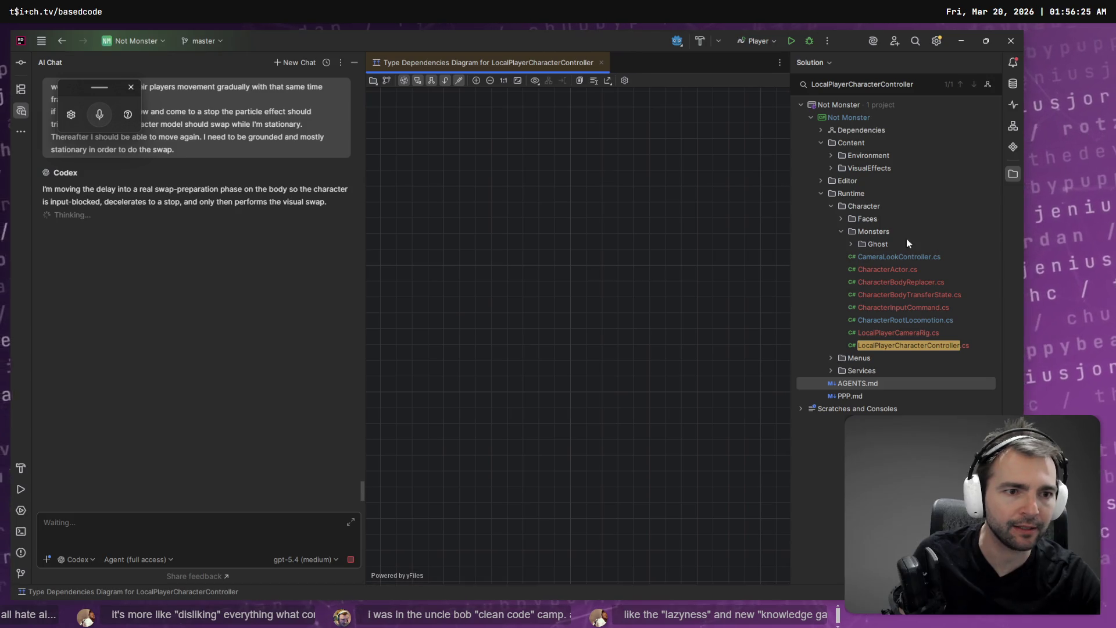
click(898, 257)
shift+click(889, 344)
drag(906, 347, 637, 306)
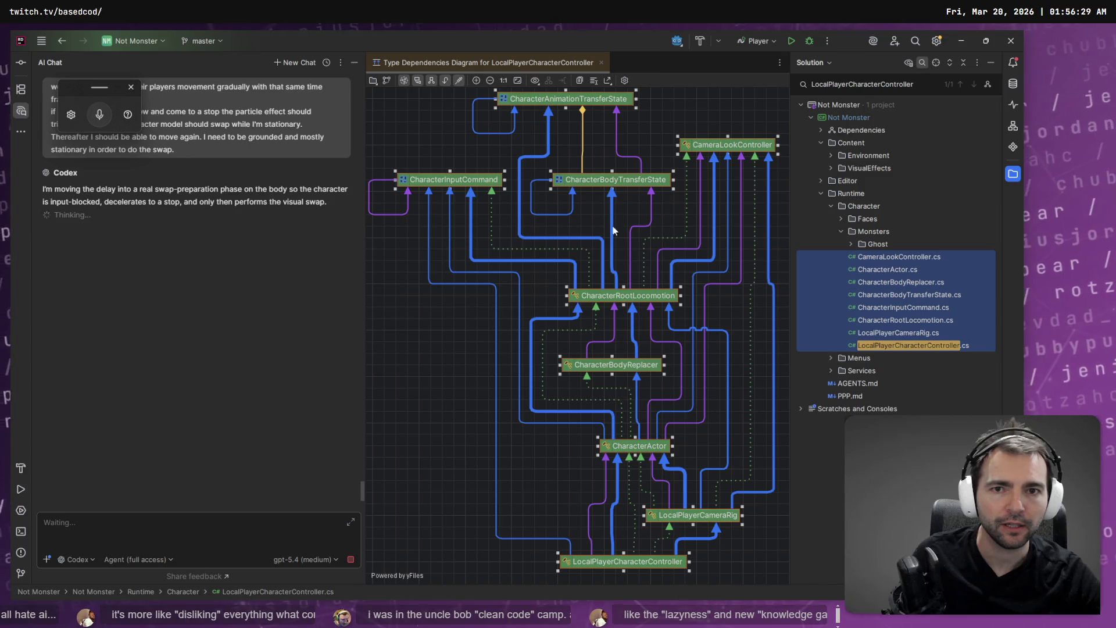
Select the CharacterAnimationTransferState class on the diagram, then minimize Rider.
click(587, 100)
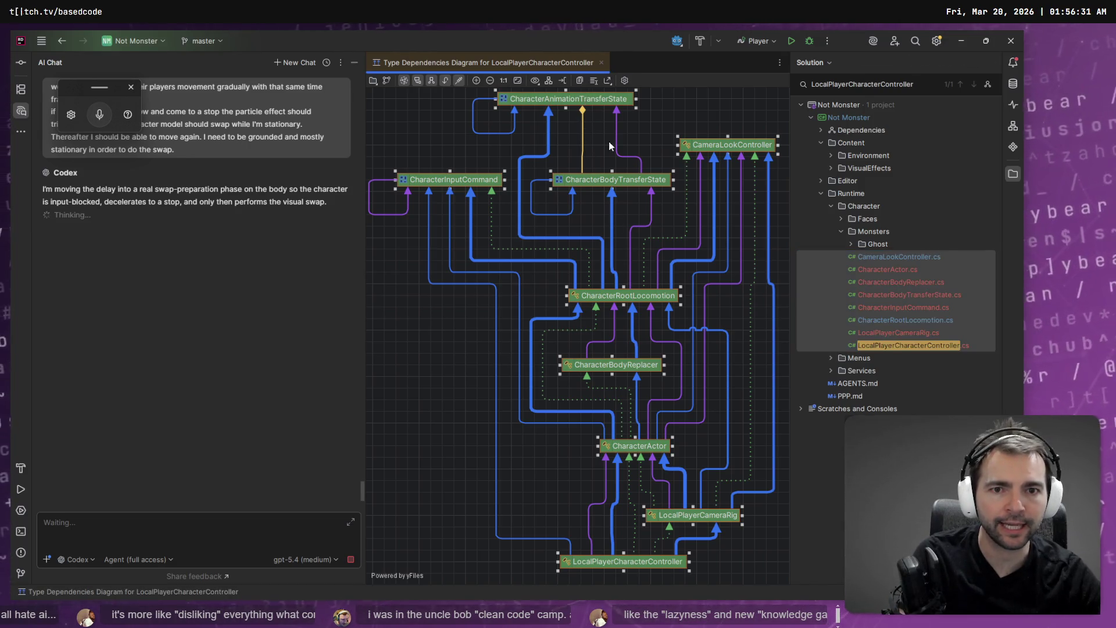
click(596, 100)
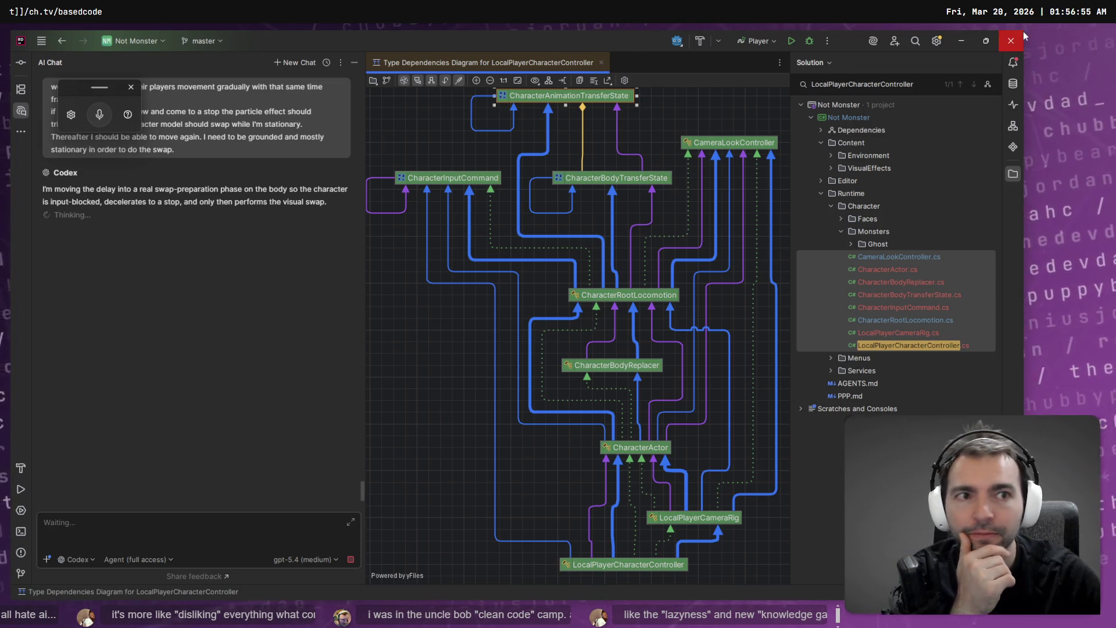
click(962, 41)
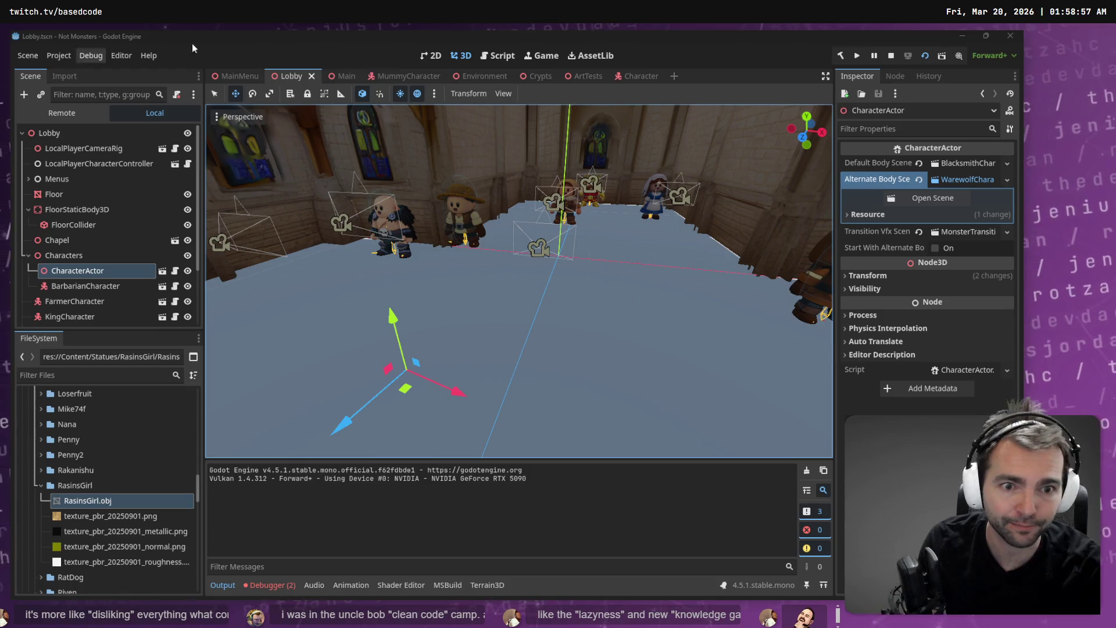
Switch from the Godot Lobby scene back to the Rider window.
key(F5)
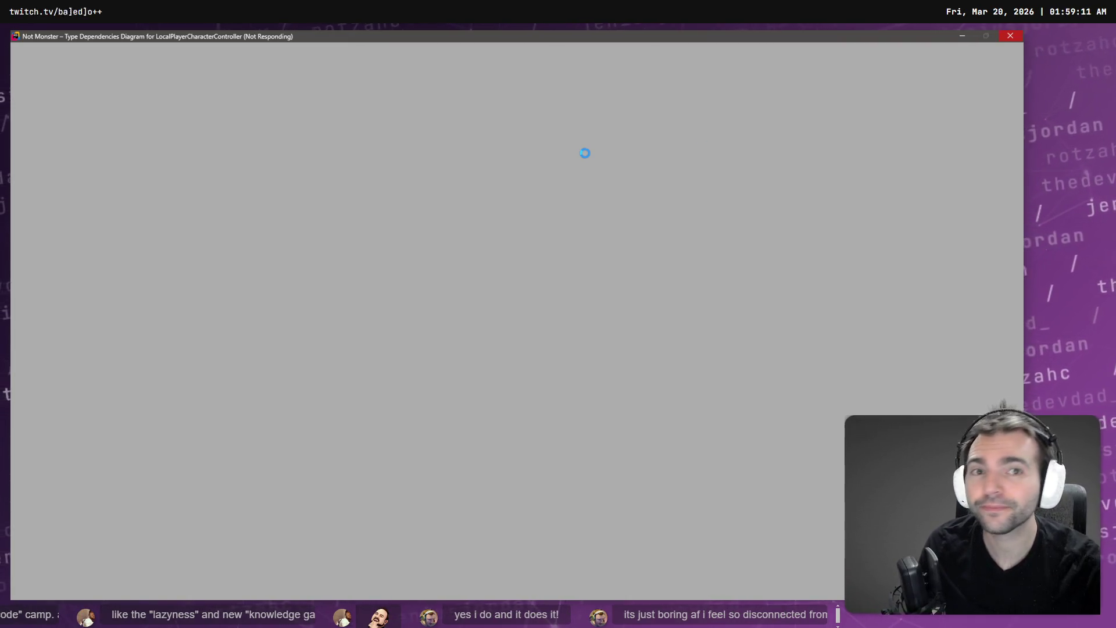
Force-close the frozen Rider window, then hide the AI chat panel in the reopened IDE.
click(964, 38)
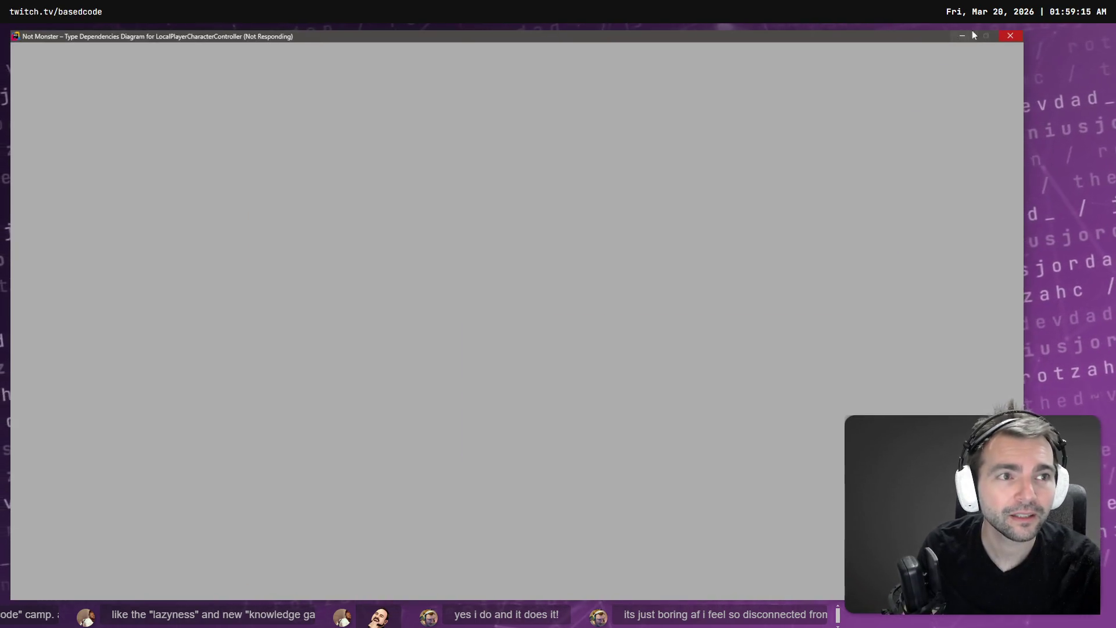
click(1005, 37)
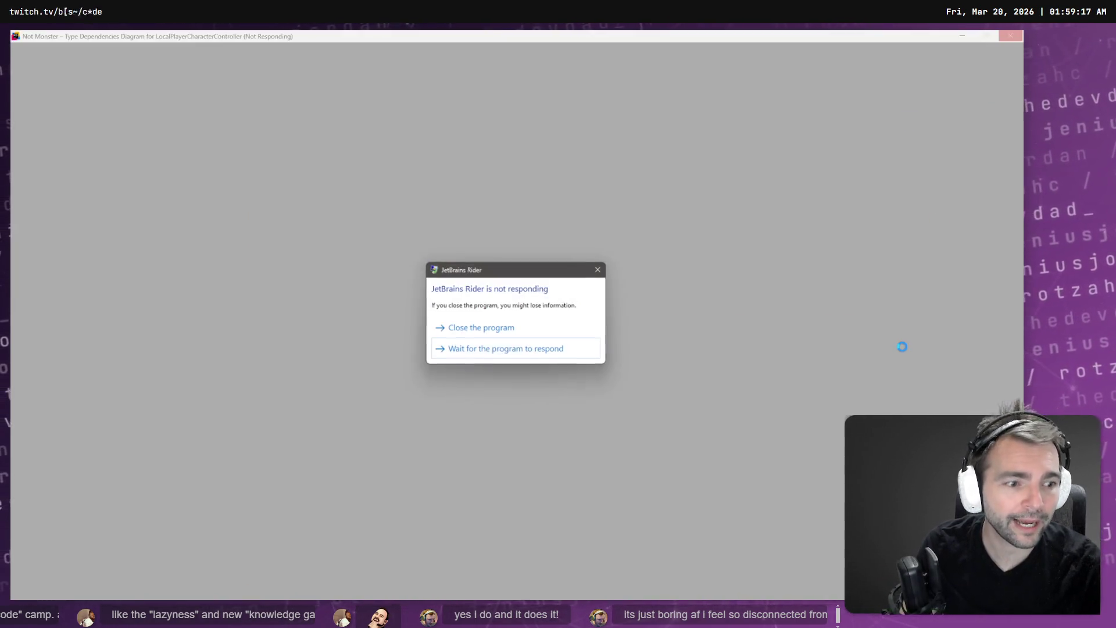
click(481, 327)
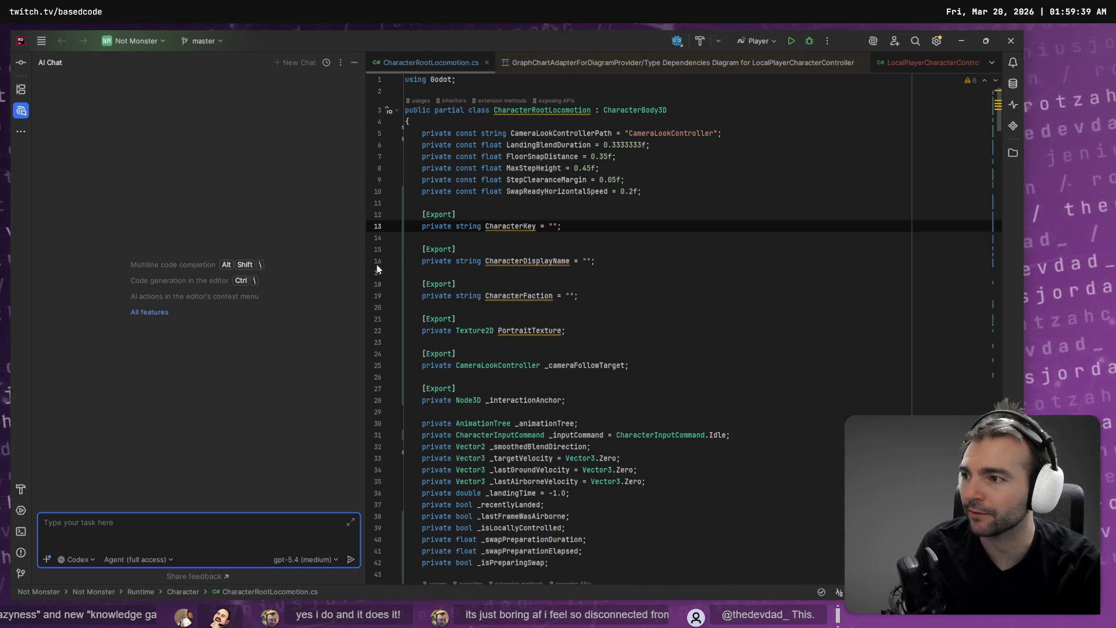
click(354, 64)
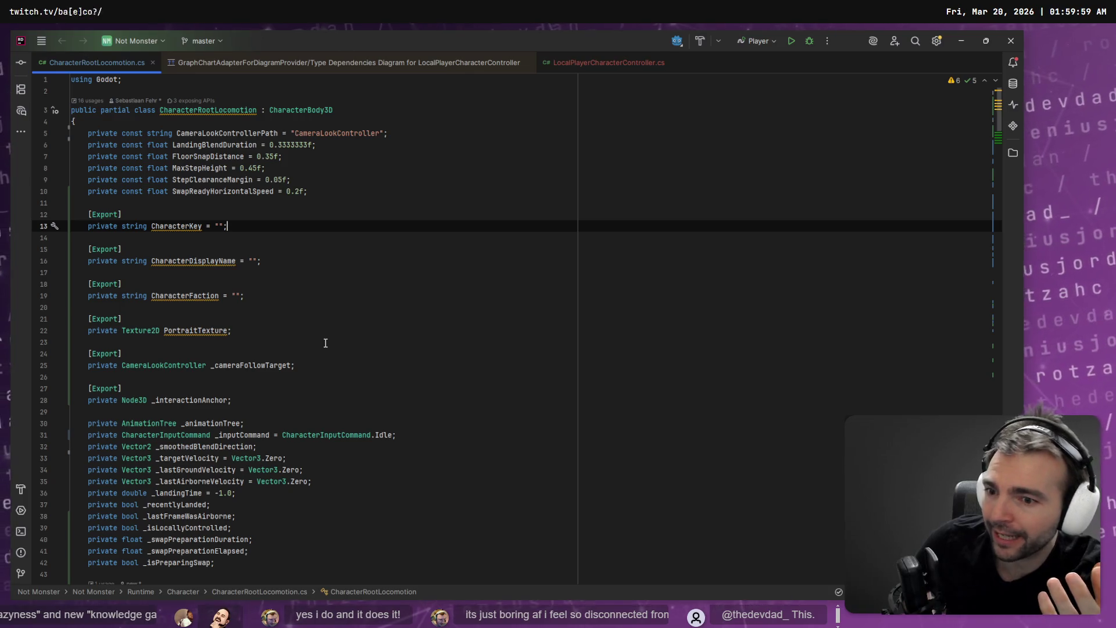
Scroll down through CharacterRootLocomotion.cs into the _PhysicsProcess method.
mouse_move(382, 197)
mouse_down()
mouse_move(73, 168)
mouse_move(71, 133)
mouse_up()
scroll(336, 287, down, 2)
scroll(335, 286, down, 15)
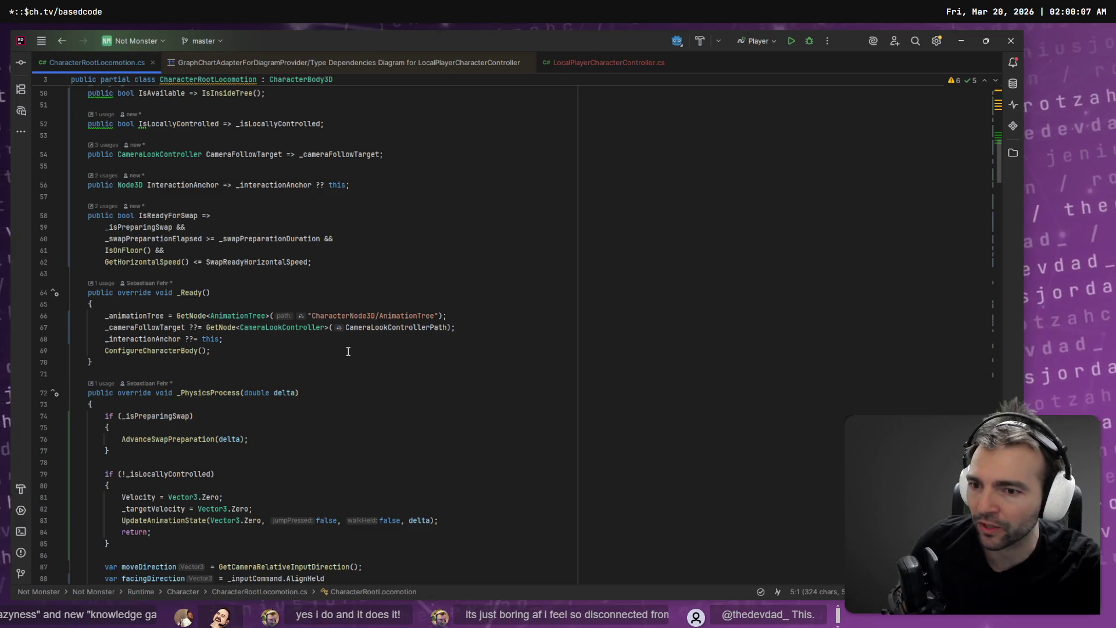
scroll(343, 347, down, 5)
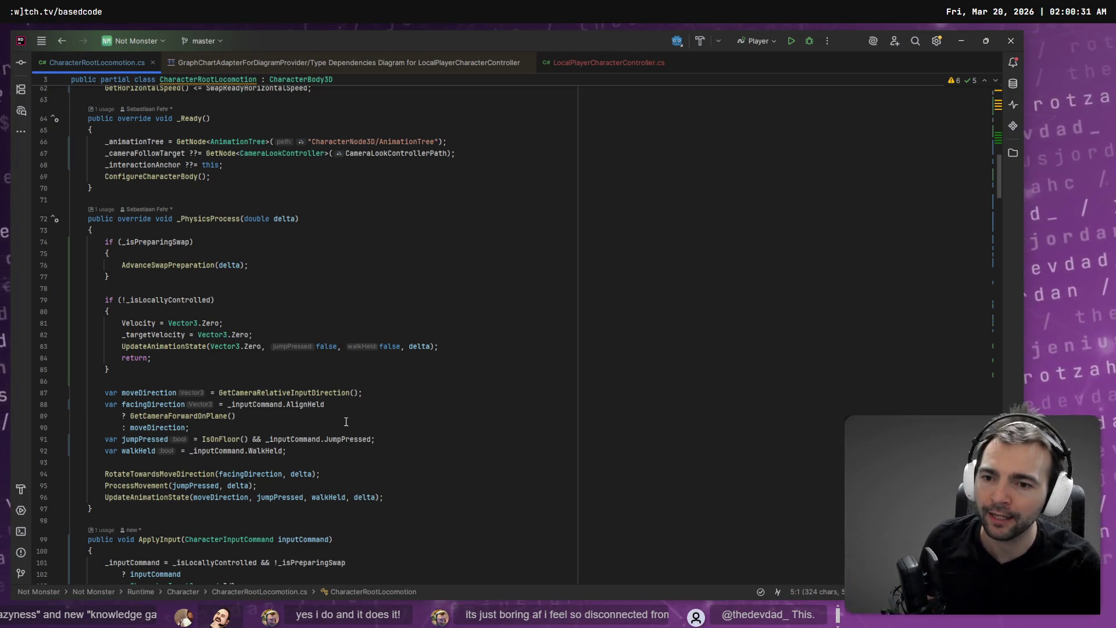
click(451, 318)
scroll(446, 334, down, 8)
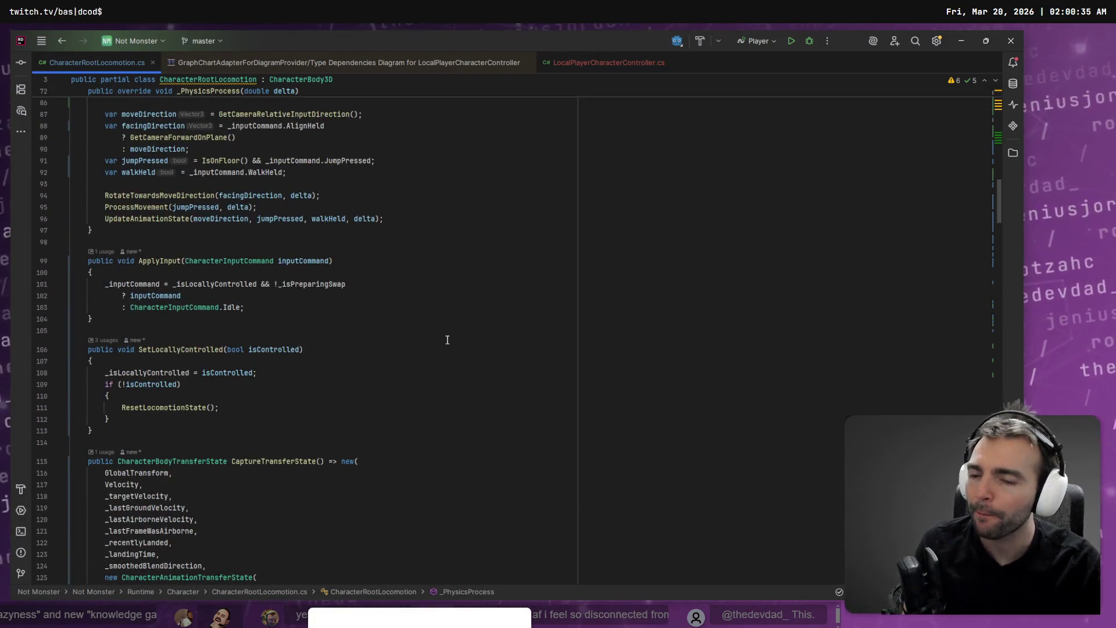
Remove the braces around ResetLocomotionState() in SetLocallyControlled, then switch to Godot.
click(279, 394)
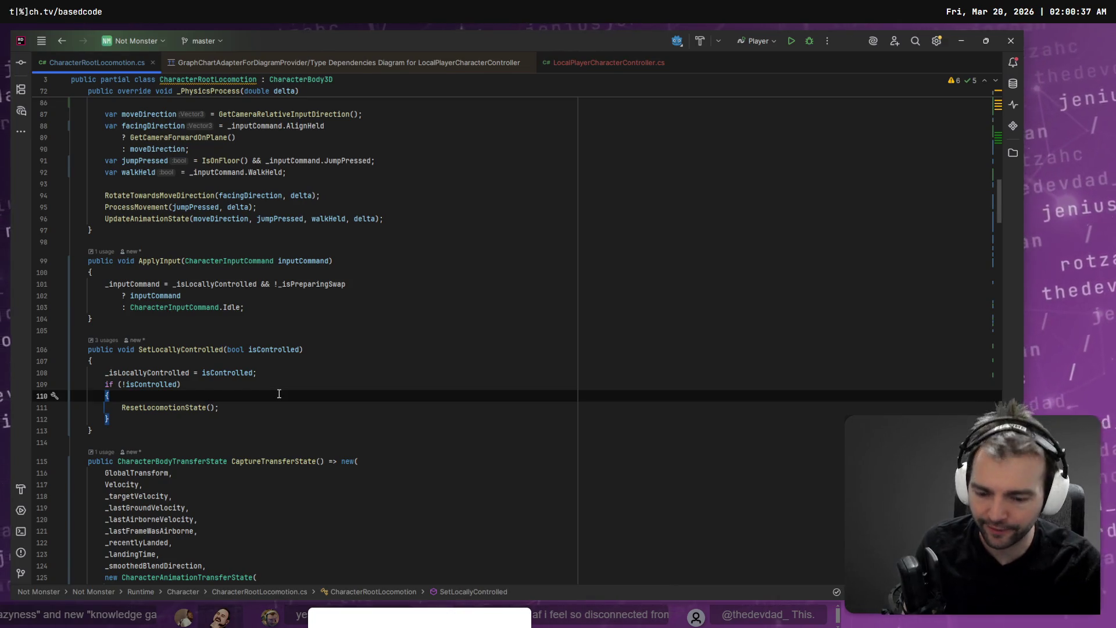
key(ctrl+shift+Delete)
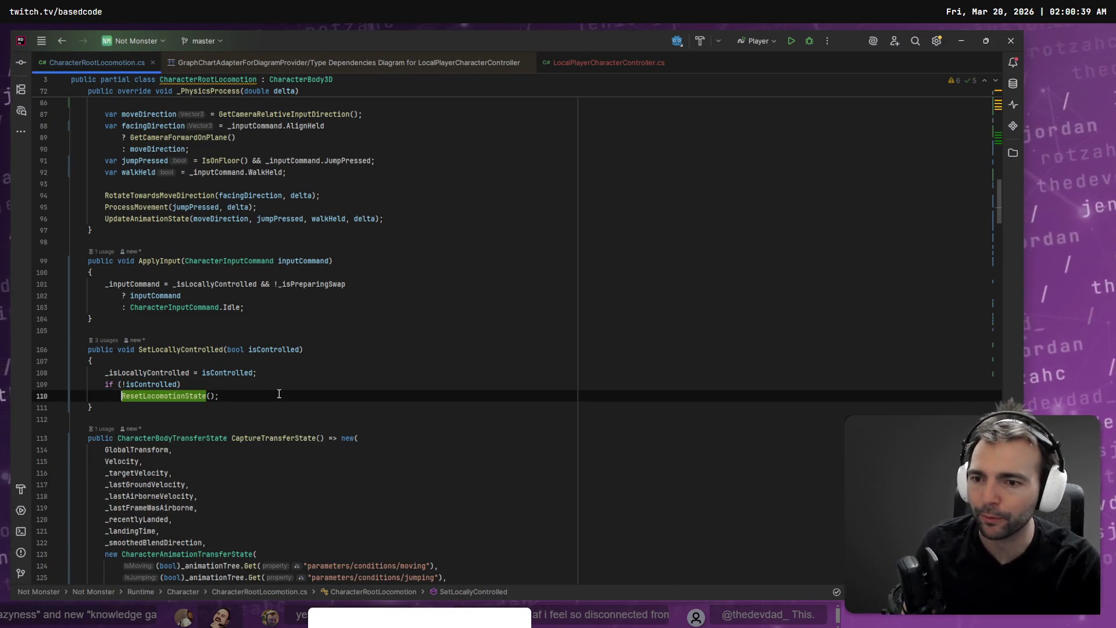
scroll(273, 393, down, 7)
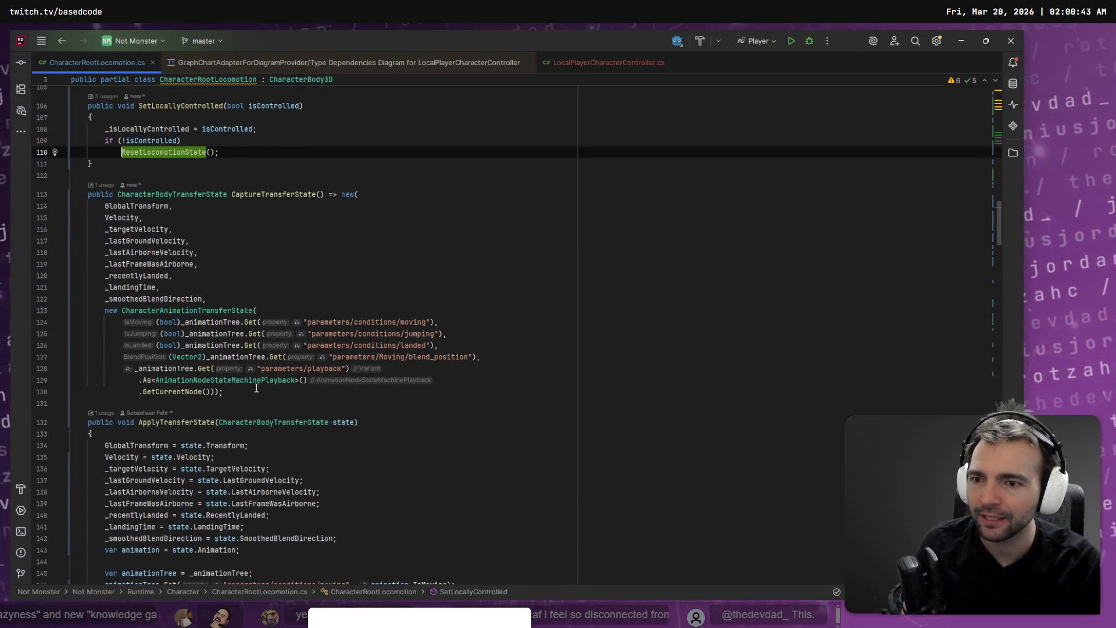
scroll(259, 389, down, 3)
scroll(257, 388, down, 15)
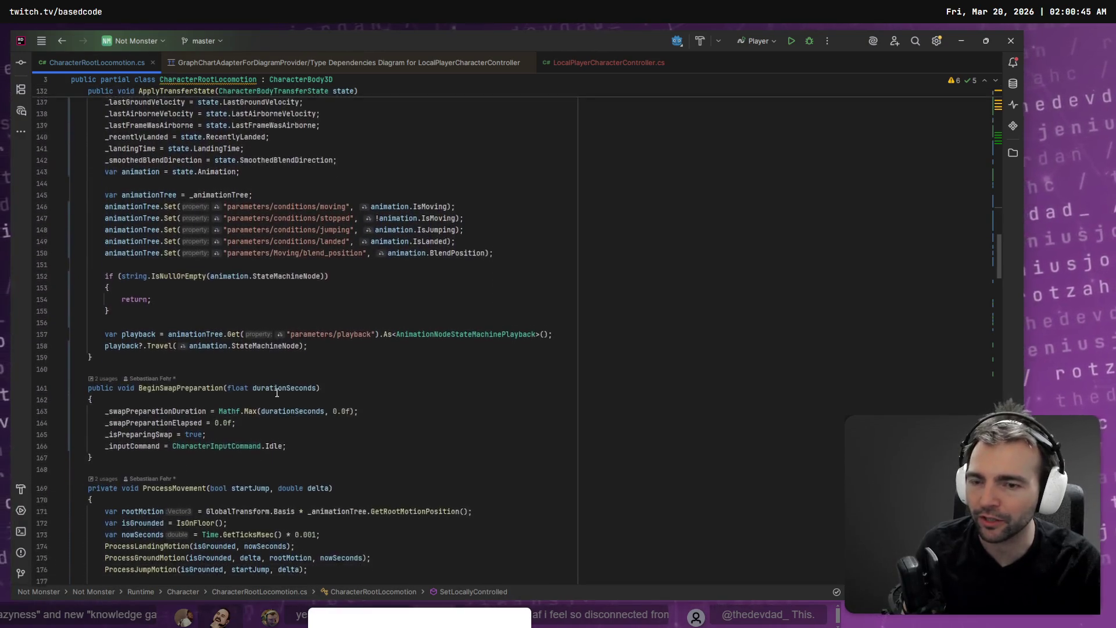
scroll(296, 398, down, 3)
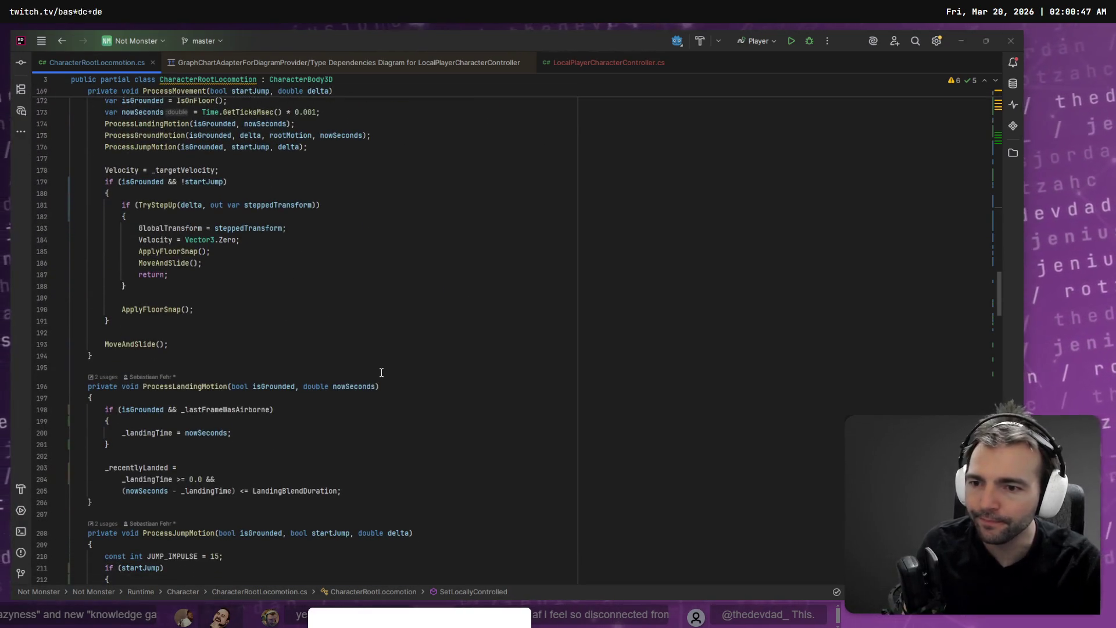
key(alt+Tab)
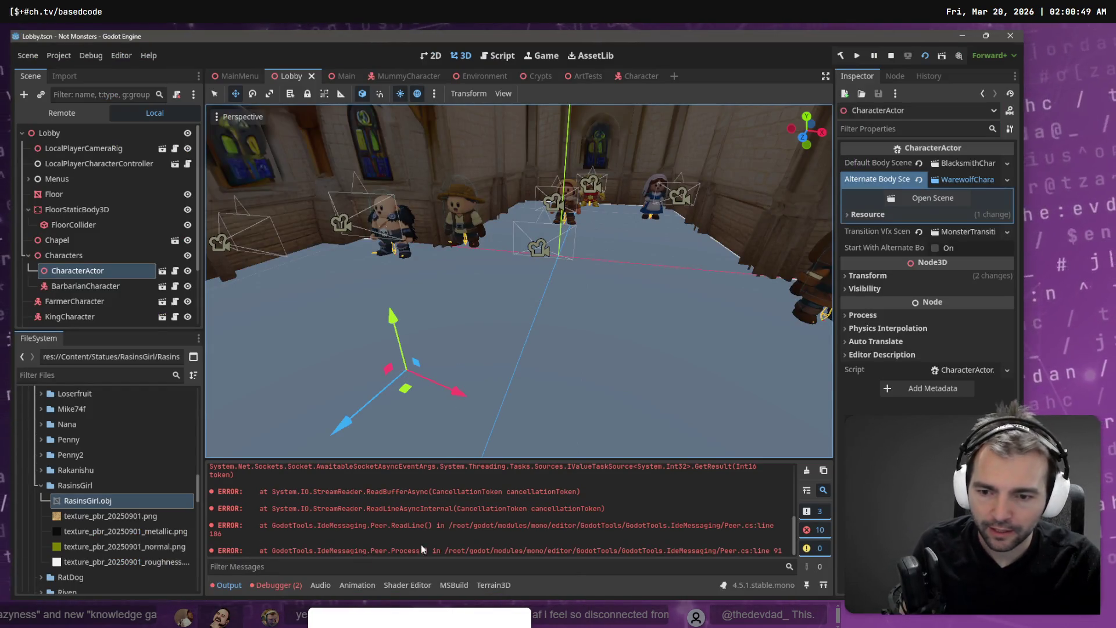
Clear the Output log, rebuild the .NET project, and cycle windows back to Rider.
click(807, 471)
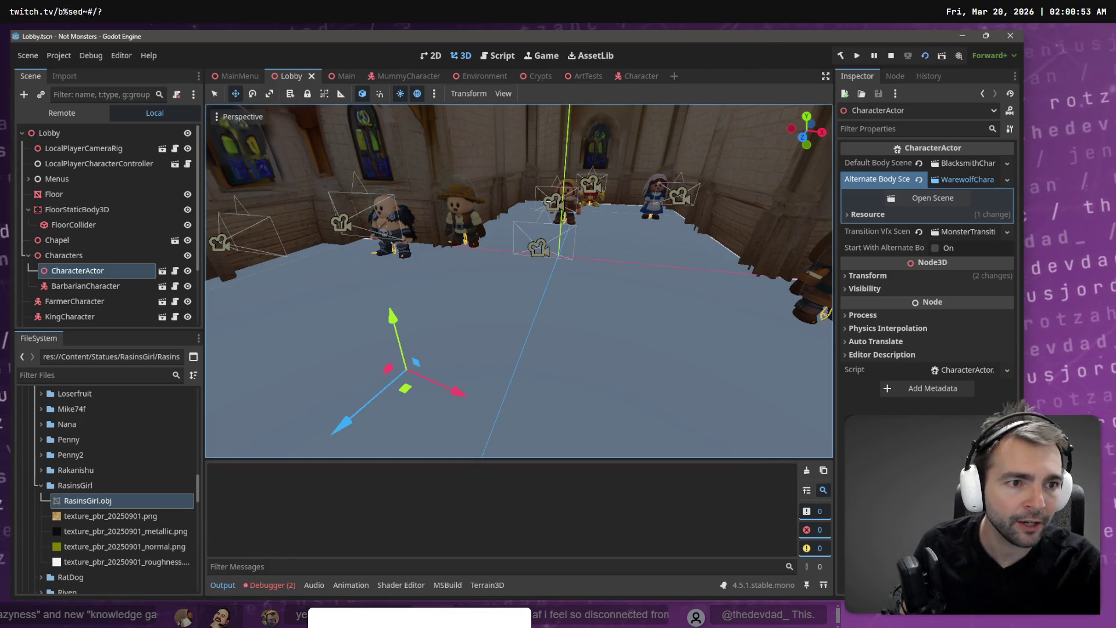
click(930, 406)
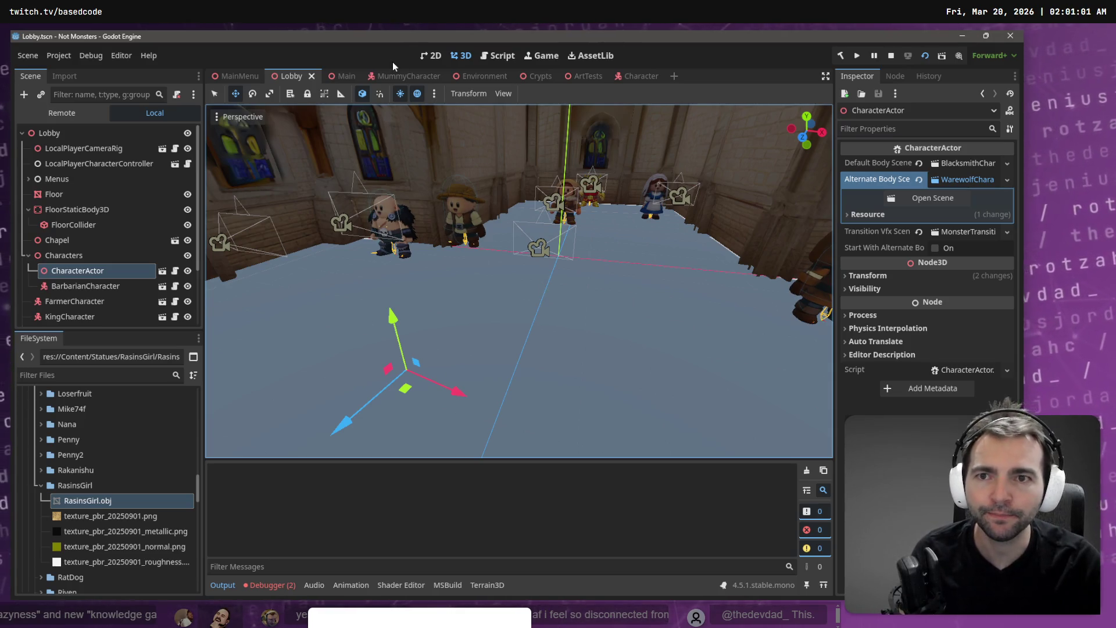
key(F5)
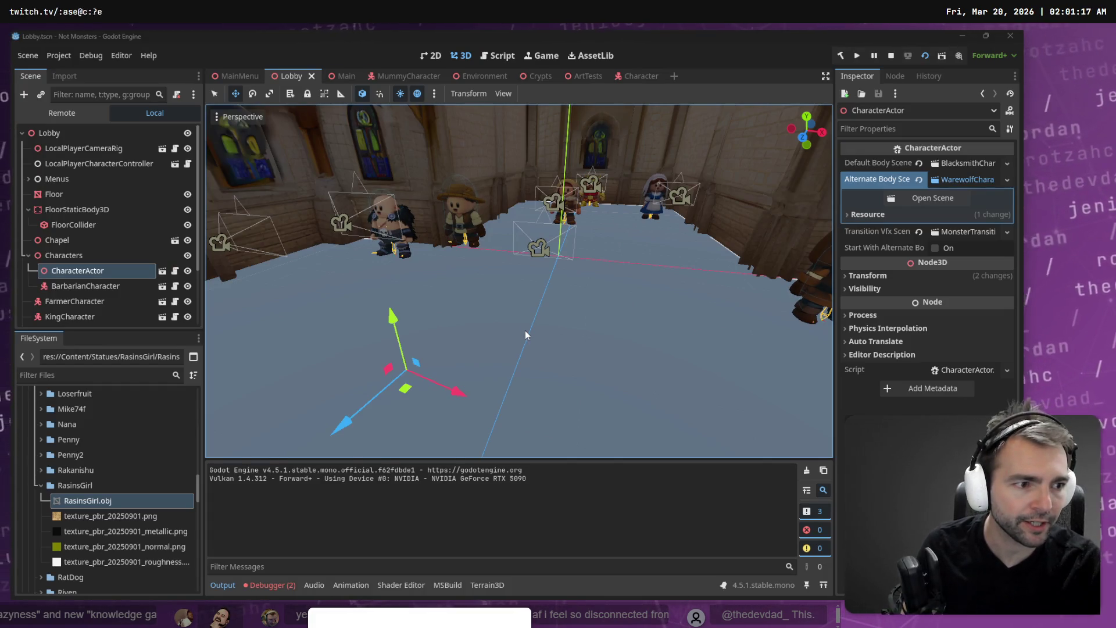
key(alt+Tab)
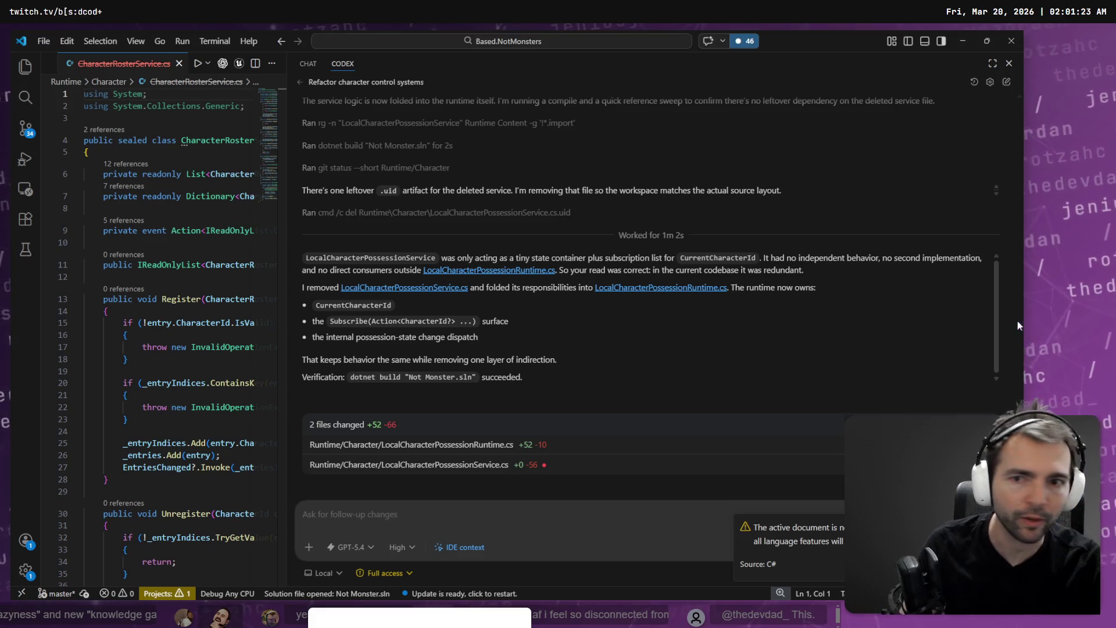
key(alt+Tab)
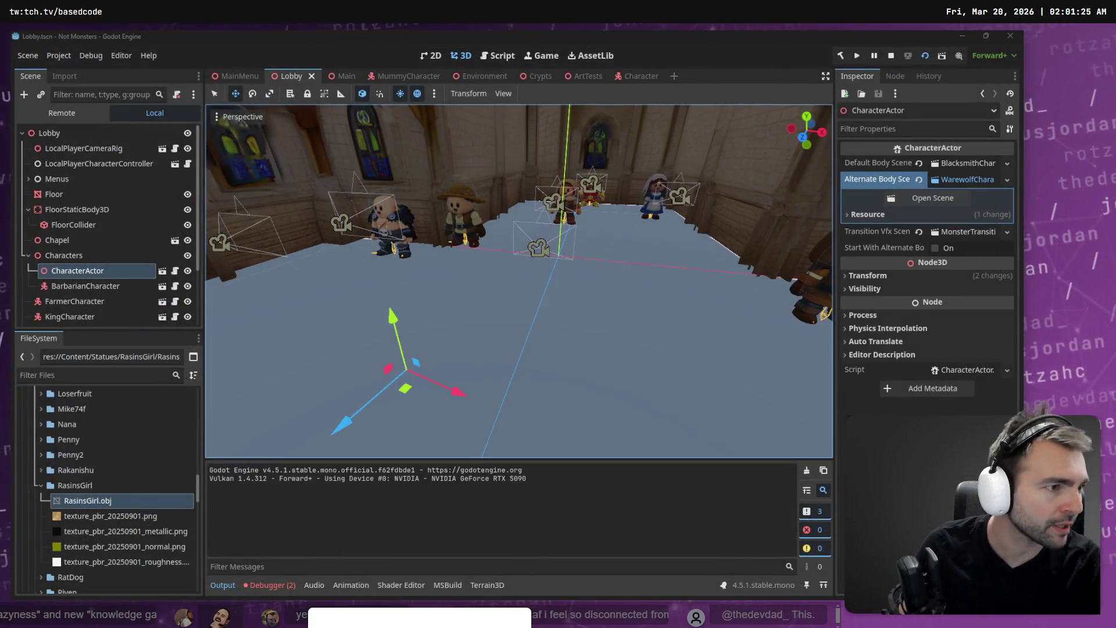
key(alt+Tab)
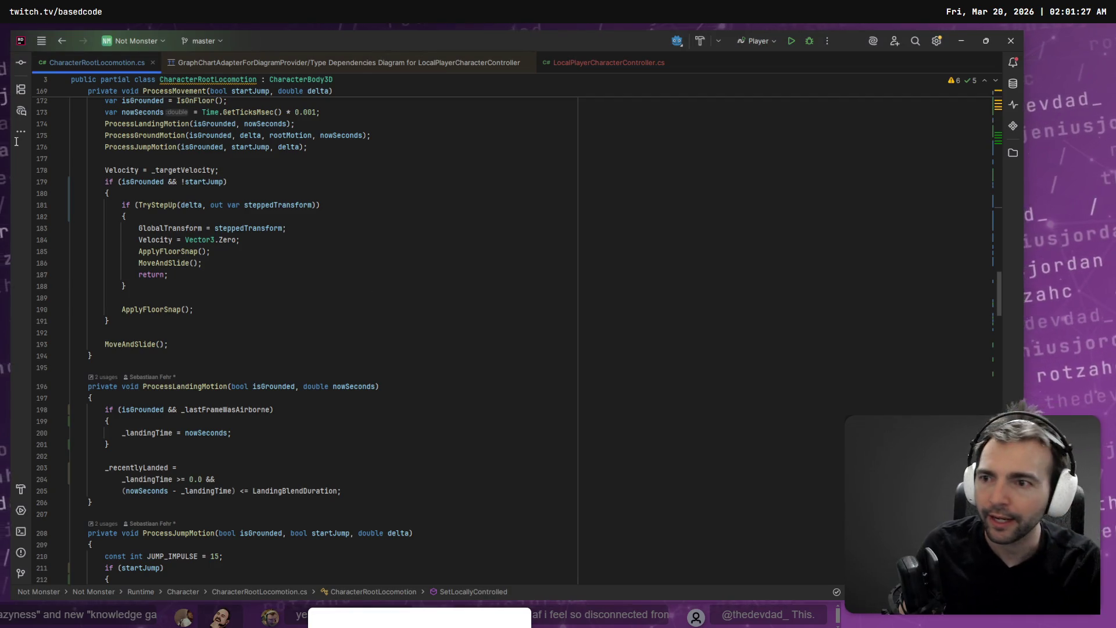
Open AI Chat and browse the chat history, trying a new chat and an earlier conversation.
click(24, 112)
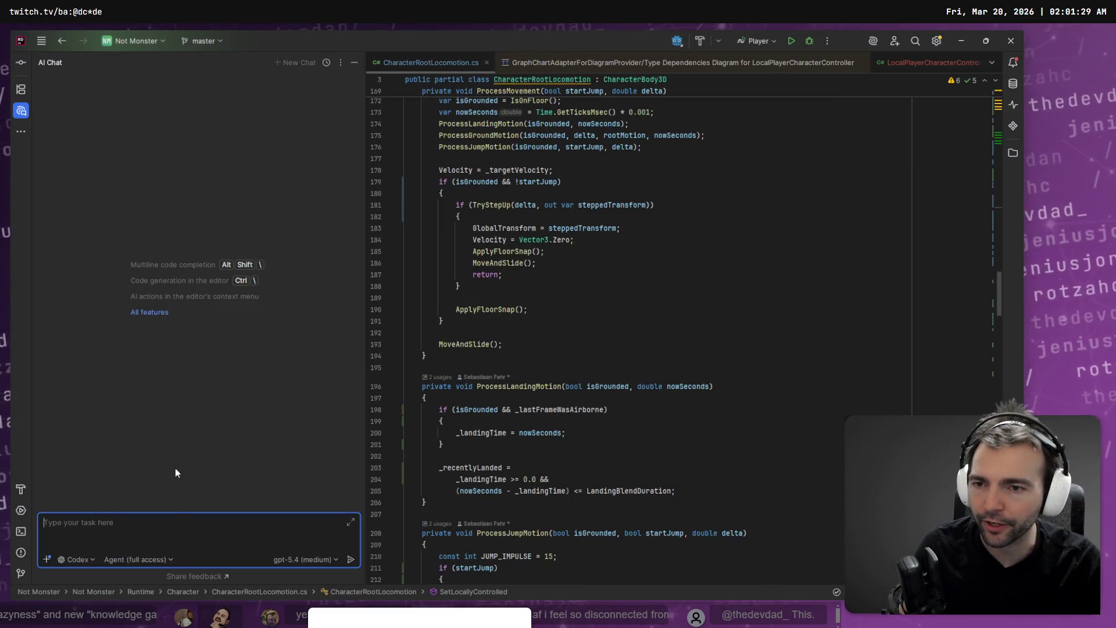
click(327, 62)
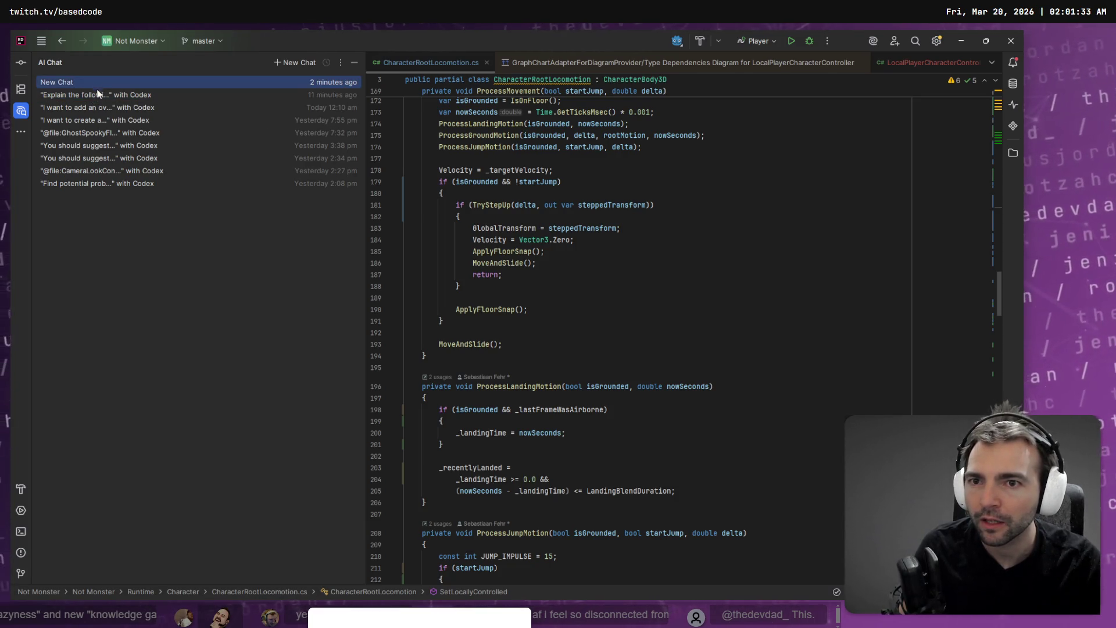
click(127, 82)
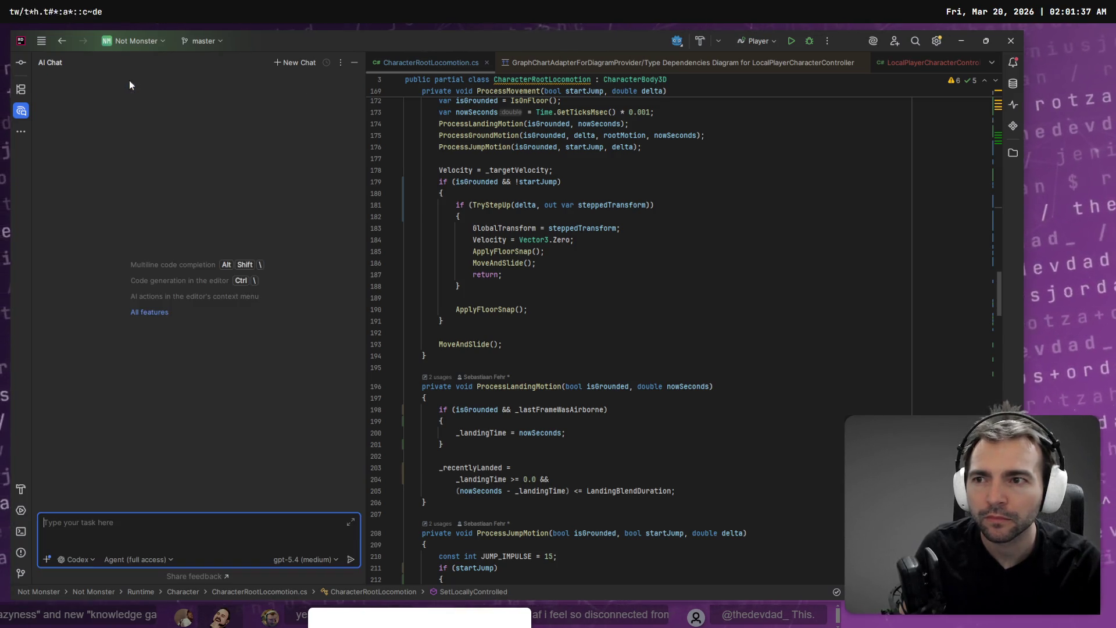
click(326, 62)
click(186, 107)
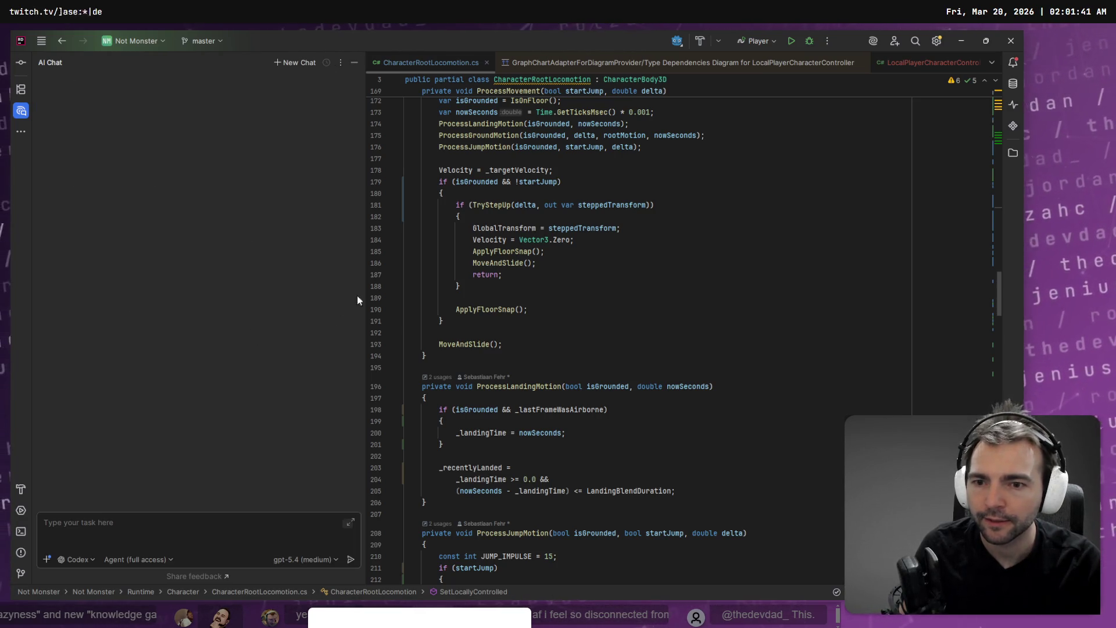
scroll(271, 407, down, 10)
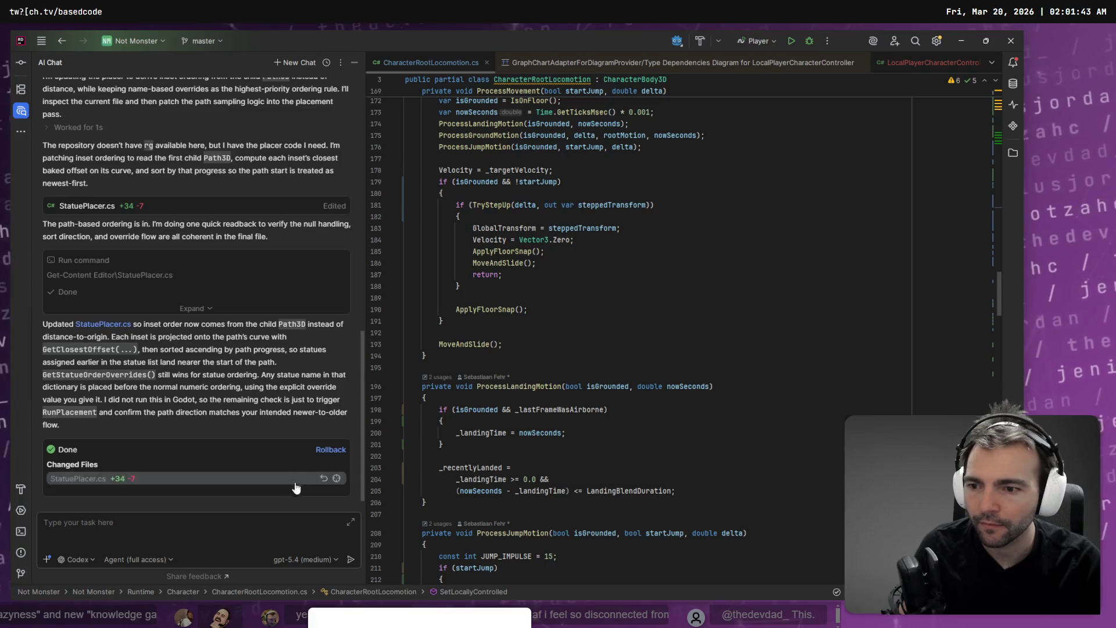
scroll(219, 337, up, 5)
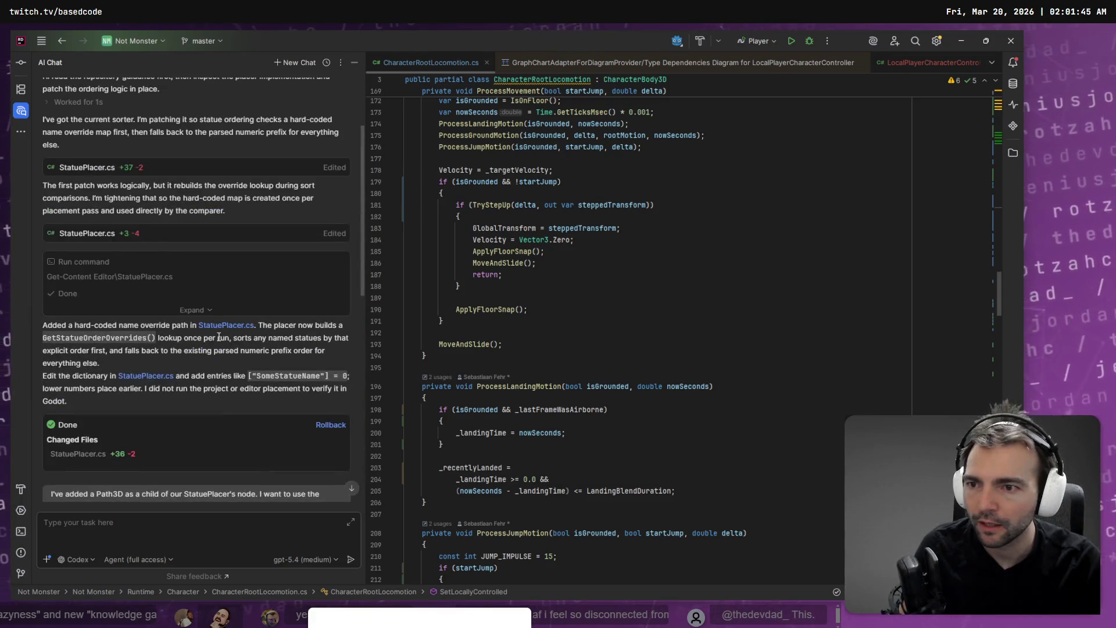
scroll(219, 343, up, 2)
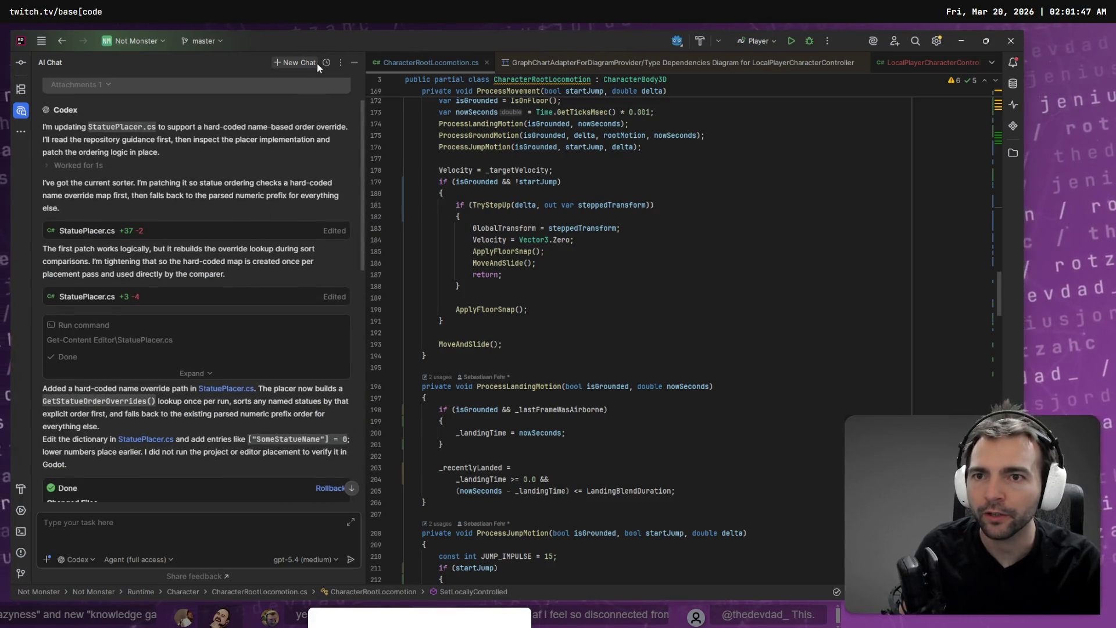
Reopen the earlier 'I want to add an ov…' override request conversation in AI Chat.
click(326, 63)
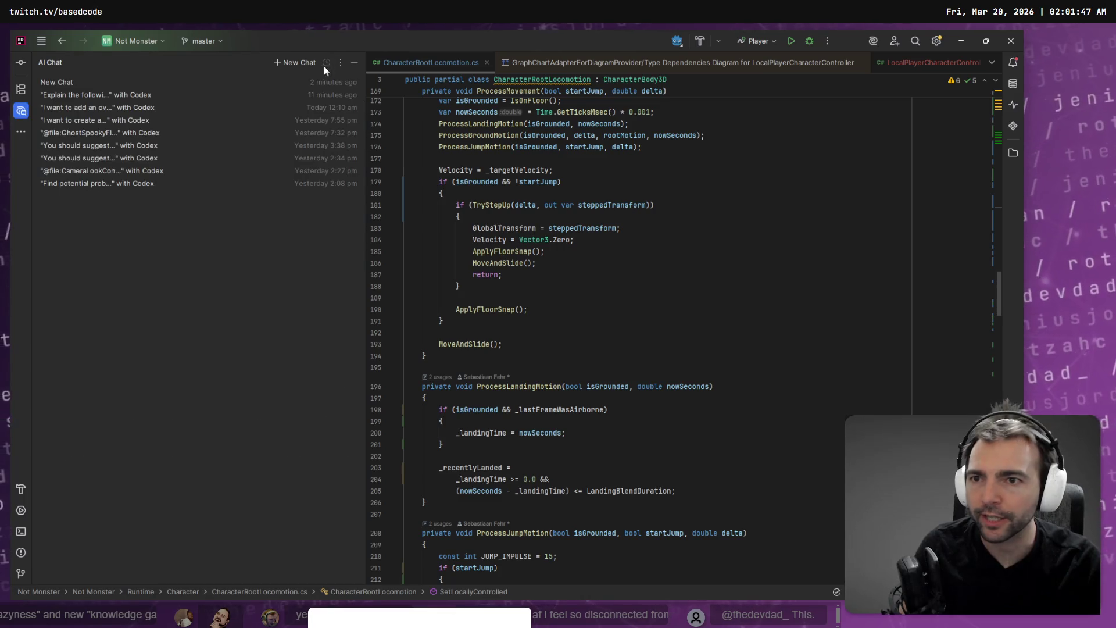
click(174, 112)
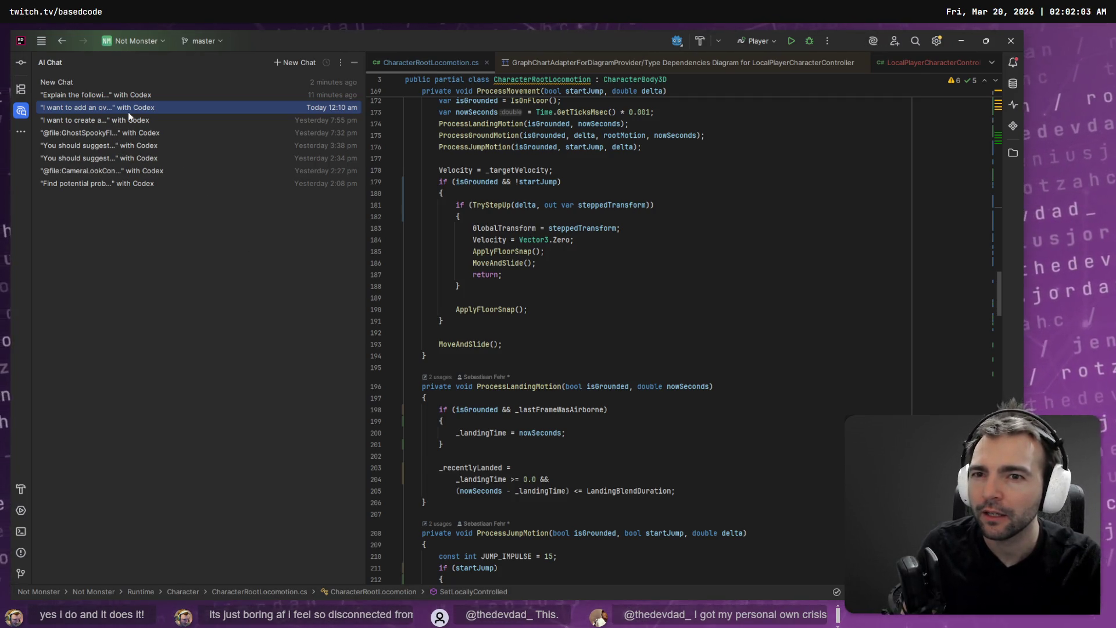
click(146, 85)
right_click(148, 88)
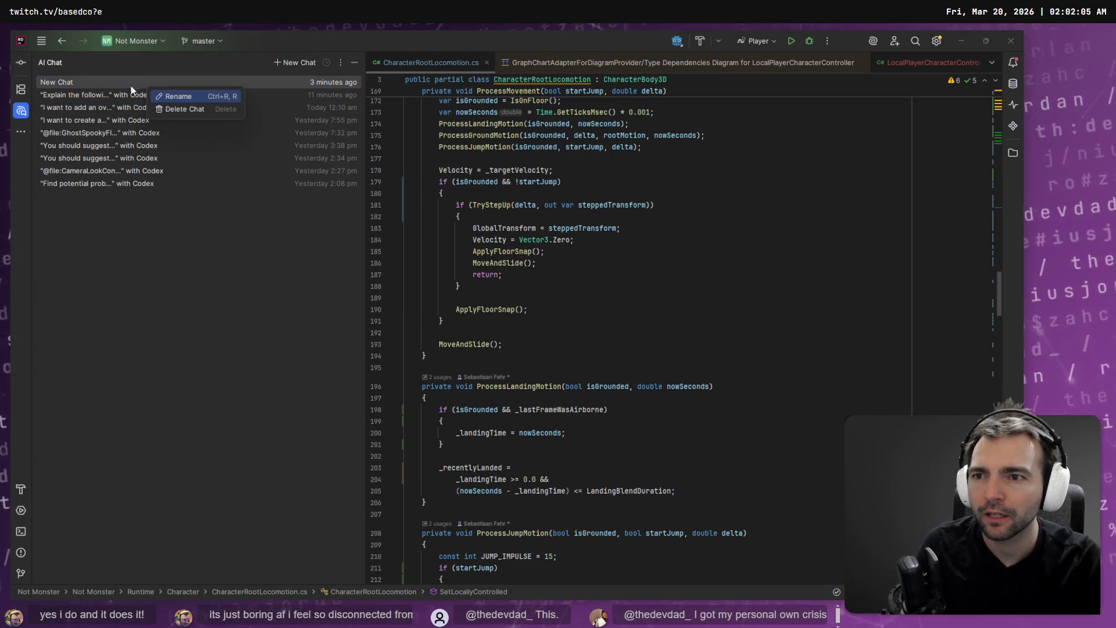
click(125, 85)
click(124, 85)
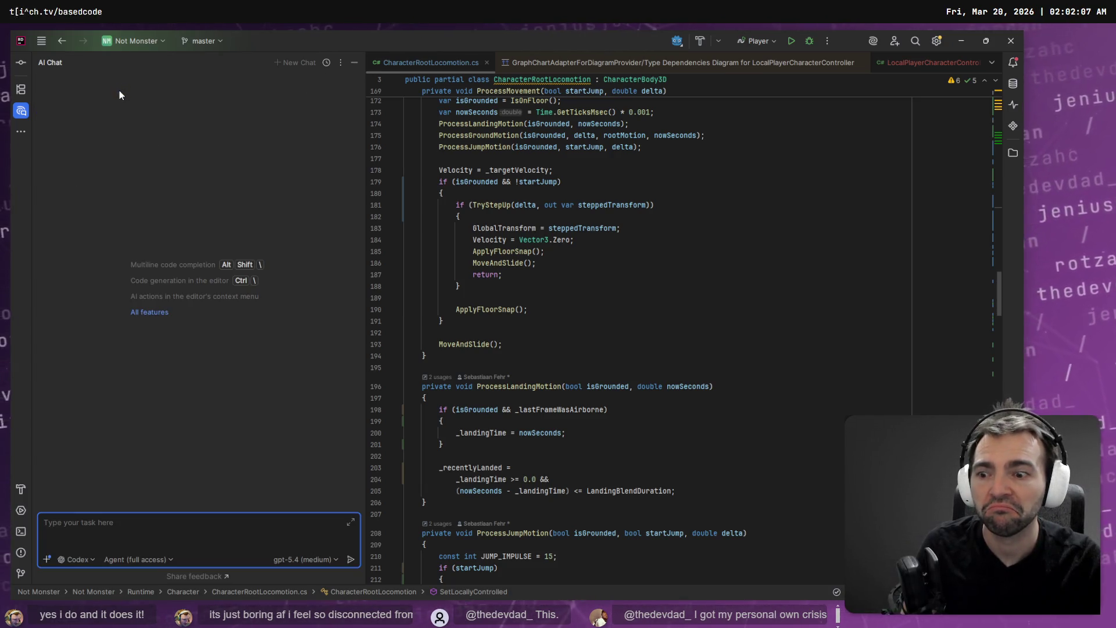
click(326, 62)
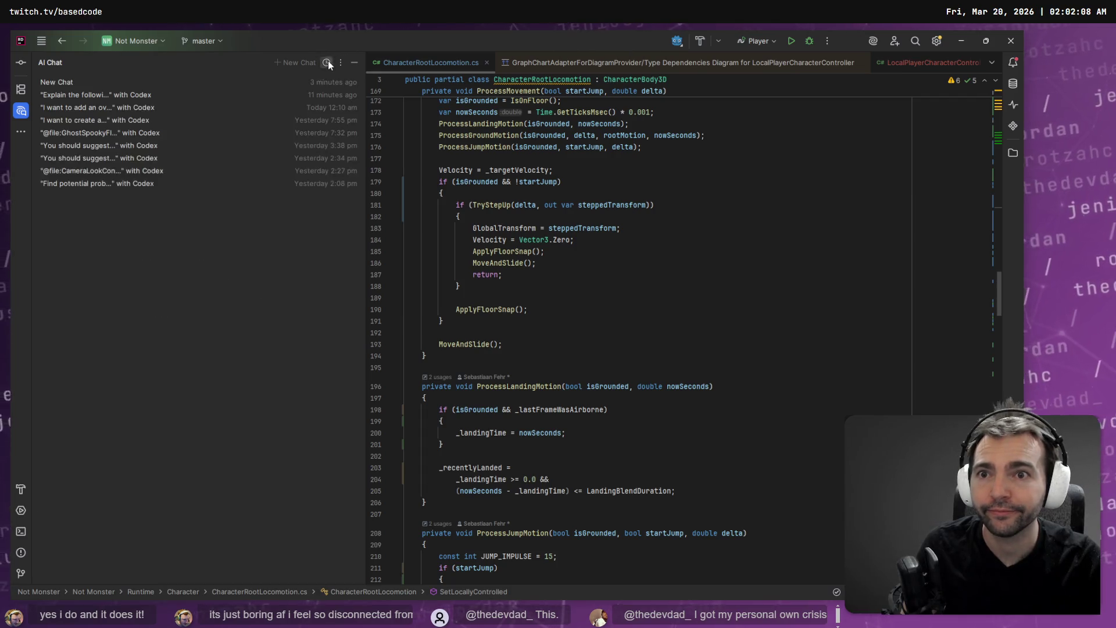
click(179, 108)
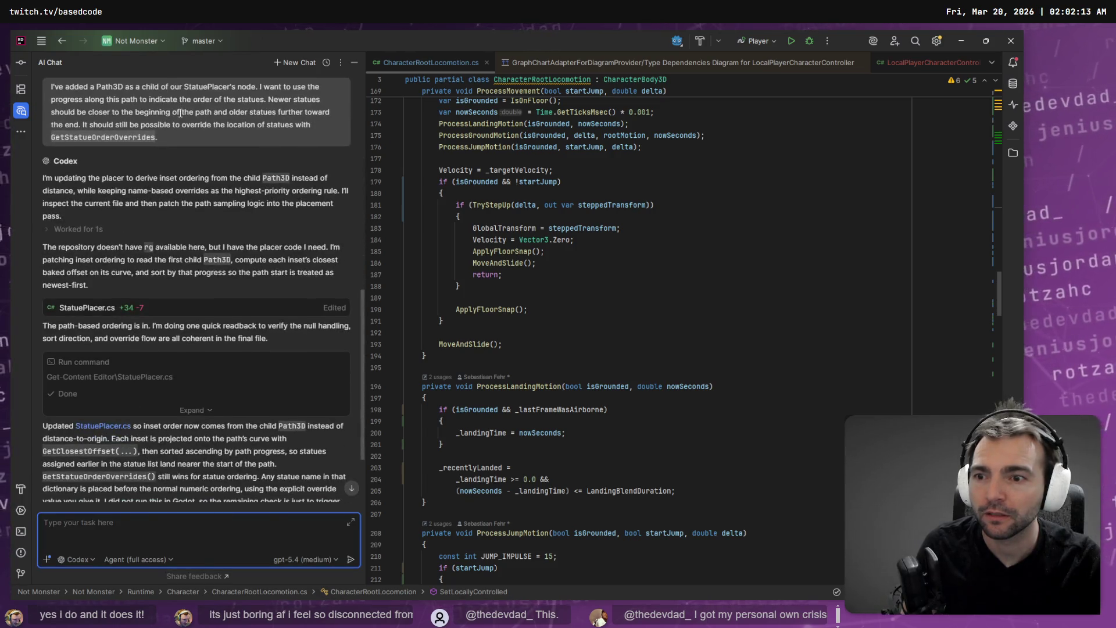
scroll(175, 436, down, 3)
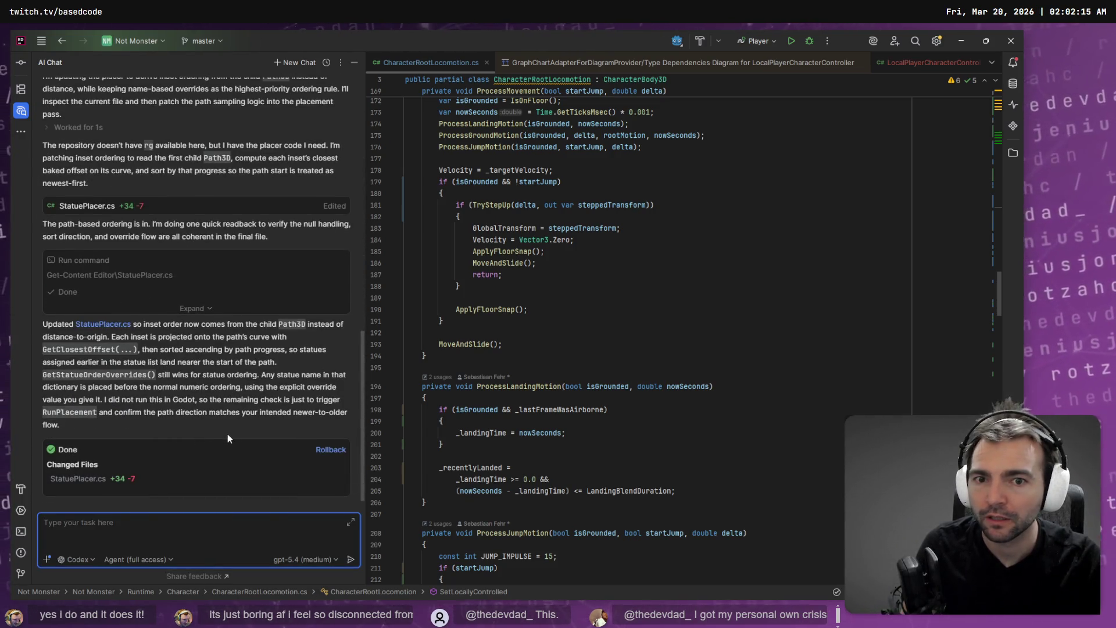
scroll(228, 434, up, 5)
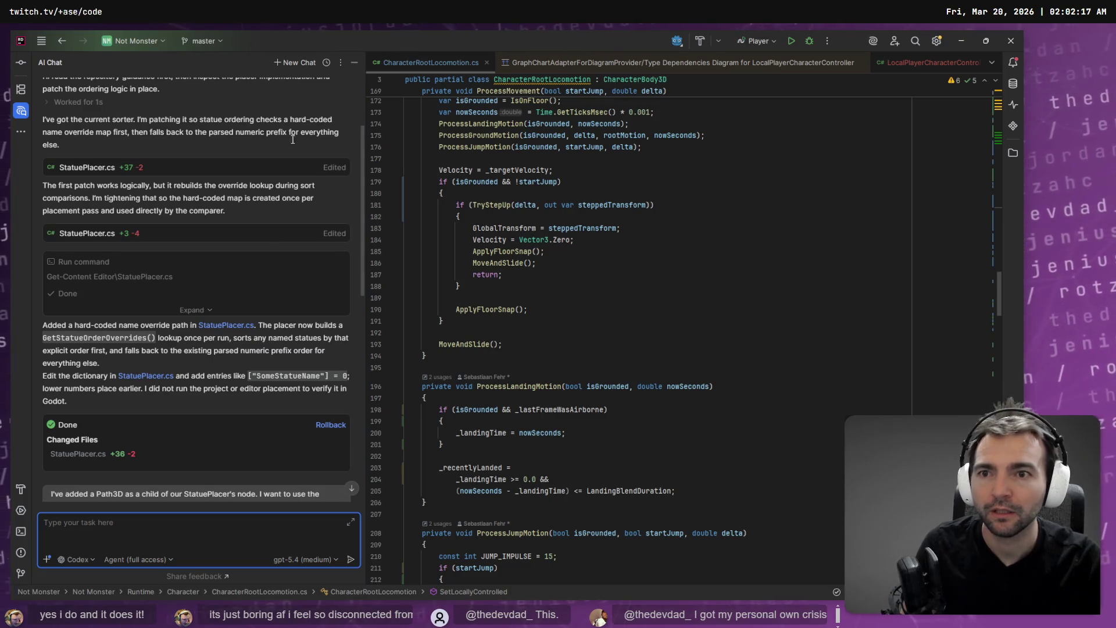
Close the Type Dependencies Diagram tab and return to the CharacterRootLocomotion.cs code.
click(605, 62)
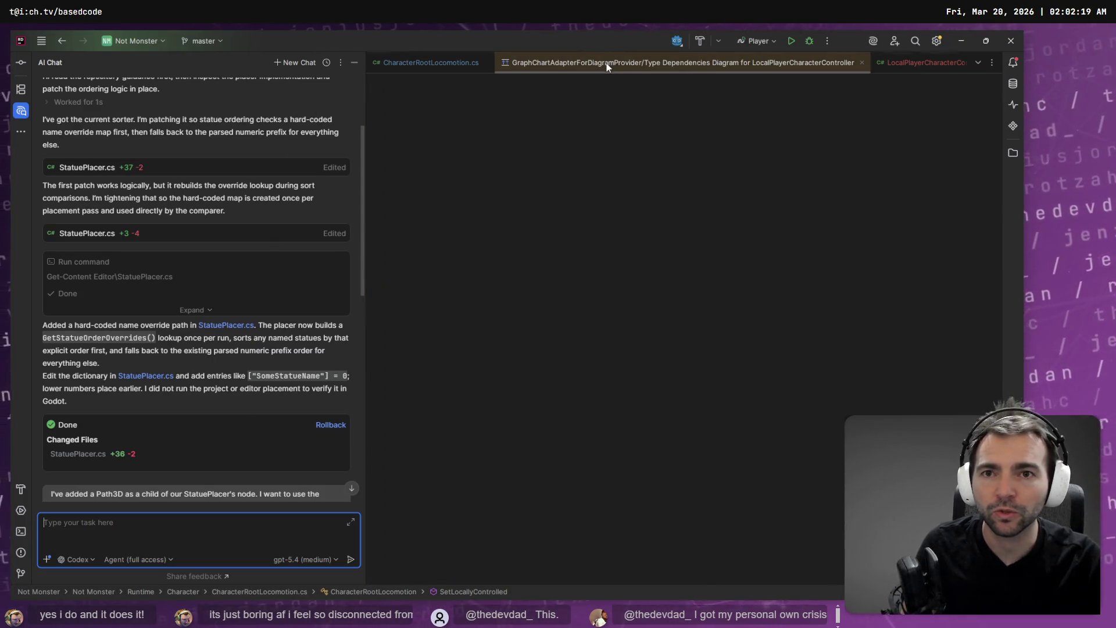
middle_click(605, 63)
click(431, 62)
click(618, 227)
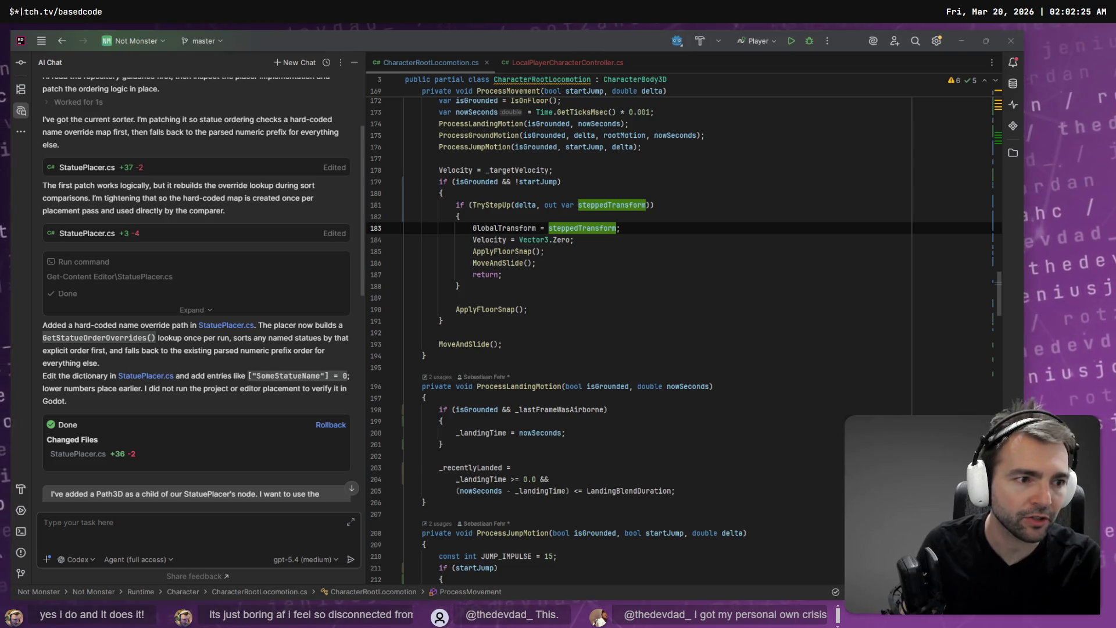
Stage all unstaged changed files in Fork, then return to Rider.
key(alt+Tab)
key(Down)
key(Down)
key(ctrl+a)
click(285, 97)
key(alt+Tab)
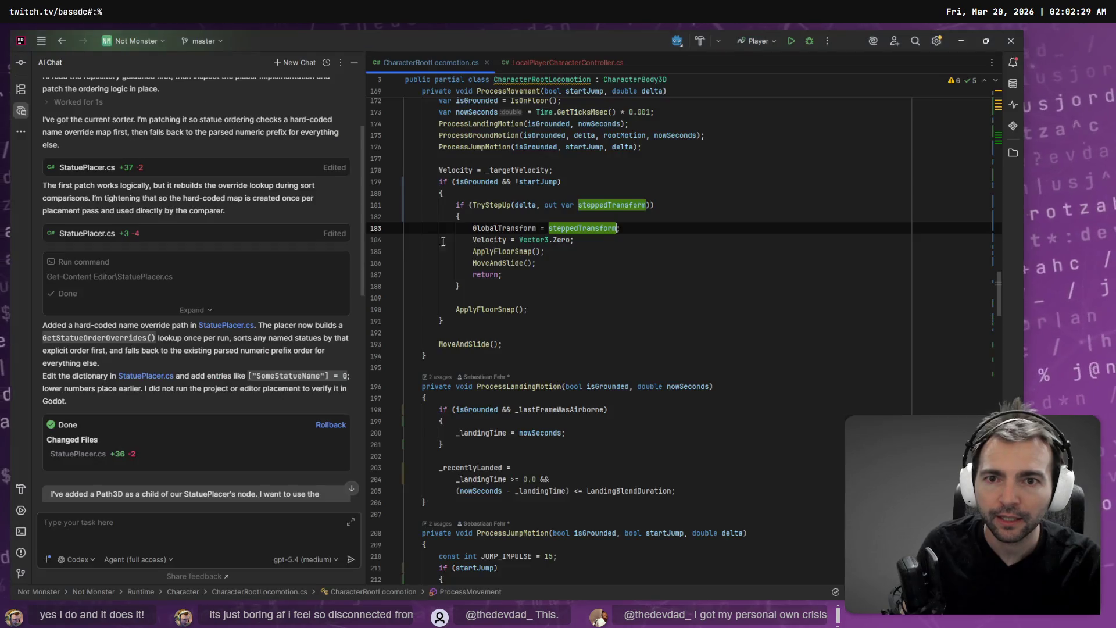
scroll(579, 277, up, 4)
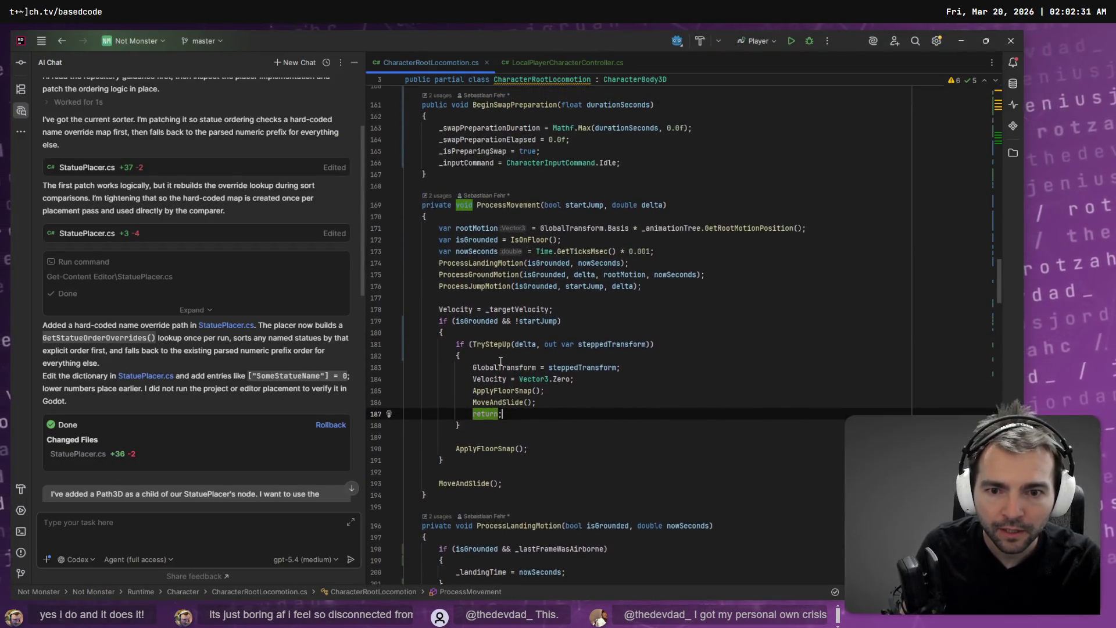
Select the ProcessMovement method and start a new AI chat, trying to drag the file in.
click(490, 321)
mouse_move(429, 495)
mouse_down()
mouse_move(407, 332)
mouse_move(366, 202)
mouse_up()
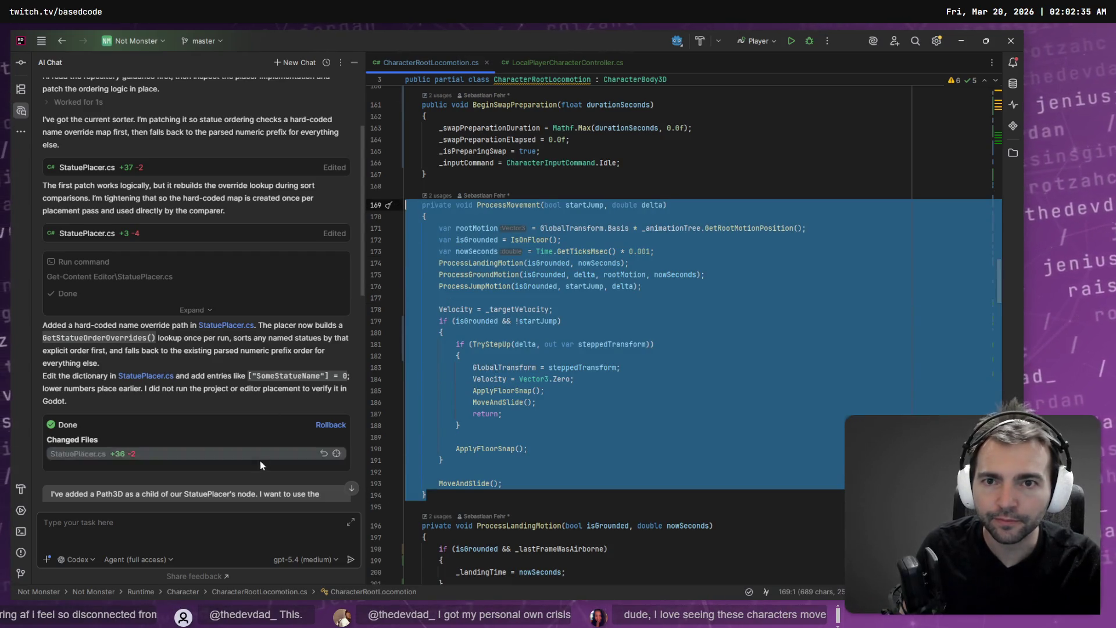
mouse_move(448, 64)
mouse_down()
mouse_move(148, 547)
mouse_move(134, 527)
mouse_up()
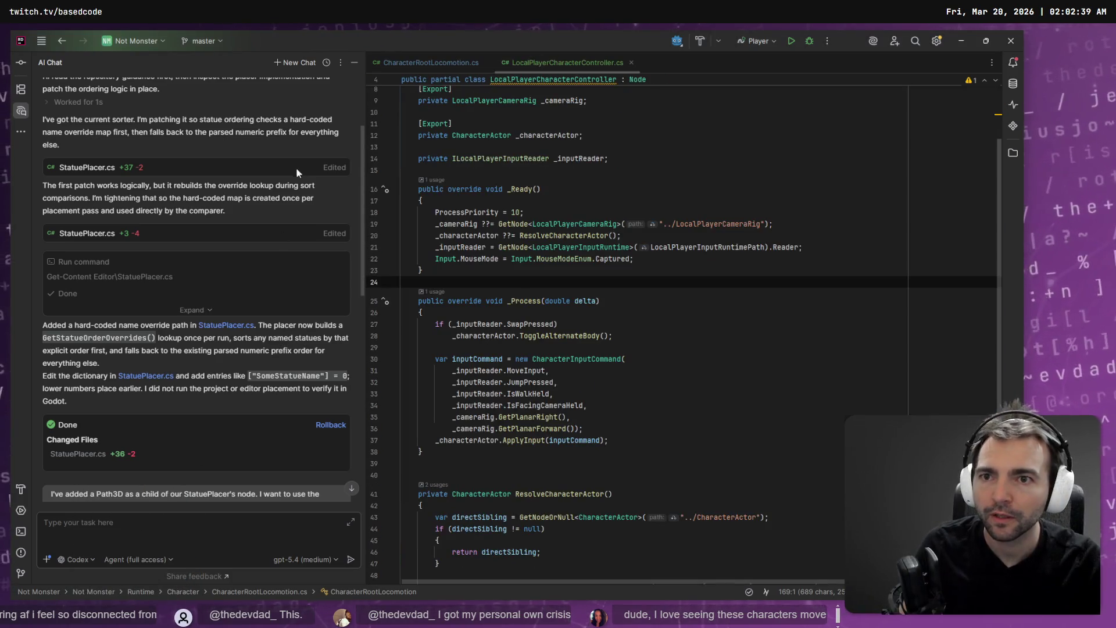
click(311, 60)
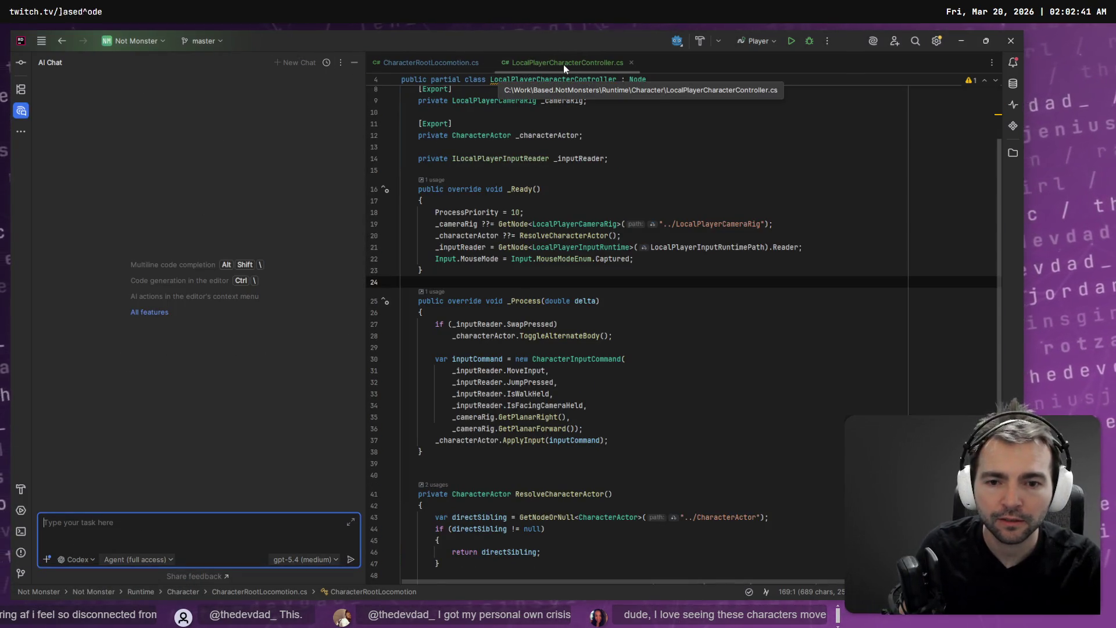
mouse_move(417, 63)
mouse_down()
mouse_move(431, 64)
mouse_move(120, 529)
mouse_up()
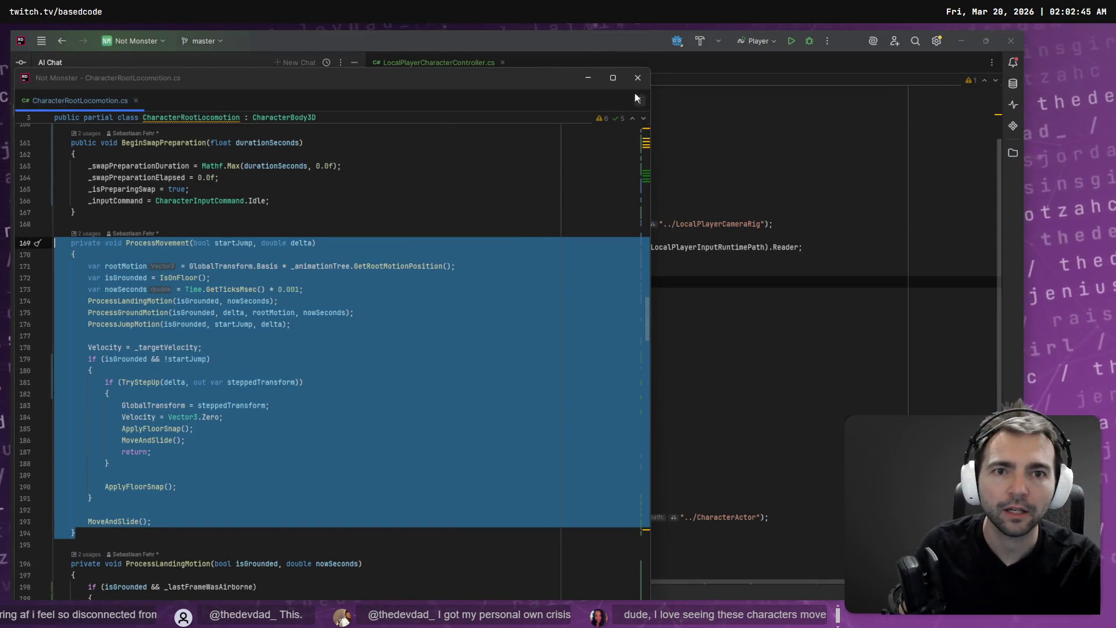
click(448, 65)
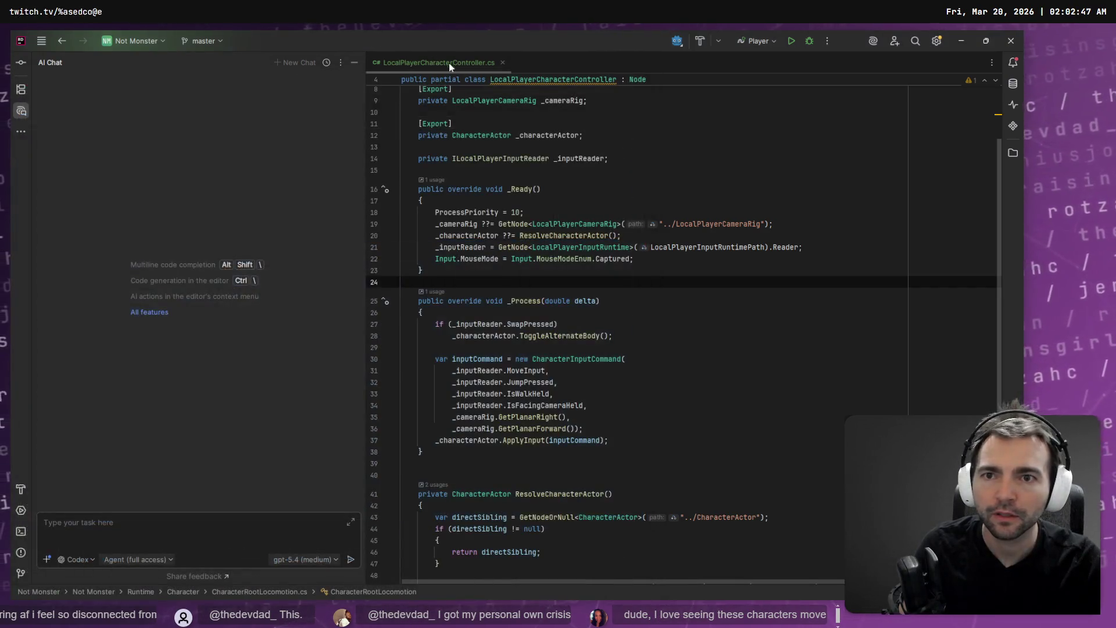
click(139, 532)
text(@Character)
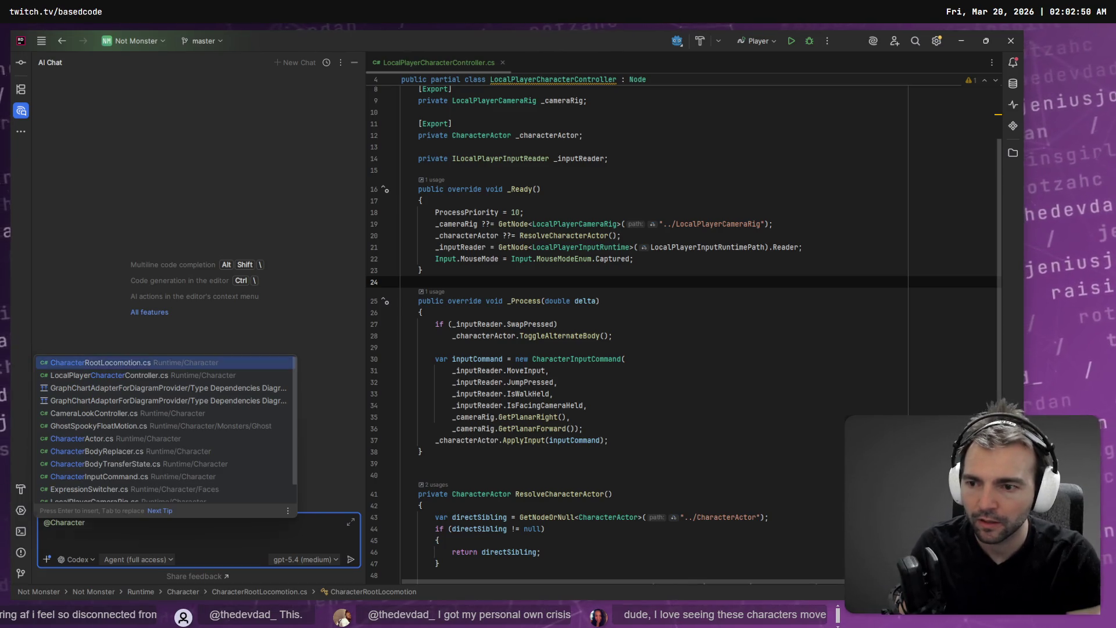
key(Return)
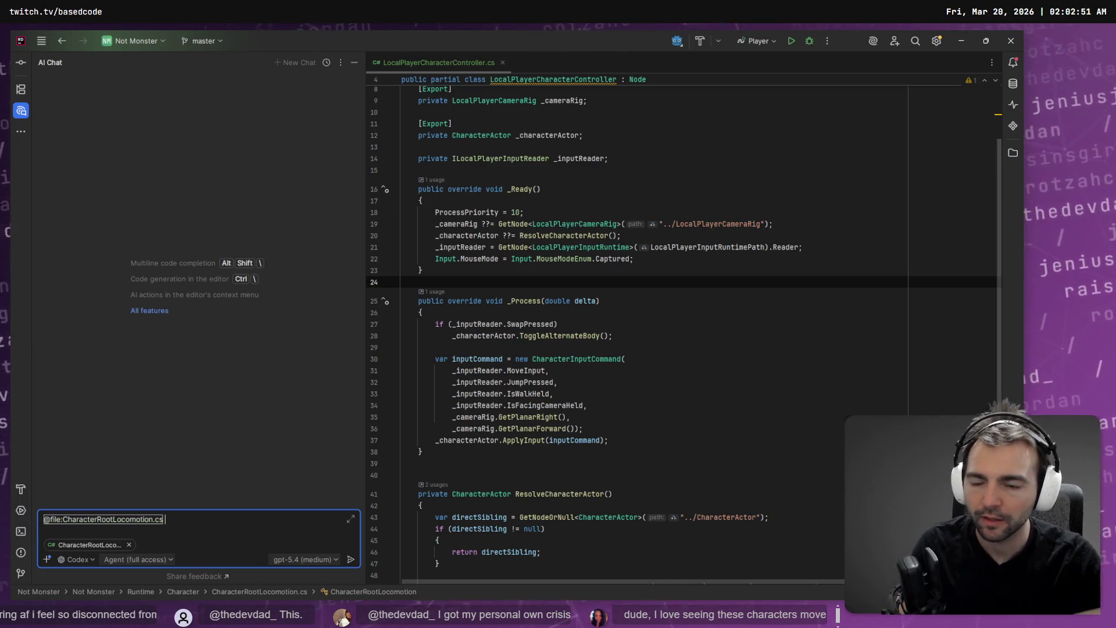
click(95, 544)
click(622, 417)
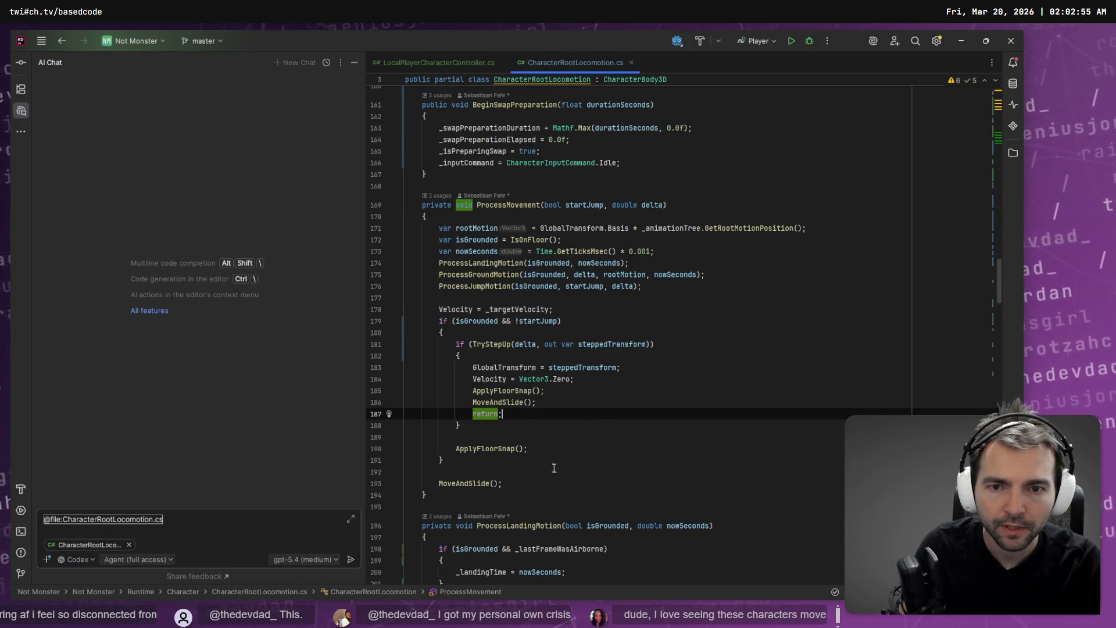
click(517, 493)
scroll(517, 484, up, 2)
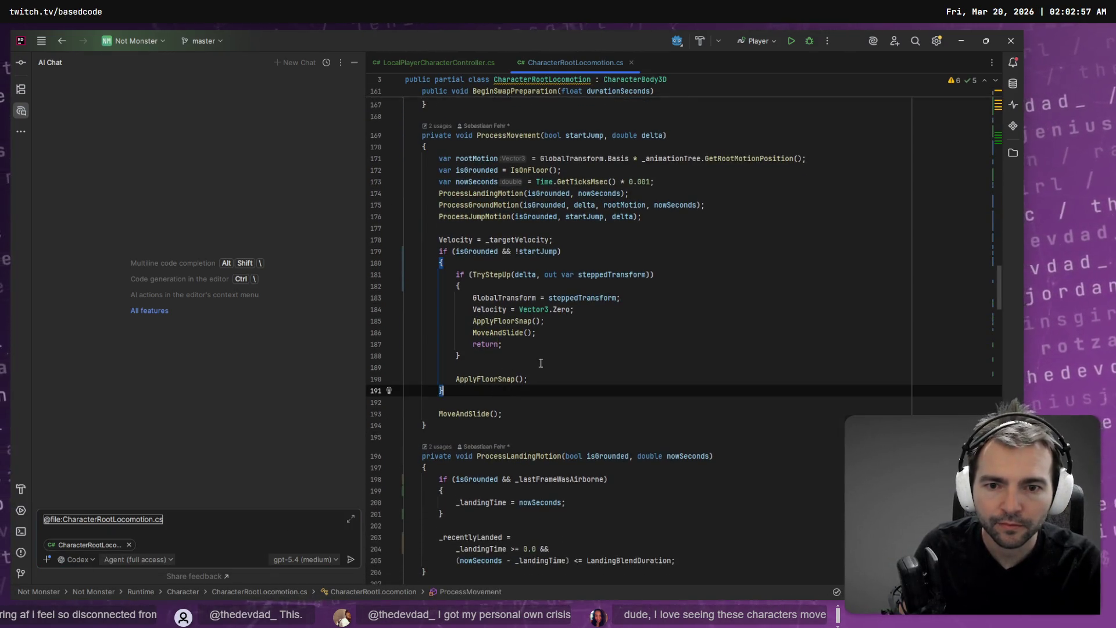
click(521, 332)
key(Home)
key(Up)
key(Up)
key(Up)
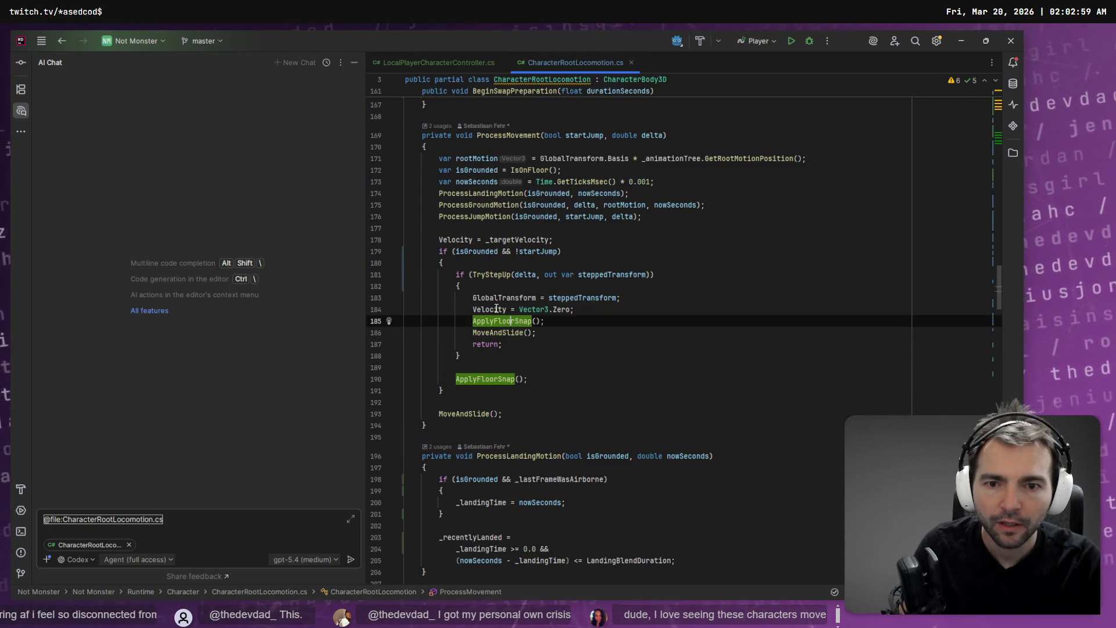
click(491, 275)
scroll(535, 293, down, 6)
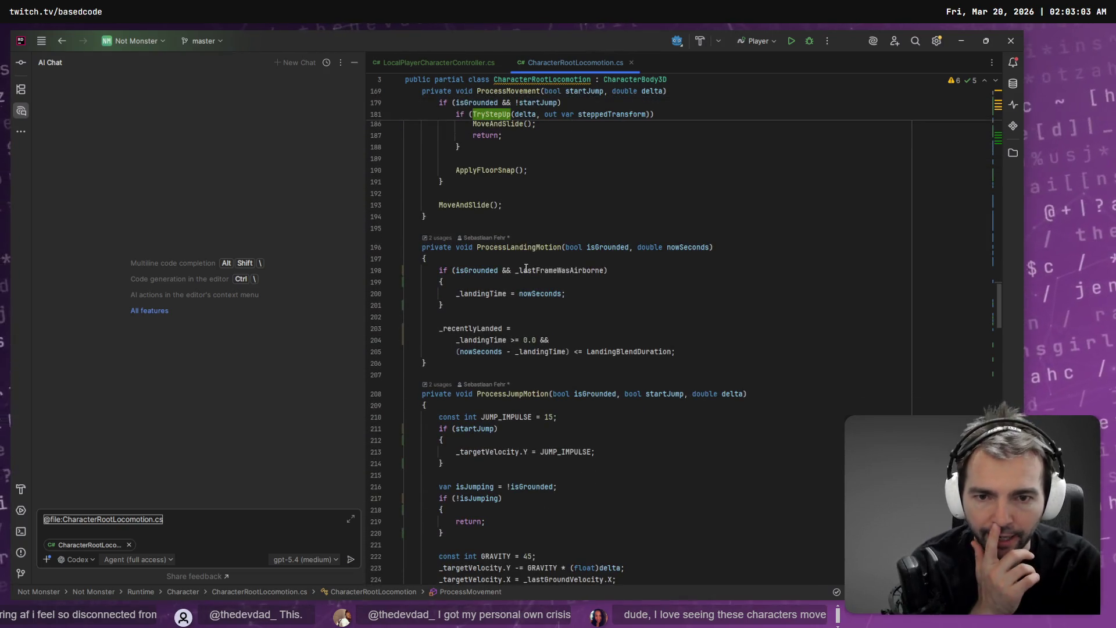
scroll(535, 252, down, 5)
click(512, 219)
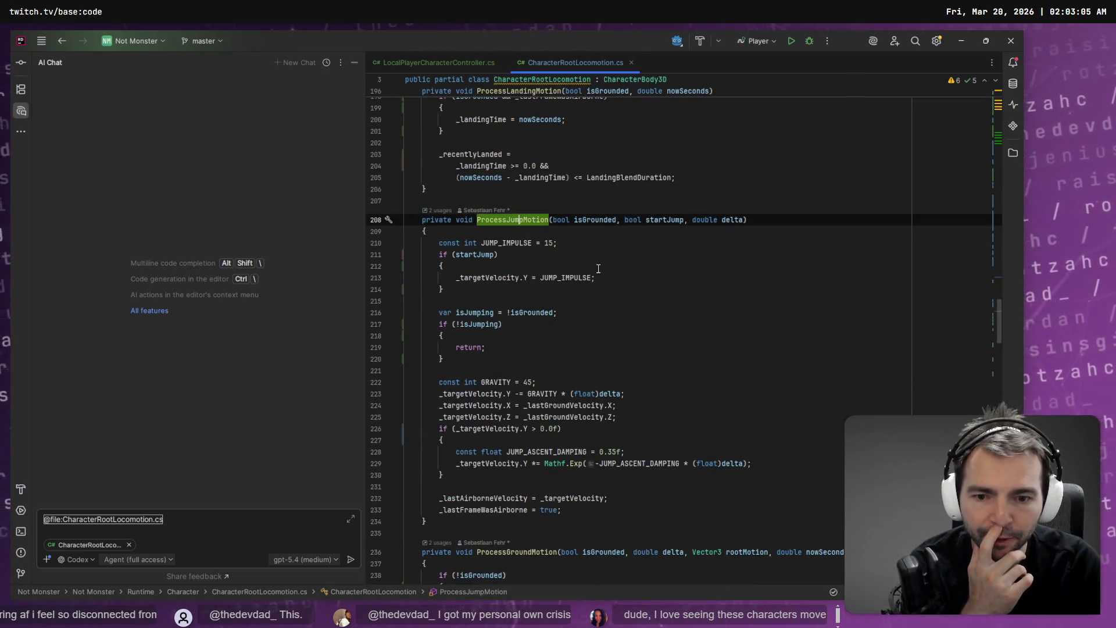
scroll(571, 346, down, 3)
scroll(571, 346, down, 12)
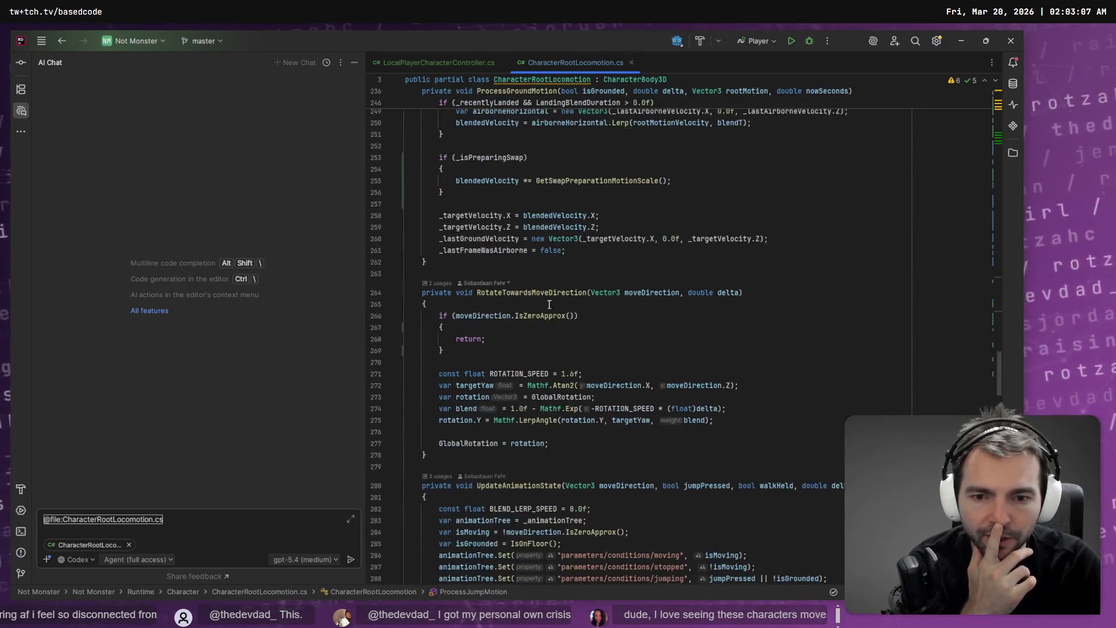
scroll(570, 329, down, 13)
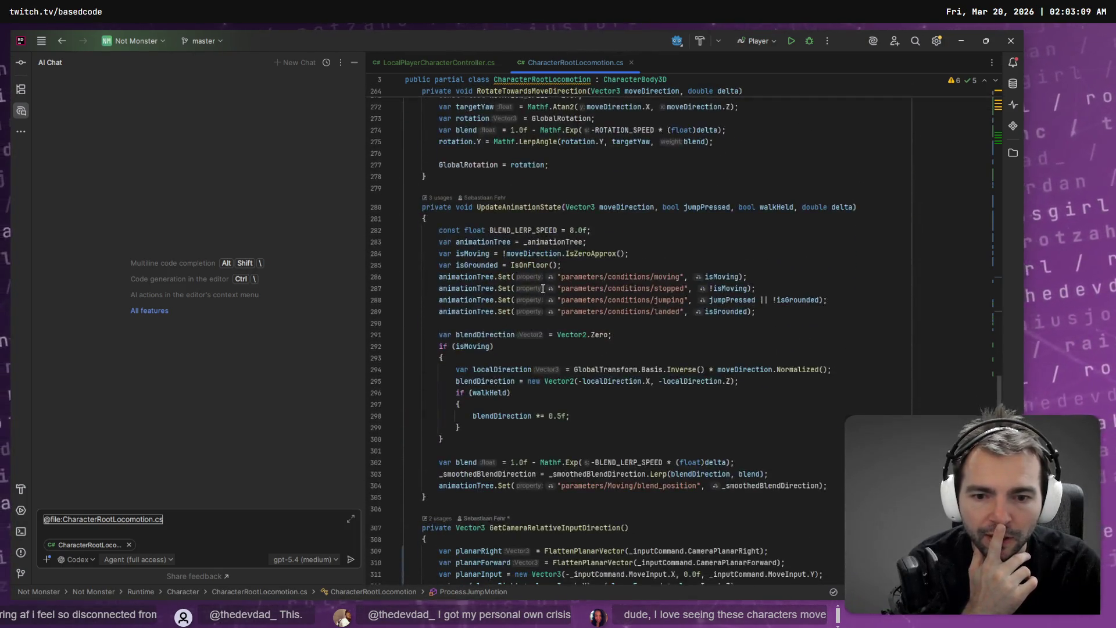
scroll(544, 302, down, 7)
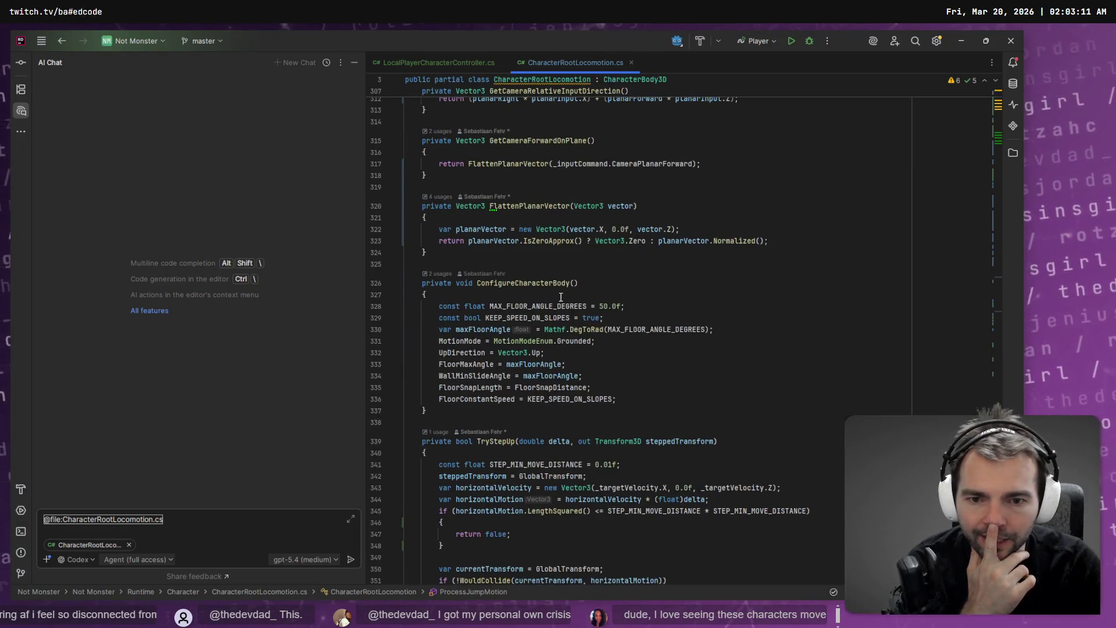
scroll(568, 299, down, 14)
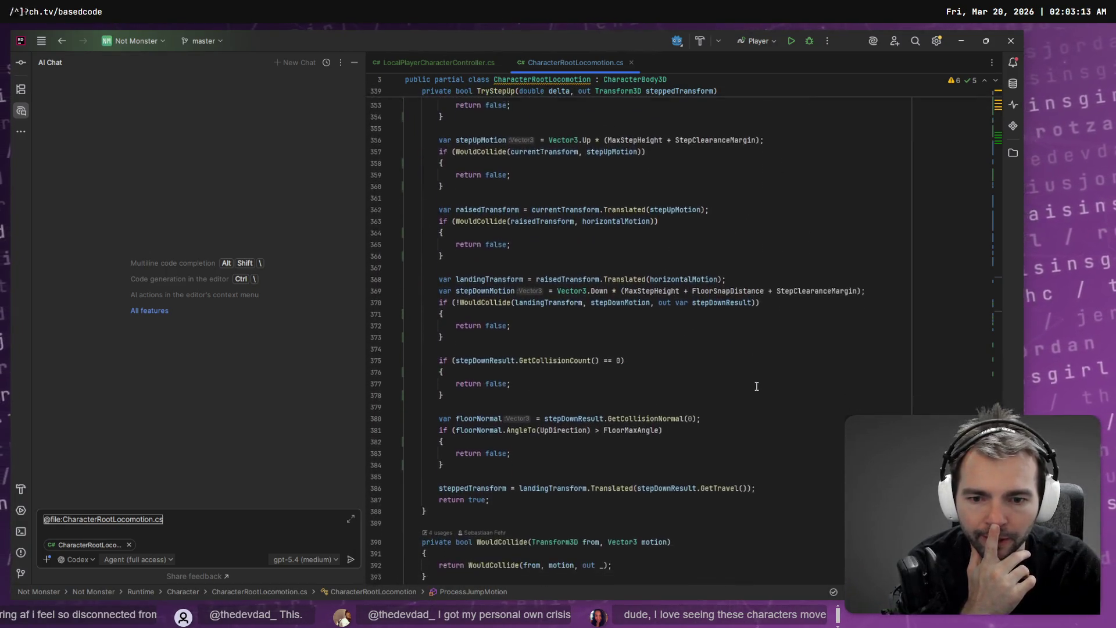
scroll(760, 402, down, 13)
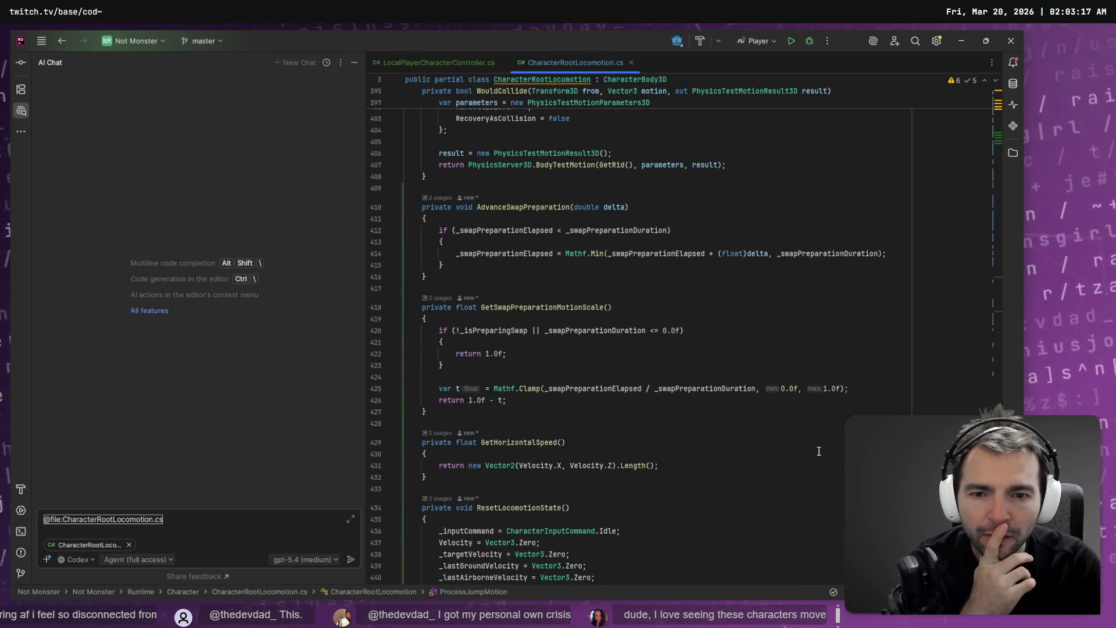
click(546, 306)
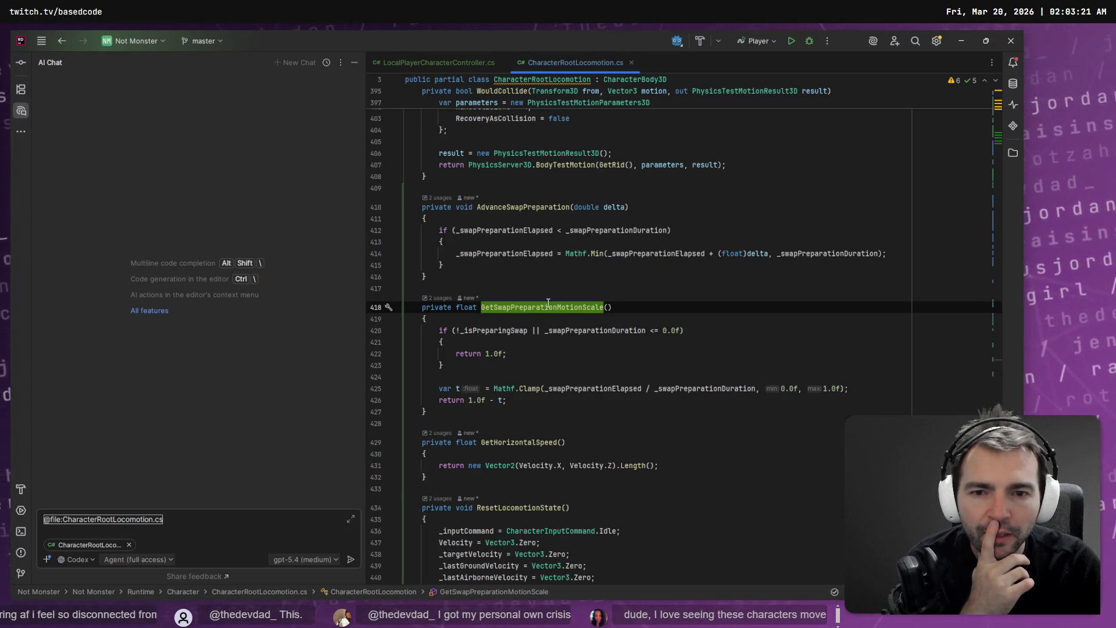
click(525, 210)
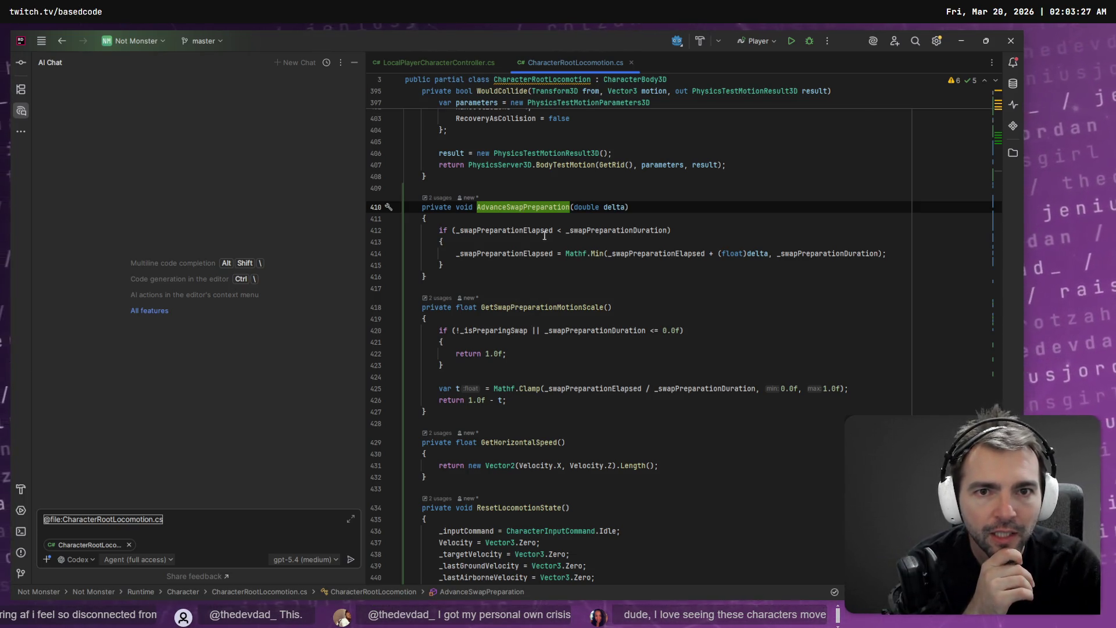
key(alt+Tab)
scroll(263, 428, down, 10)
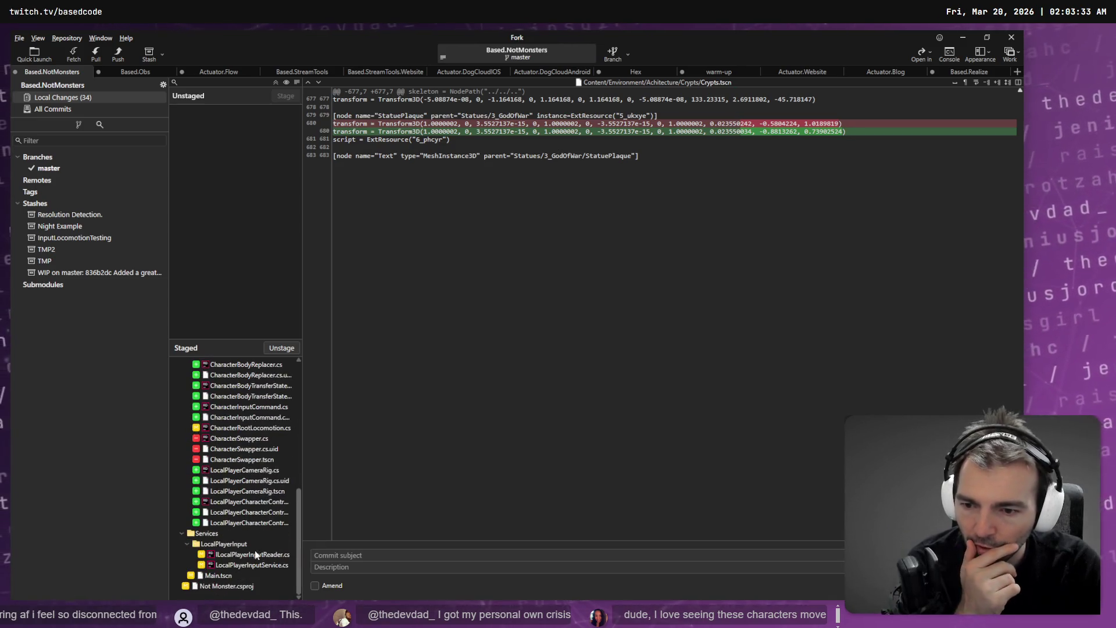
Scroll Fork's staged file list, then return to CharacterRootLocomotion.cs in Rider.
scroll(247, 529, up, 3)
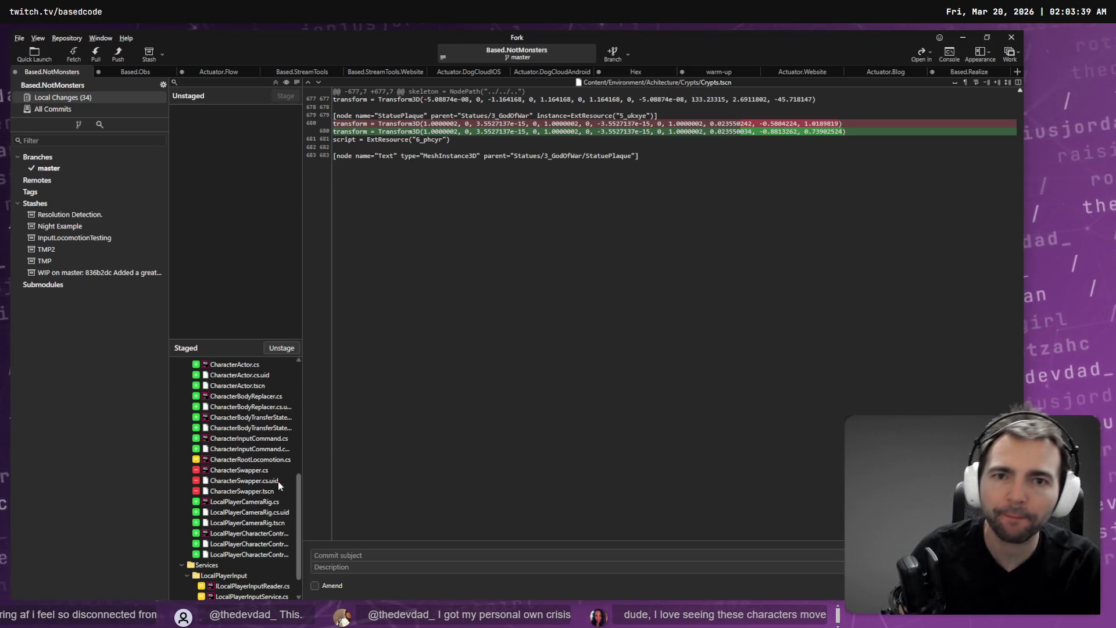
key(alt+Tab)
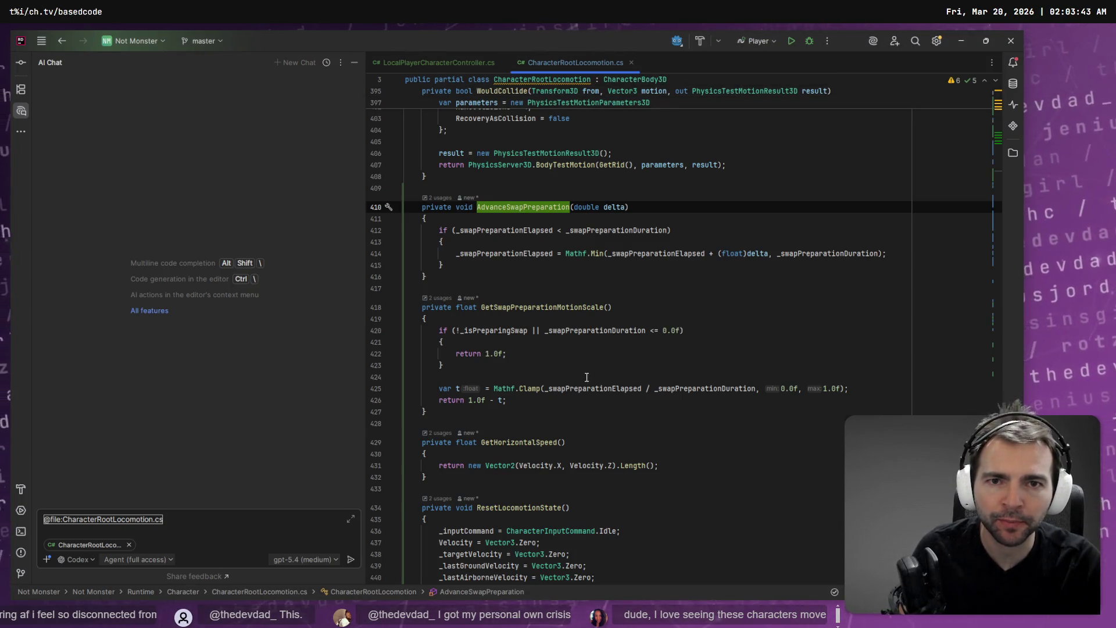
Switch from Rider to Fork showing the Crypts.tscn diff.
key(alt+Tab)
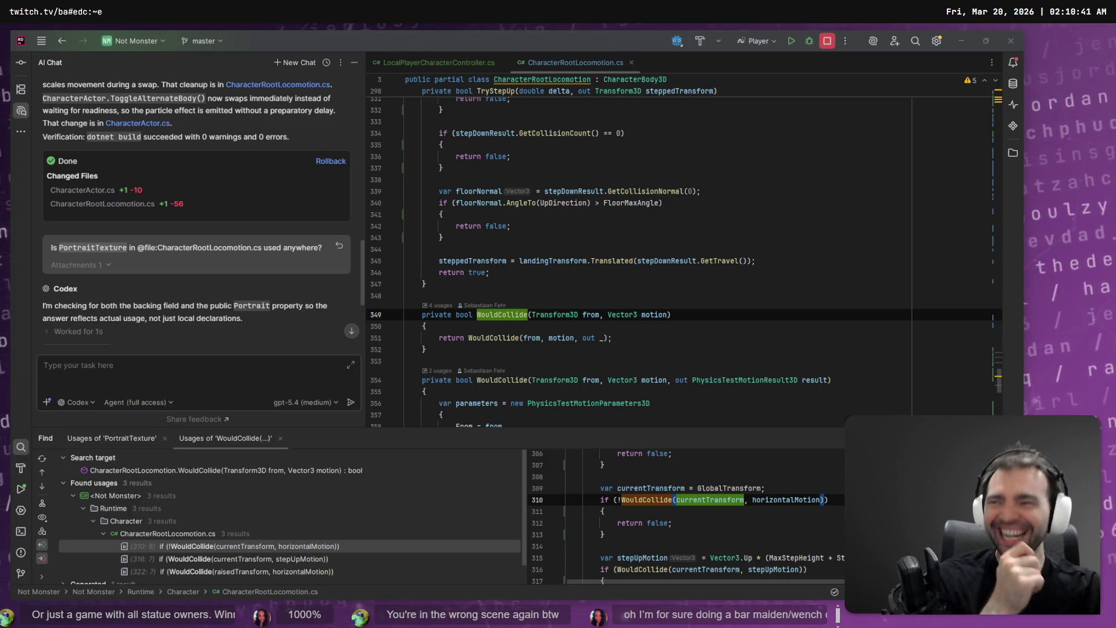
Place the caret inside the short two-argument WouldCollide method body.
click(666, 329)
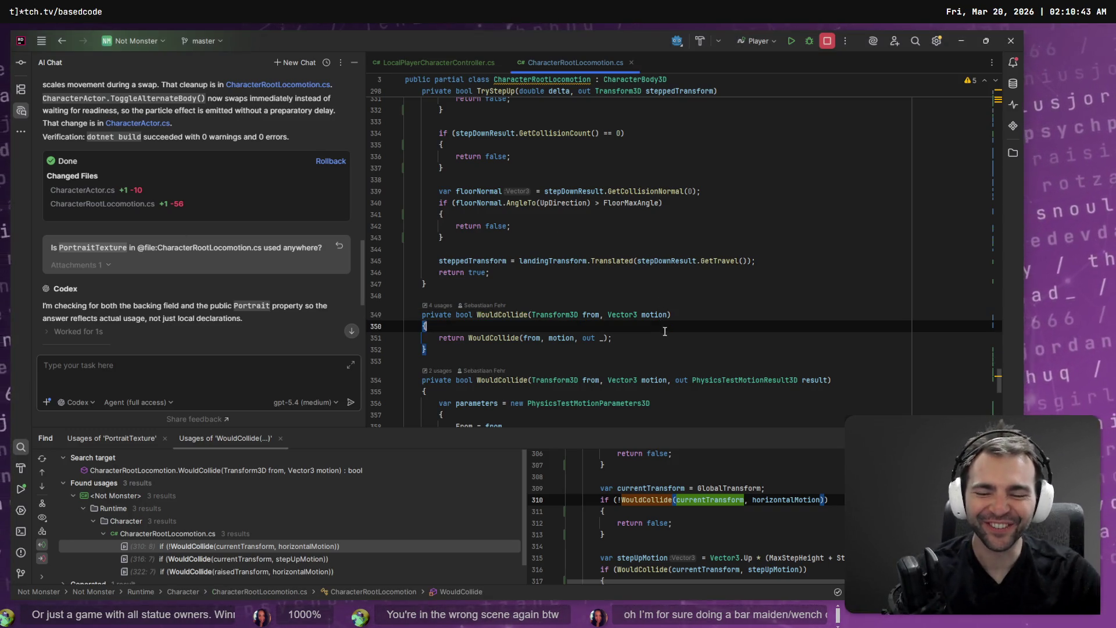
Convert the two-argument WouldCollide to an expression body, then return to LocalPlayerCharacterController.cs.
key(alt+Return)
key(Return)
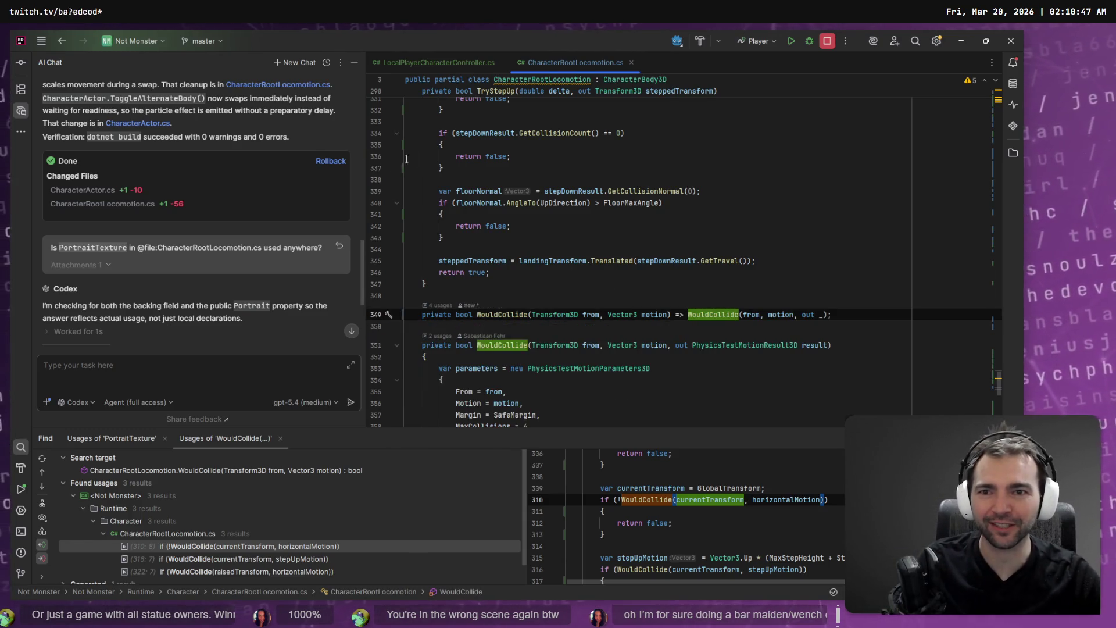
click(446, 64)
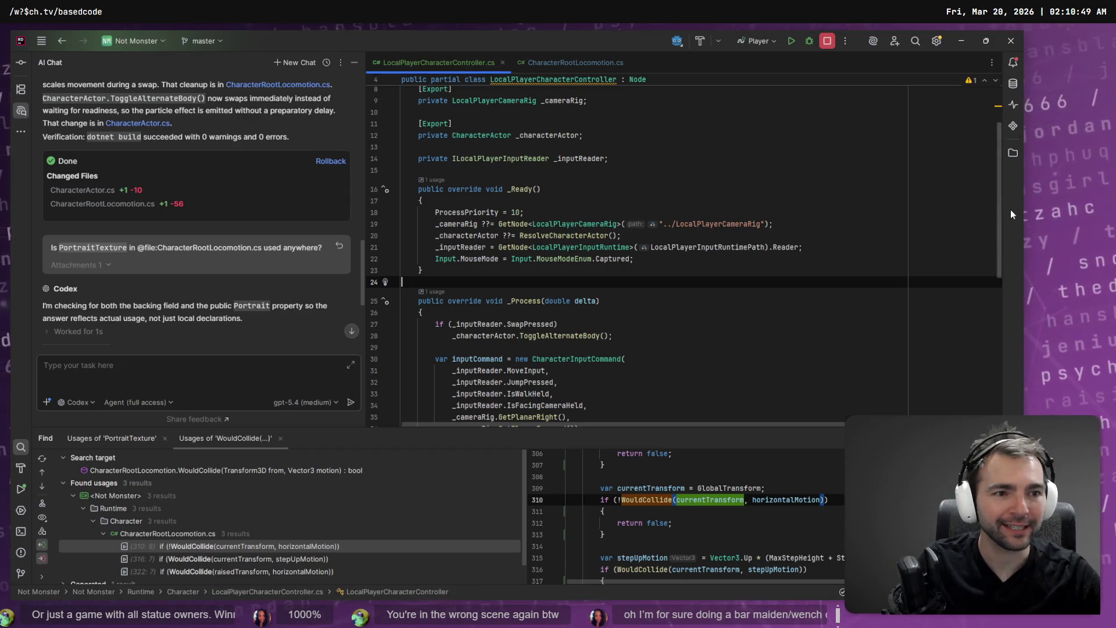
key(shift+Escape)
Check the export above _characterActor, then build and launch the game.
scroll(889, 314, down, 5)
scroll(889, 314, up, 7)
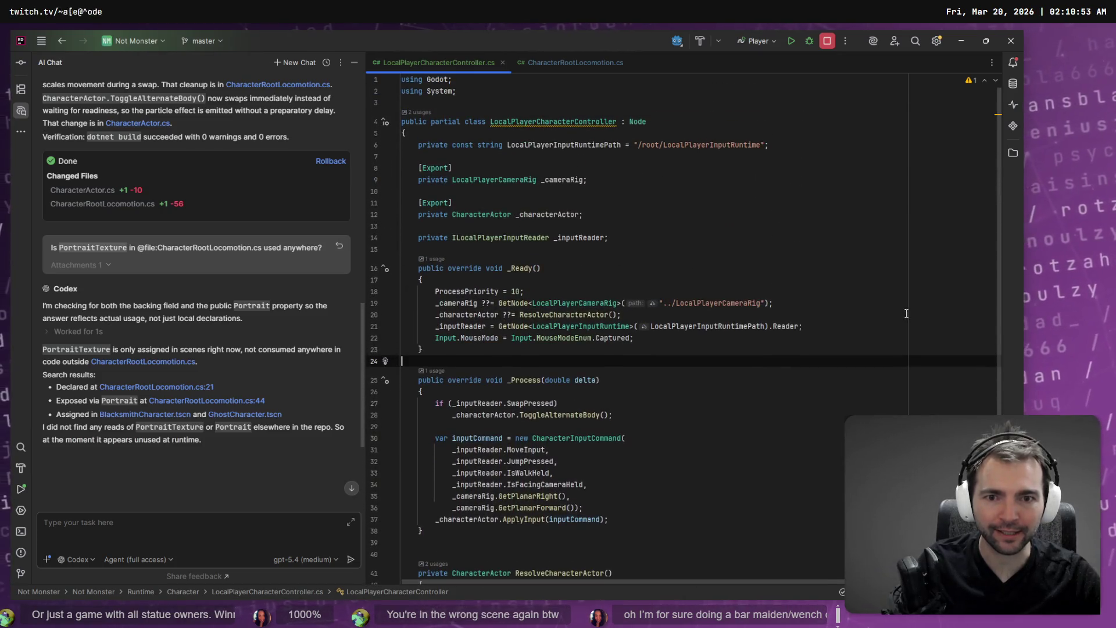
click(719, 202)
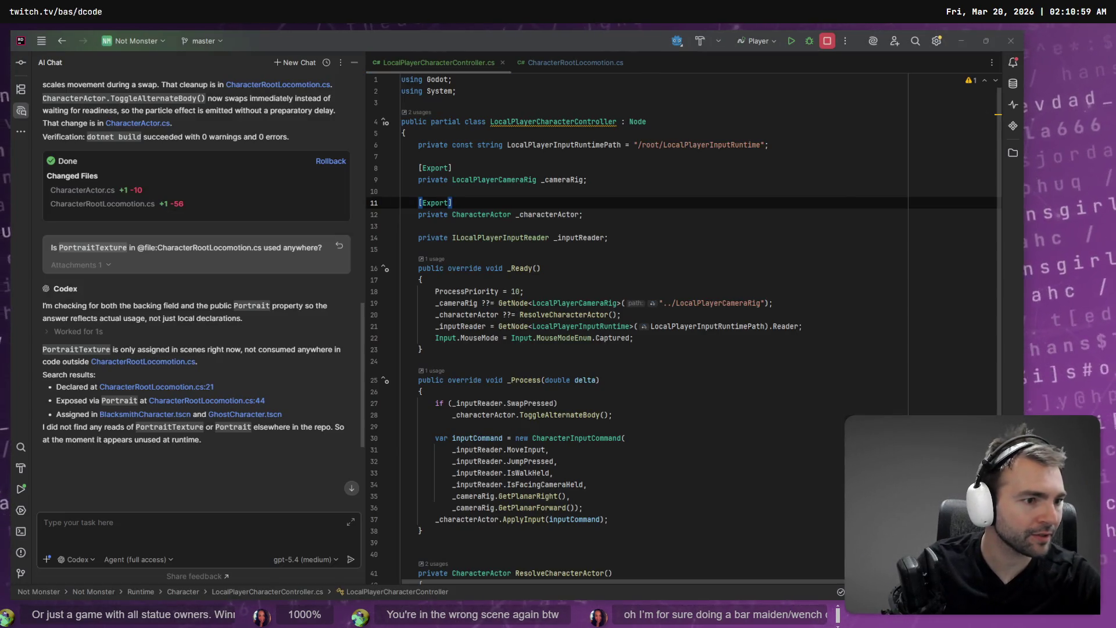
key(alt+Tab)
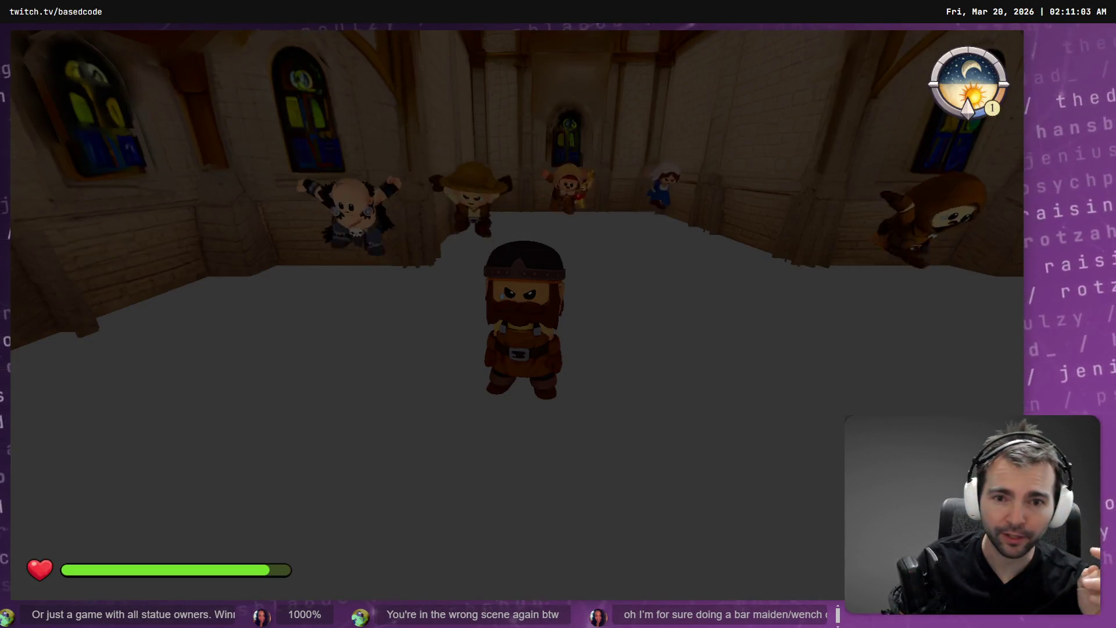
Walk the dwarf forward with W, swap into the werewolf body with E, then stop the game.
key(w)
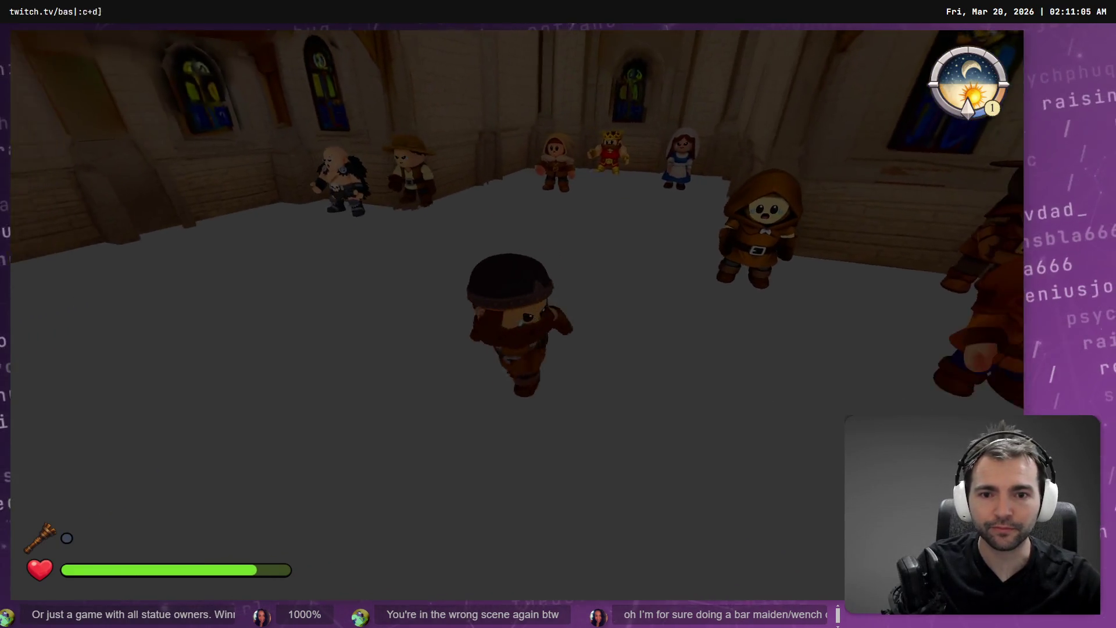
key(e)
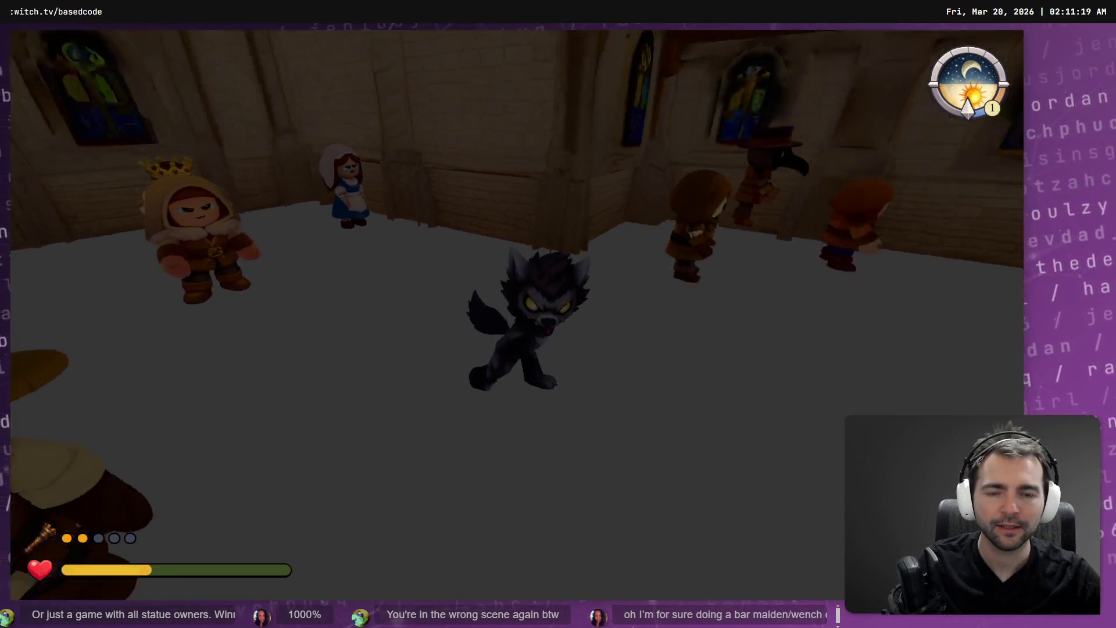
key(F8)
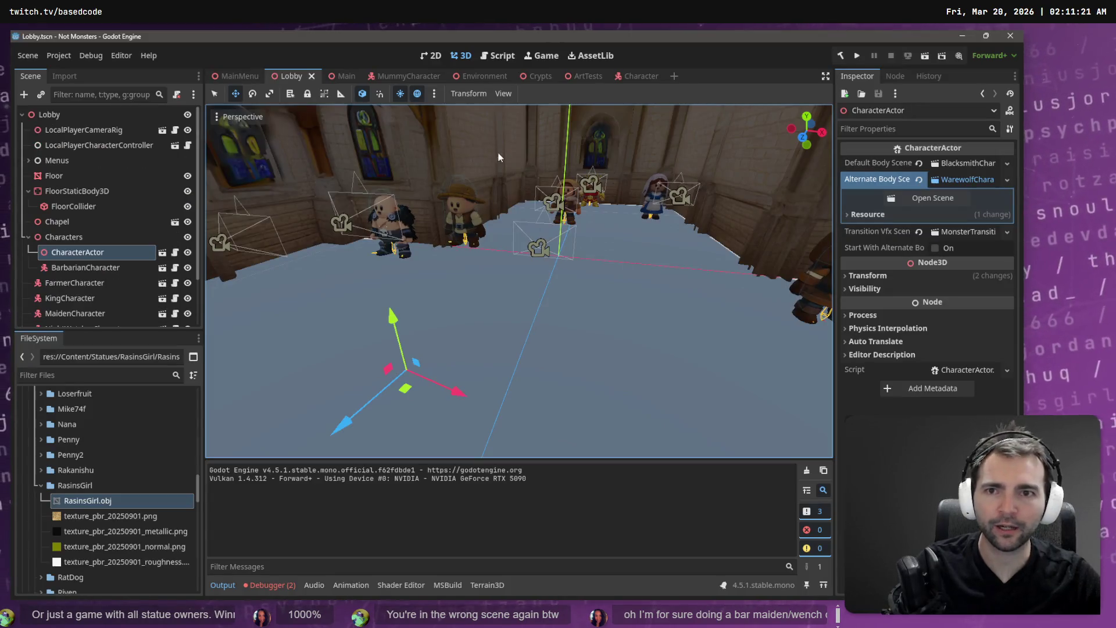
Run the MainMenu scene with F6 and start playing into the lobby.
click(238, 76)
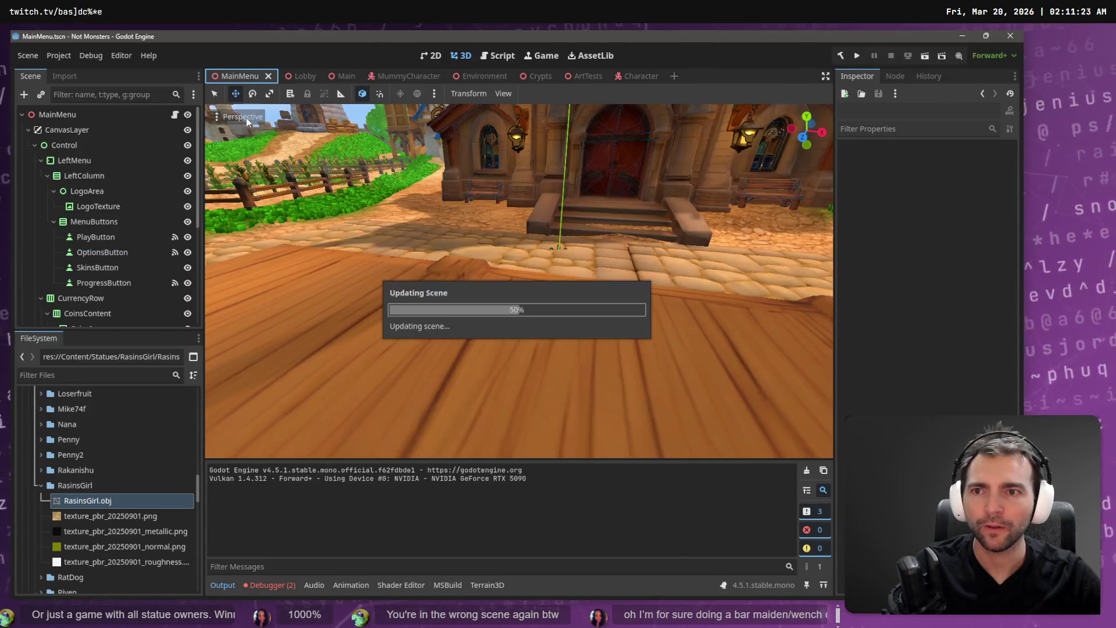
key(F6)
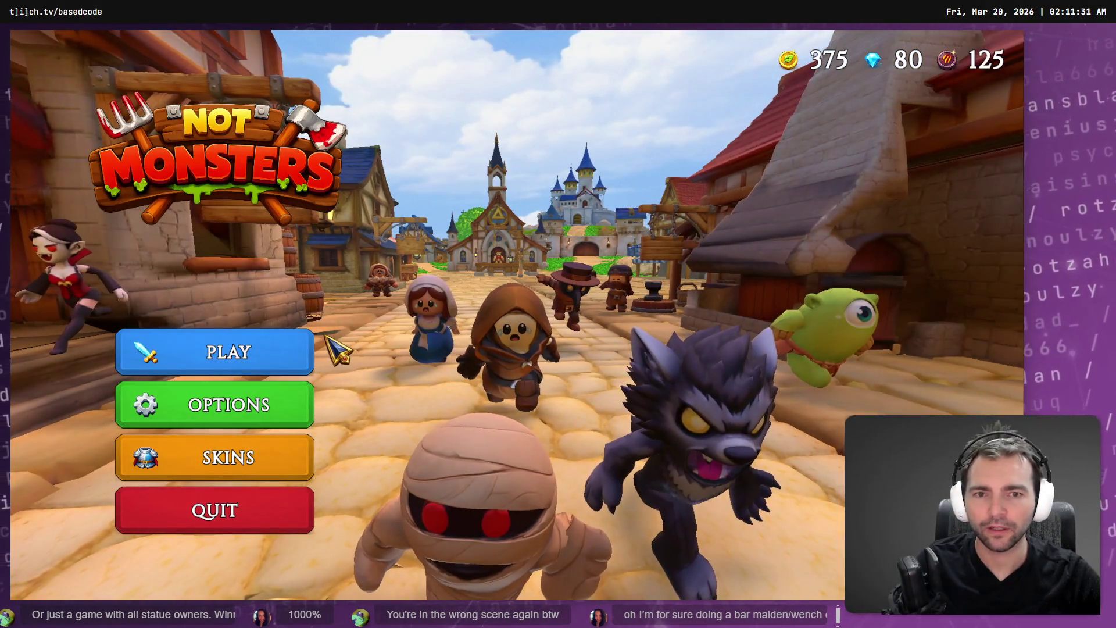
click(327, 337)
Walk and swap repeatedly between dwarf and werewolf bodies, then stop the game with F8.
key(s)
key(e)
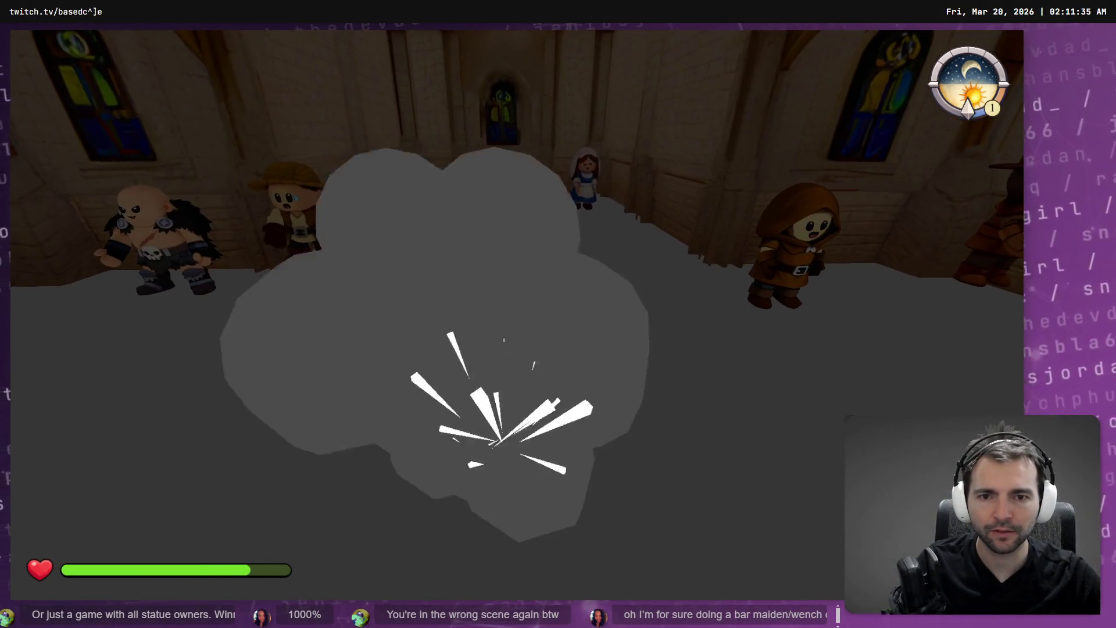
key(e)
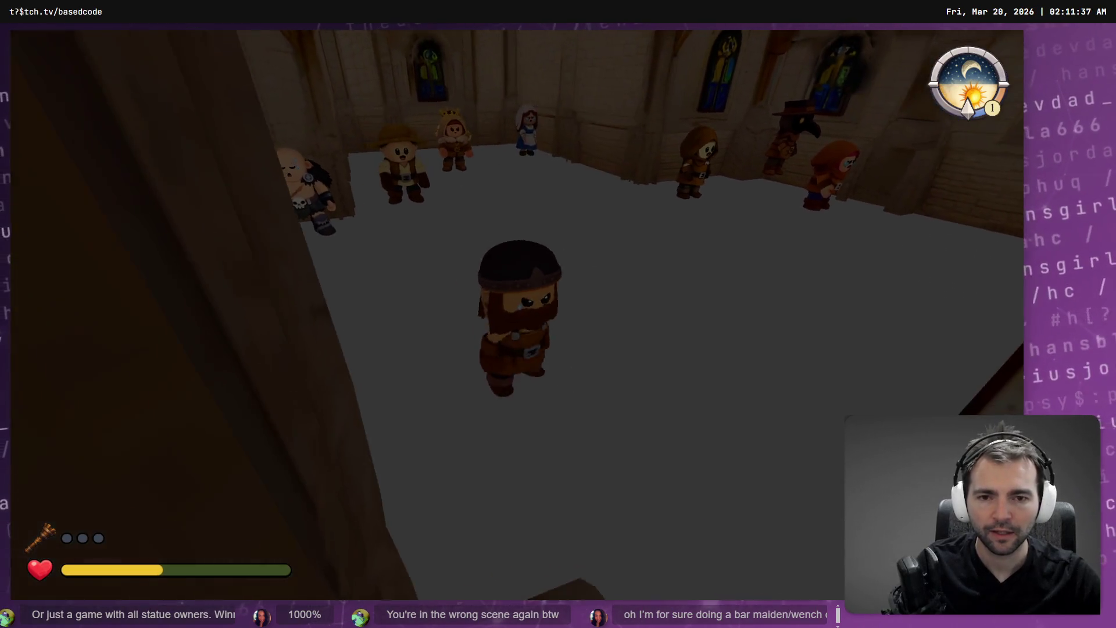
key(e)
key(e)
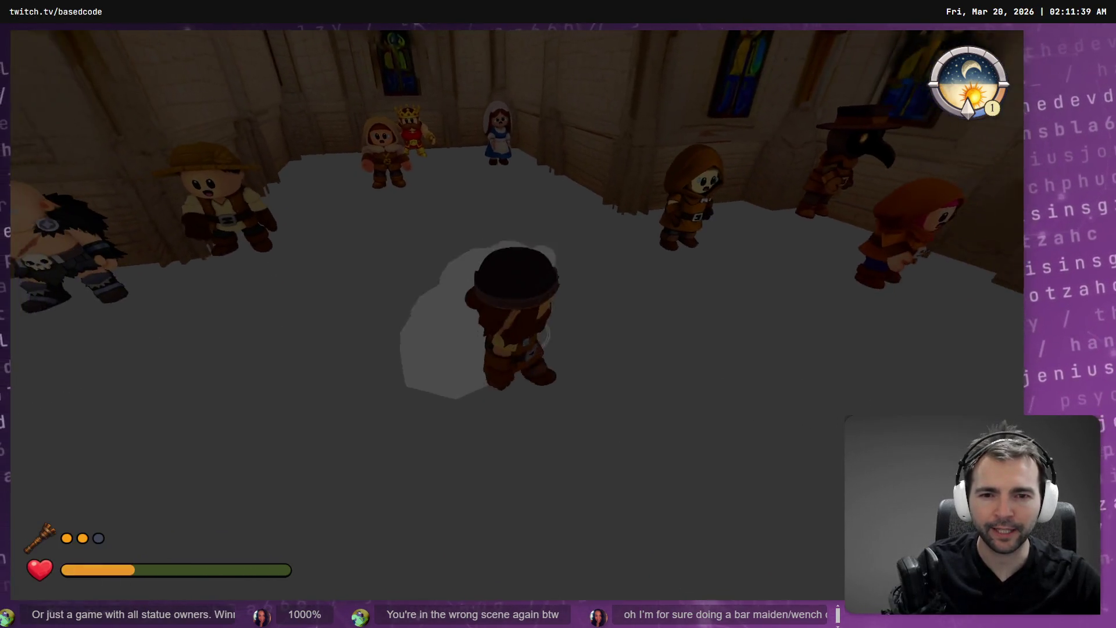
key(e)
key(e)
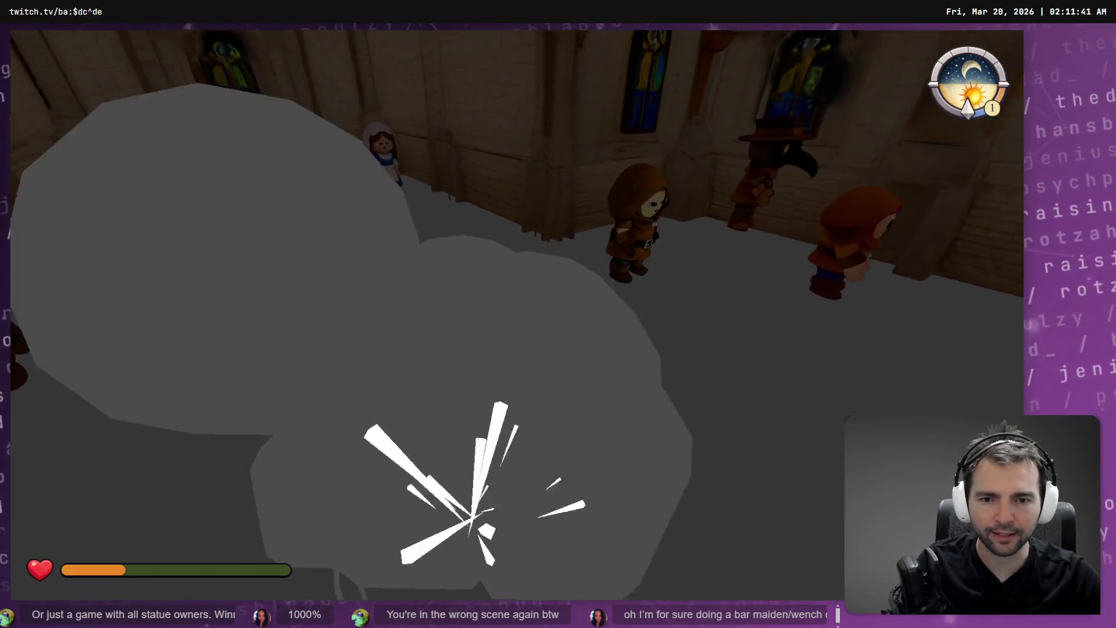
key(e)
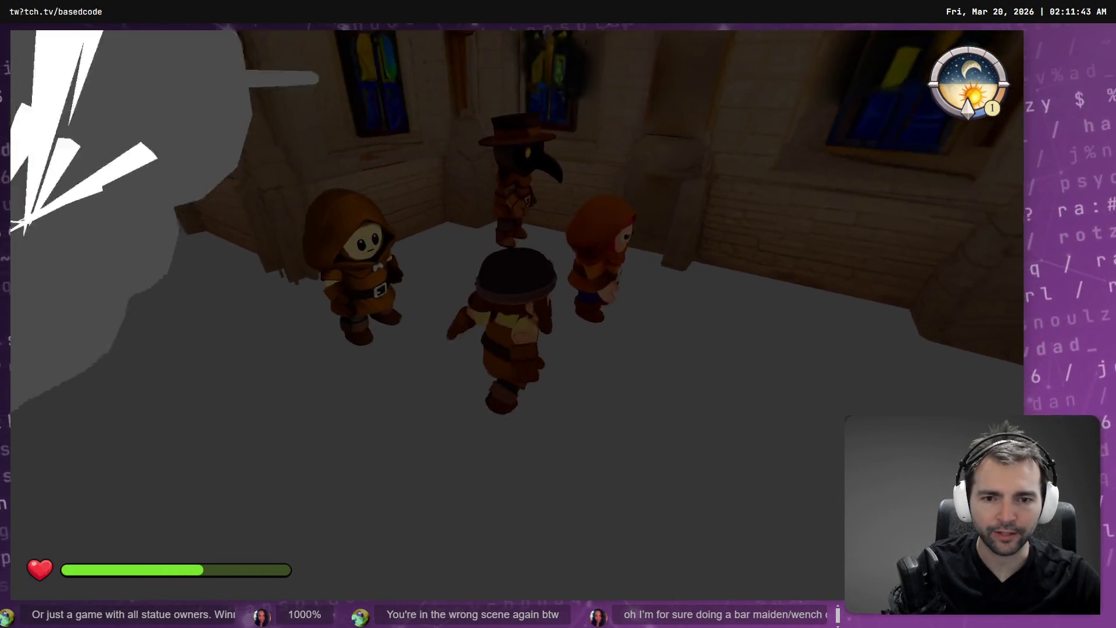
key(e)
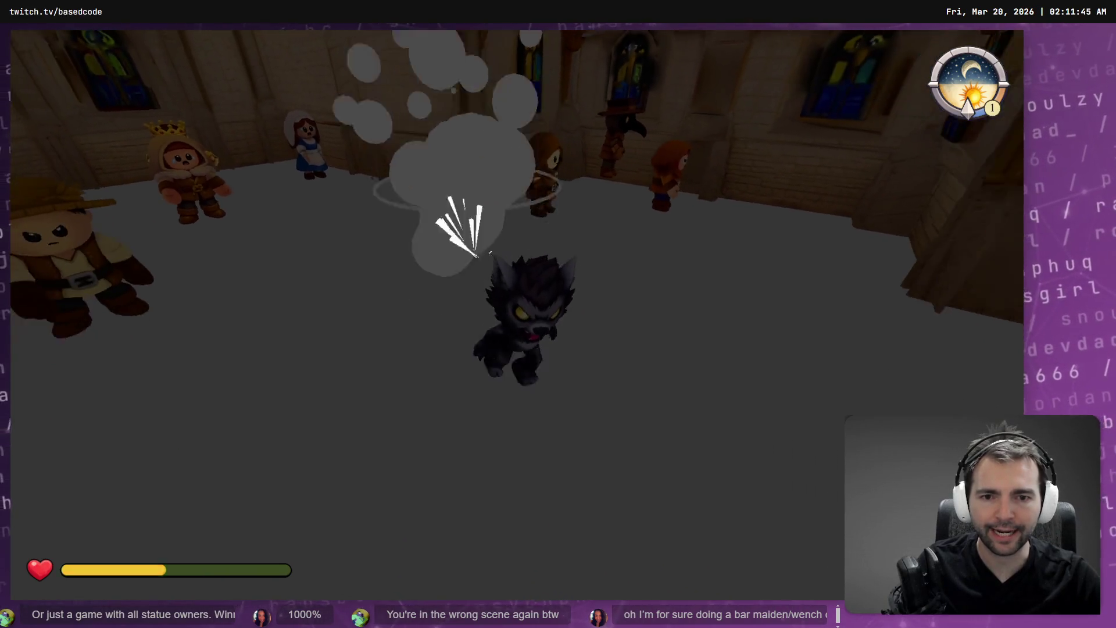
key(F8)
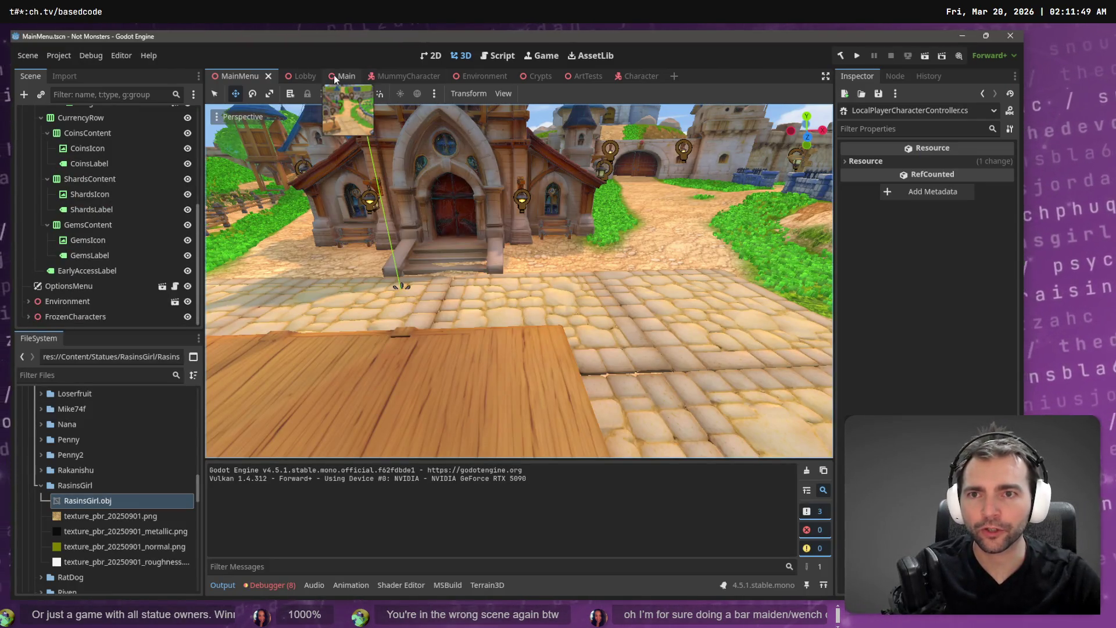
Run the Main scene with F5, play-test in the dark foggy area, then stop with F8.
key(ctrl+Tab)
key(ctrl+Tab)
key(F5)
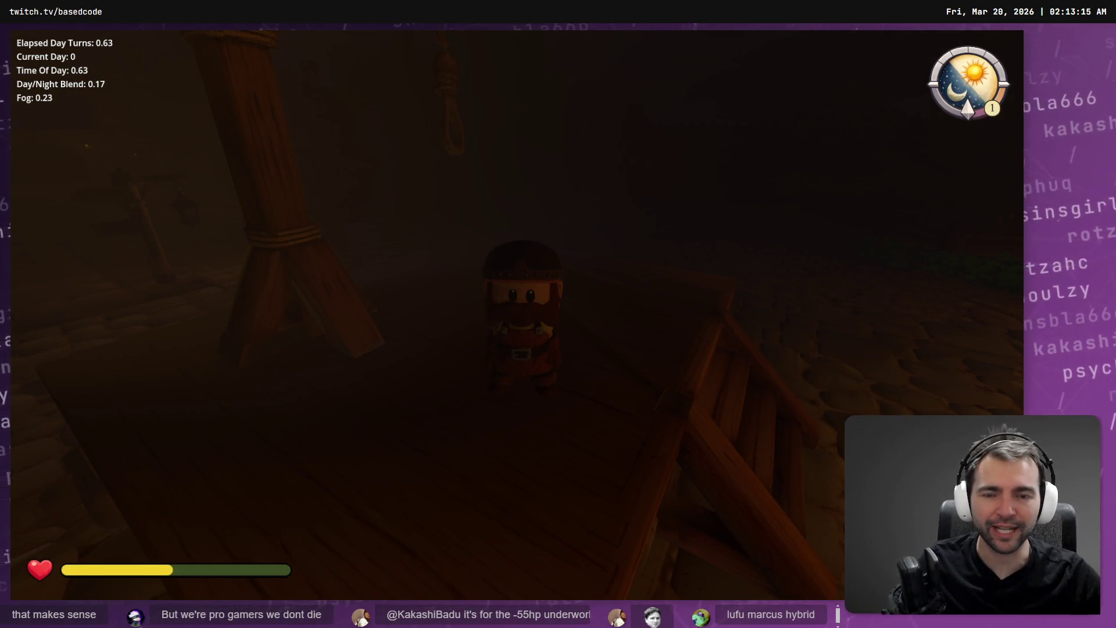
key(F8)
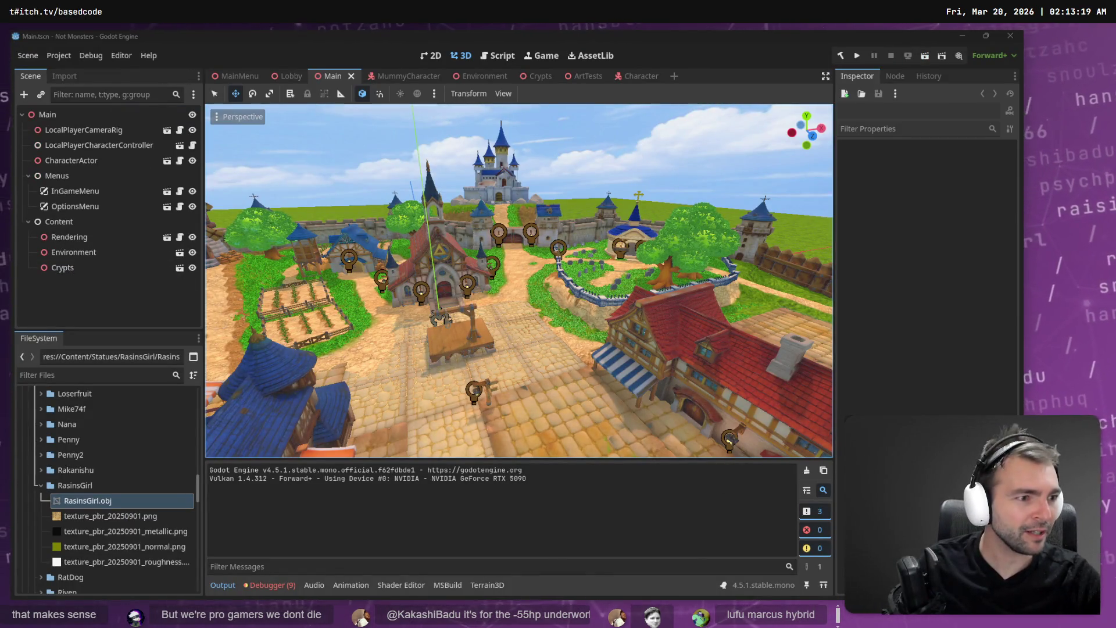
Stage CharacterActor.cs and CharacterRootLocomotion.cs in Fork, review the staged Butcher folder, then return to Godot.
key(alt+Tab)
click(235, 135)
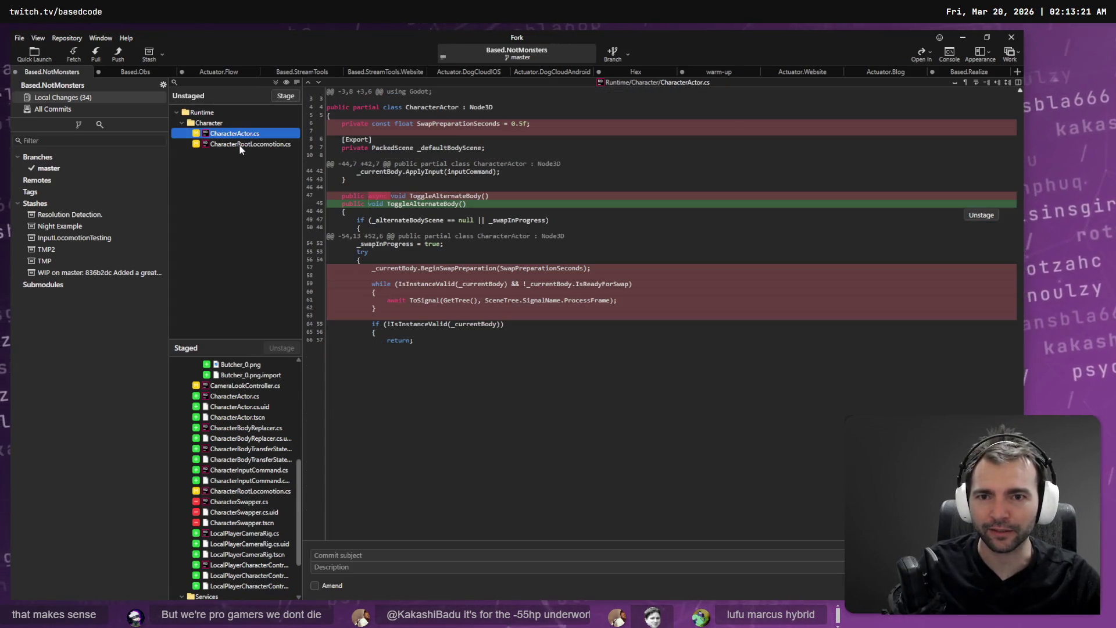
shift+click(241, 145)
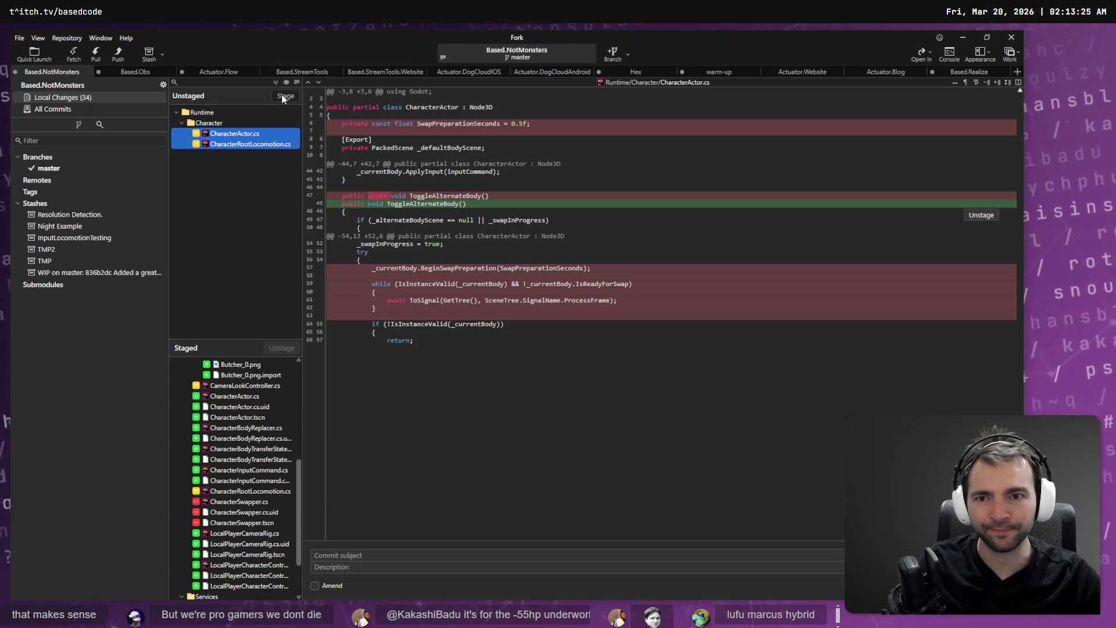
click(282, 97)
scroll(266, 467, up, 5)
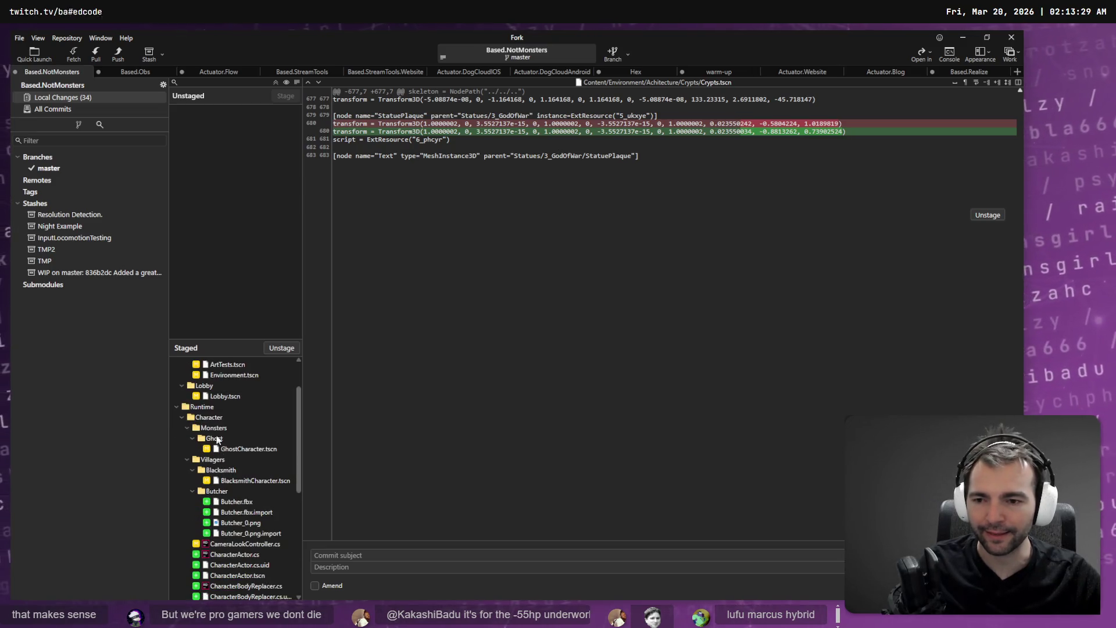
click(229, 493)
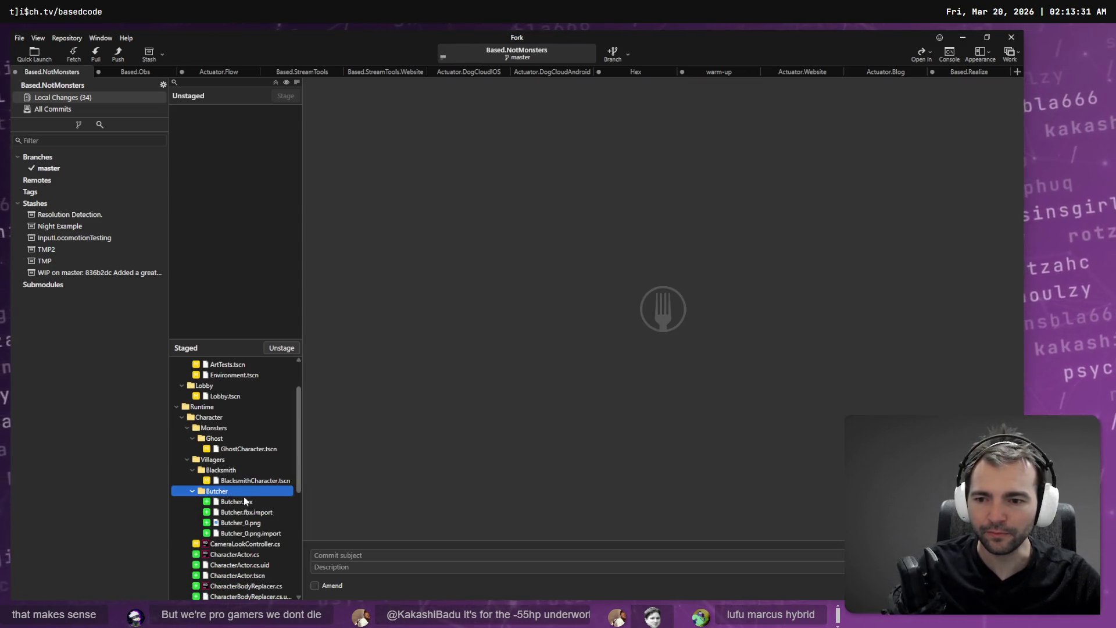
click(594, 412)
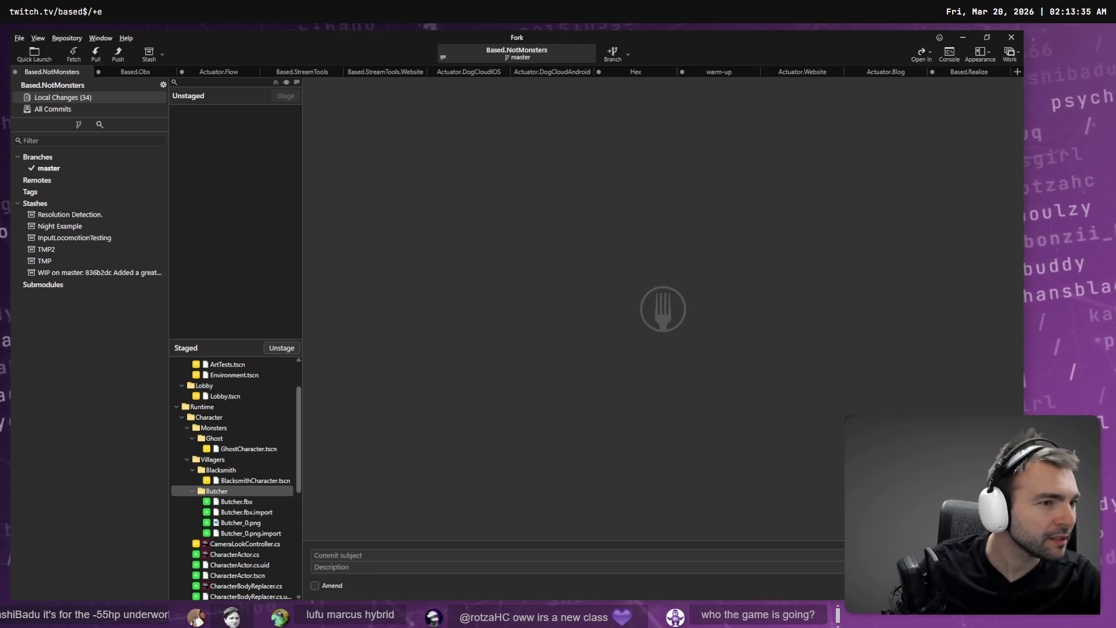
key(alt+Tab)
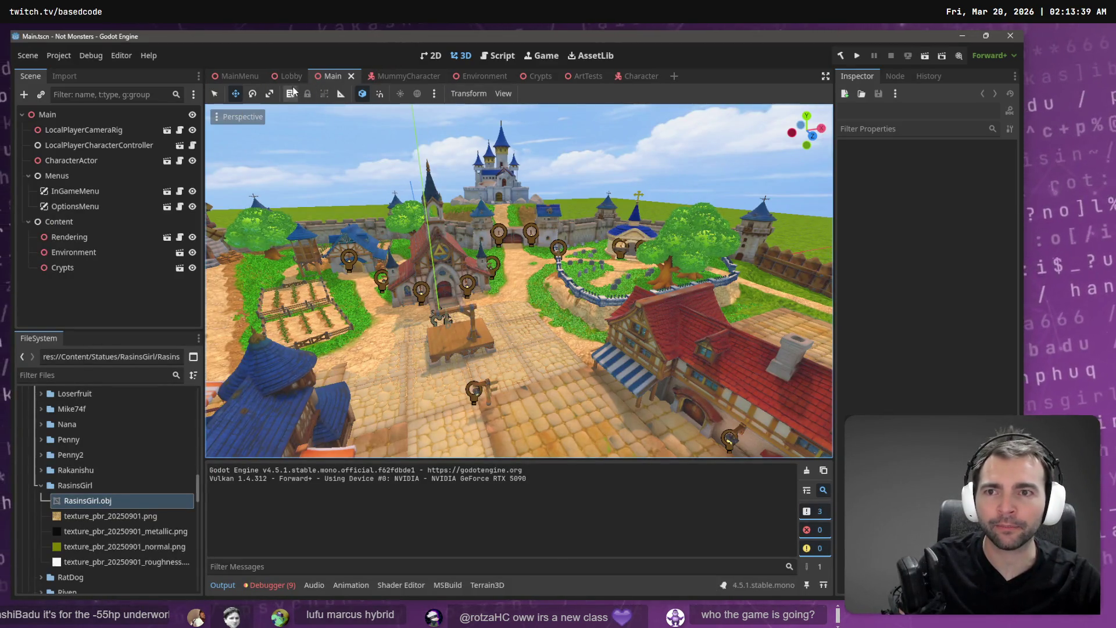
Collapse the RasinsGirl, RyanWinchesterTV and Statues folders, then open Runtime/Character/Character.tscn.
click(40, 485)
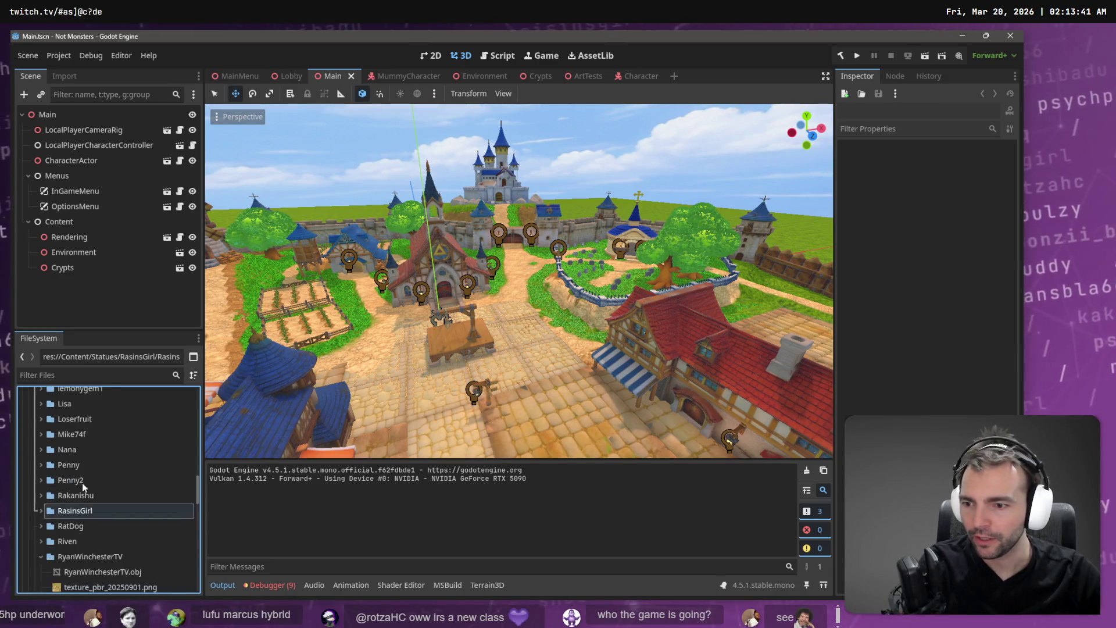
scroll(79, 523, down, 3)
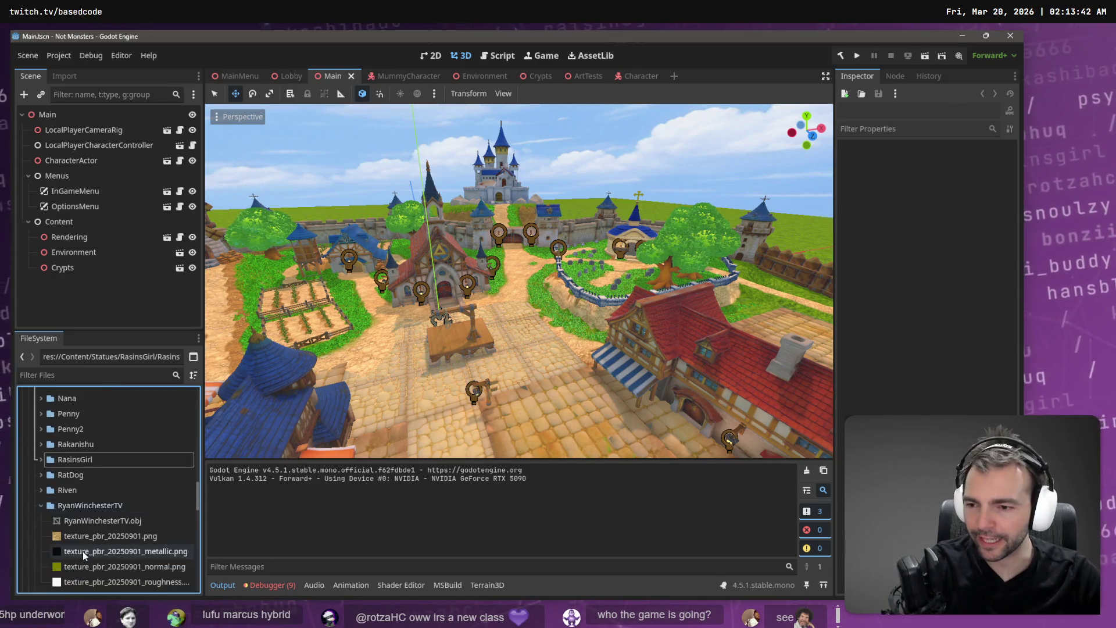
double_click(90, 505)
scroll(92, 499, up, 5)
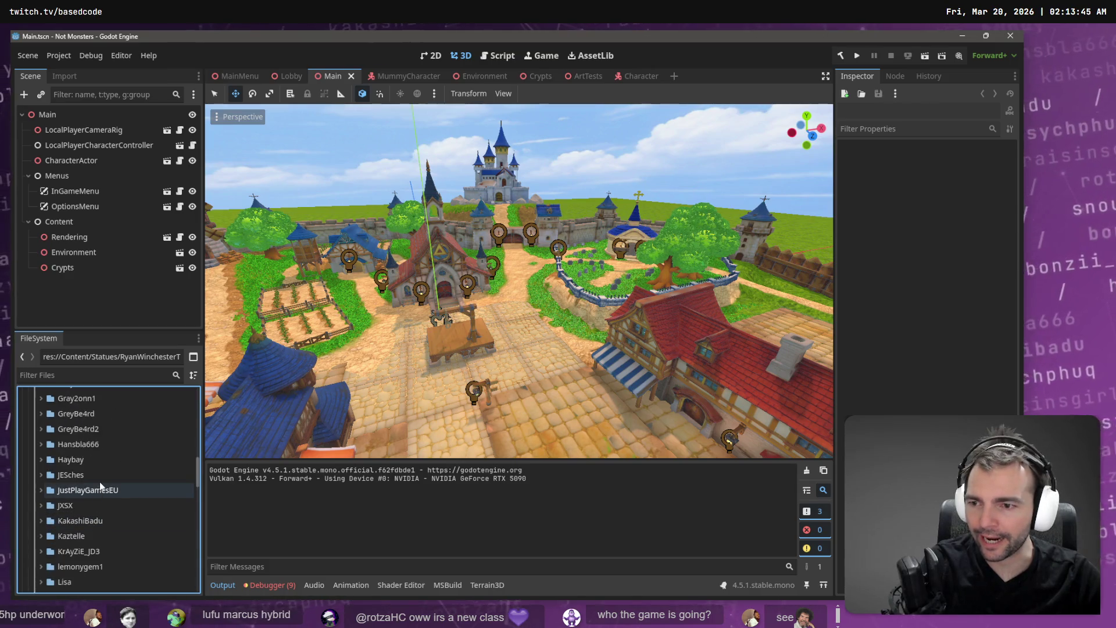
key(Left)
key(Left)
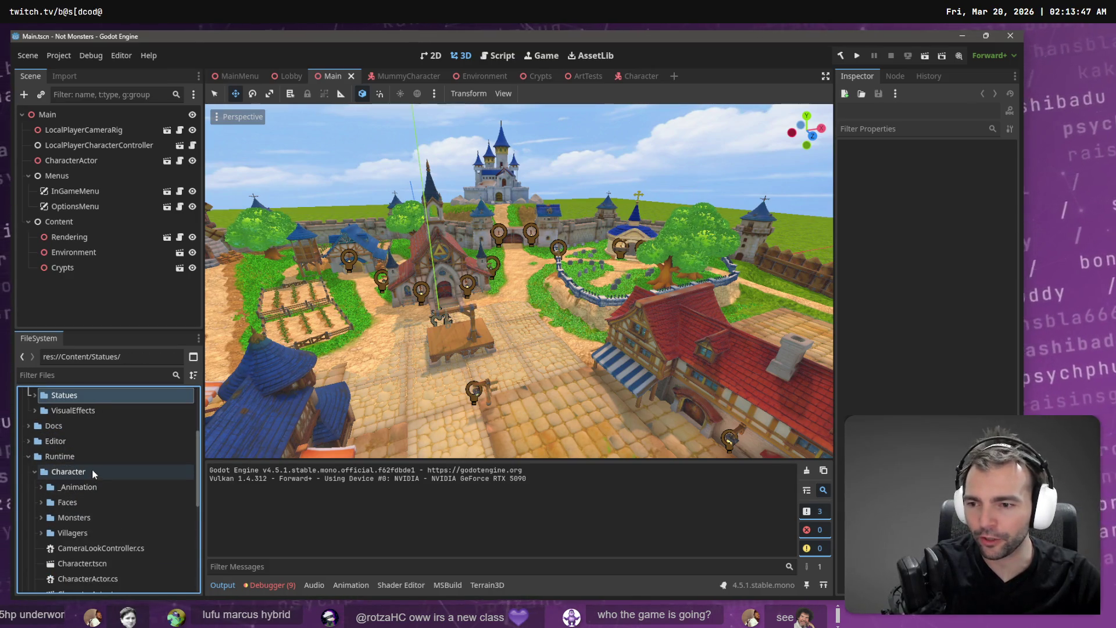
click(92, 469)
scroll(98, 488, down, 3)
click(107, 512)
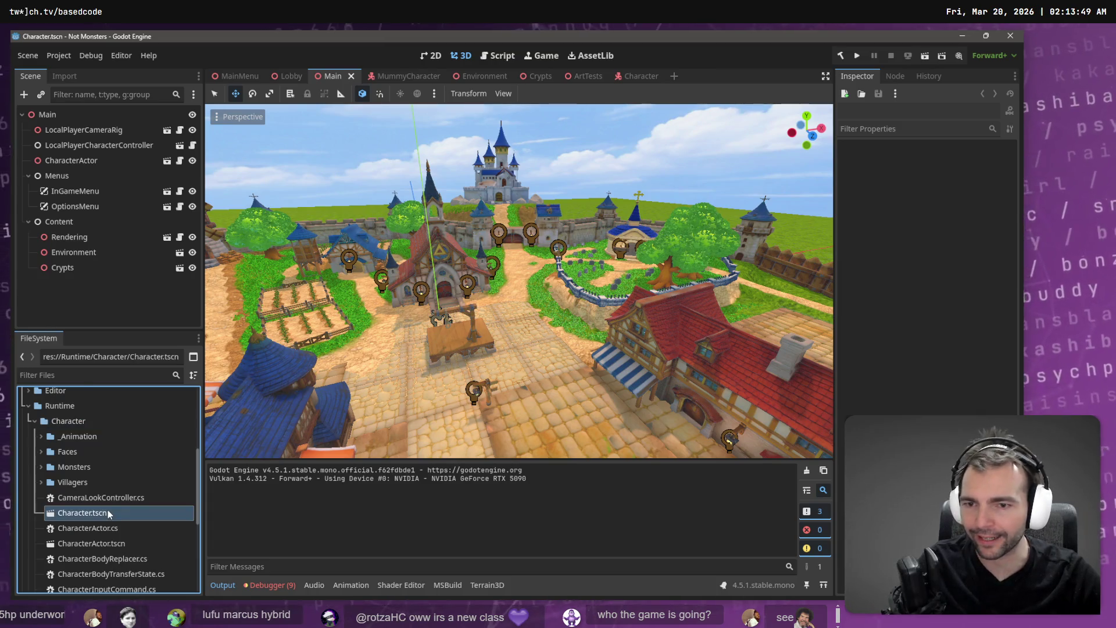
double_click(108, 513)
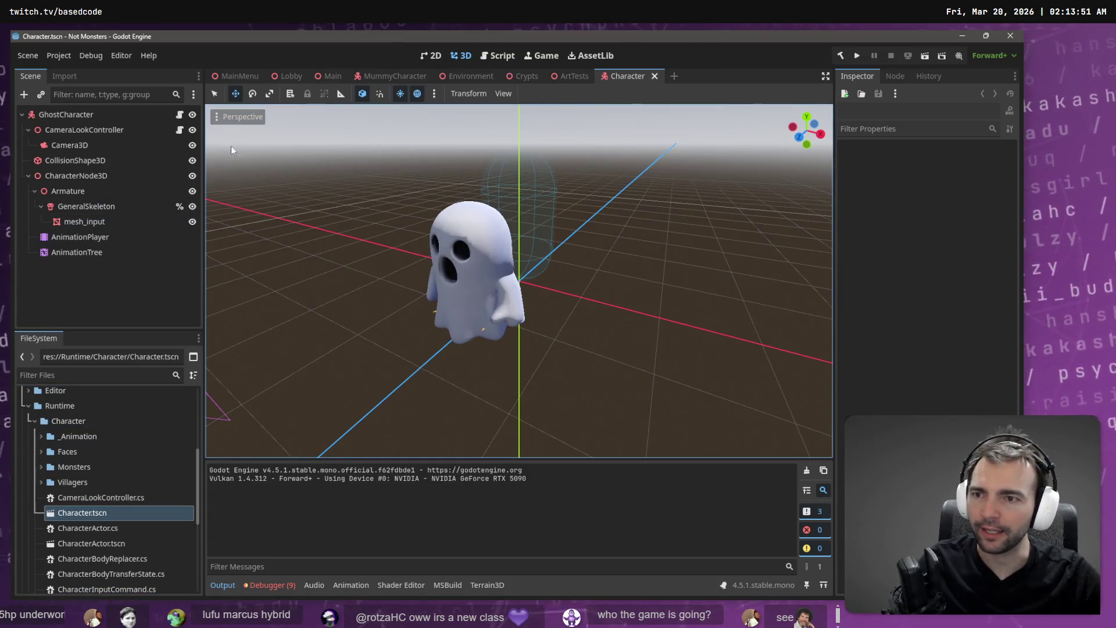
Reparent AnimationTree and AnimationPlayer directly under GhostCharacter.
mouse_move(90, 256)
mouse_down()
mouse_move(113, 254)
mouse_move(101, 118)
mouse_up()
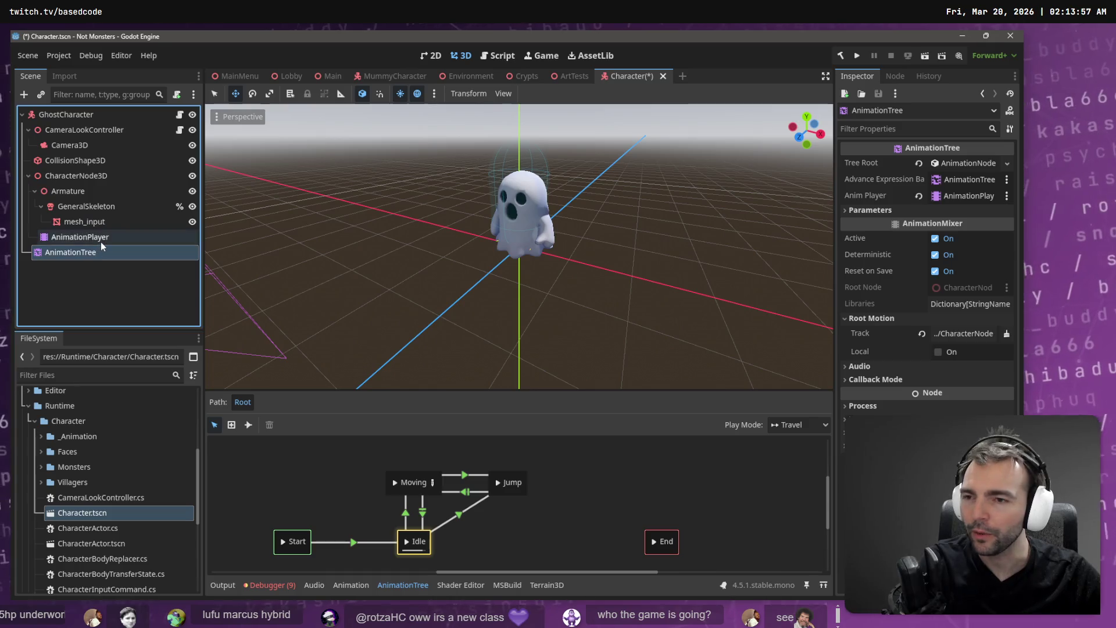
click(100, 241)
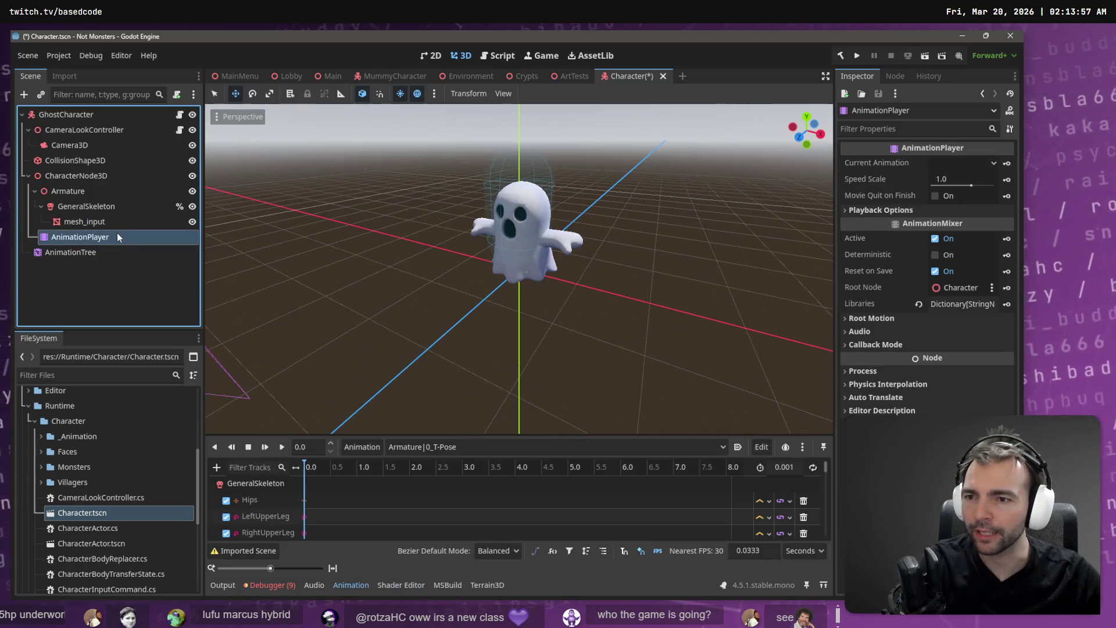
click(102, 180)
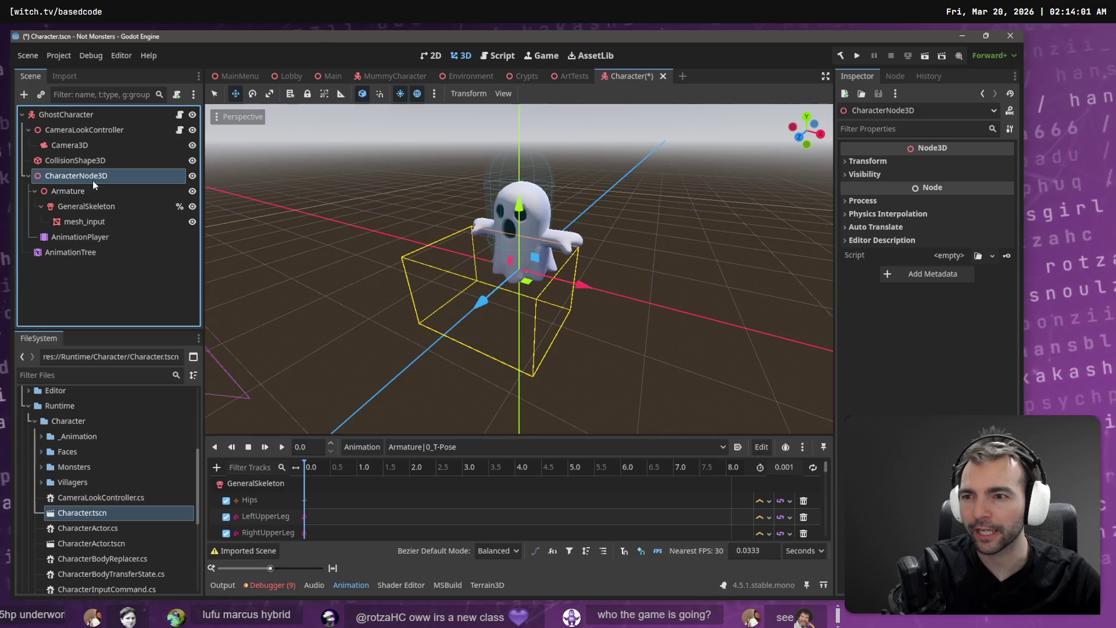
click(103, 240)
click(111, 177)
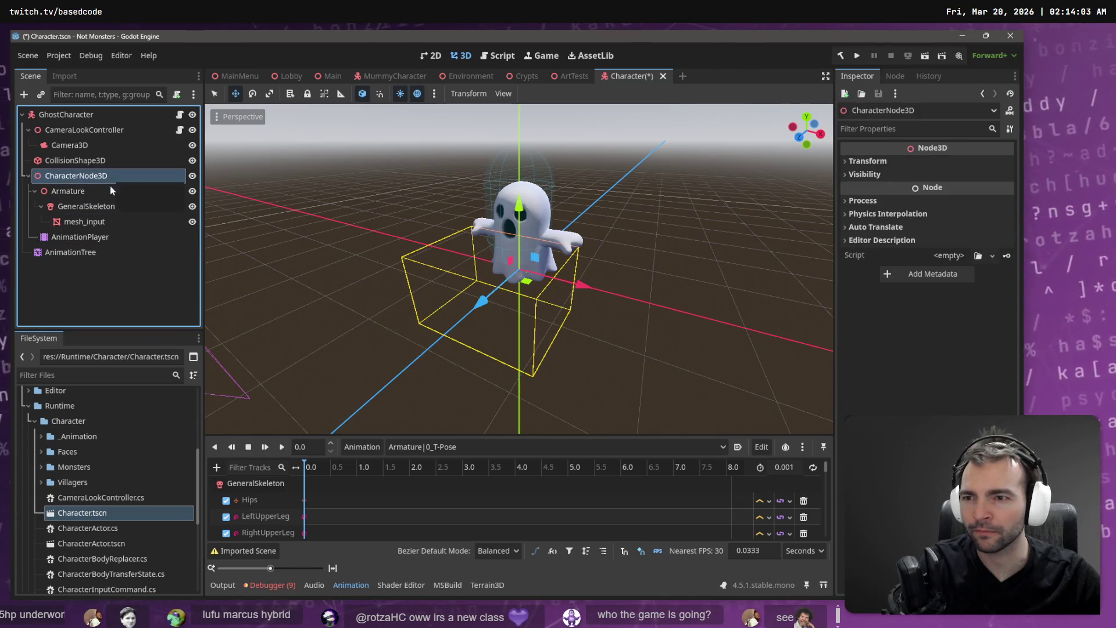
click(103, 238)
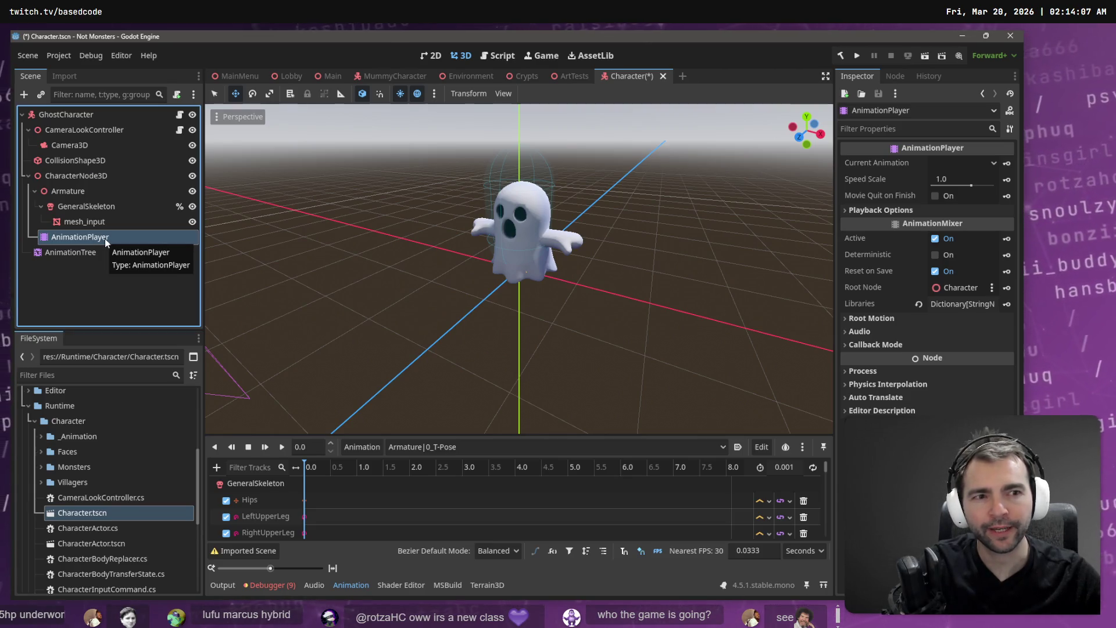
mouse_move(104, 239)
mouse_down()
mouse_move(75, 119)
mouse_move(76, 238)
mouse_up()
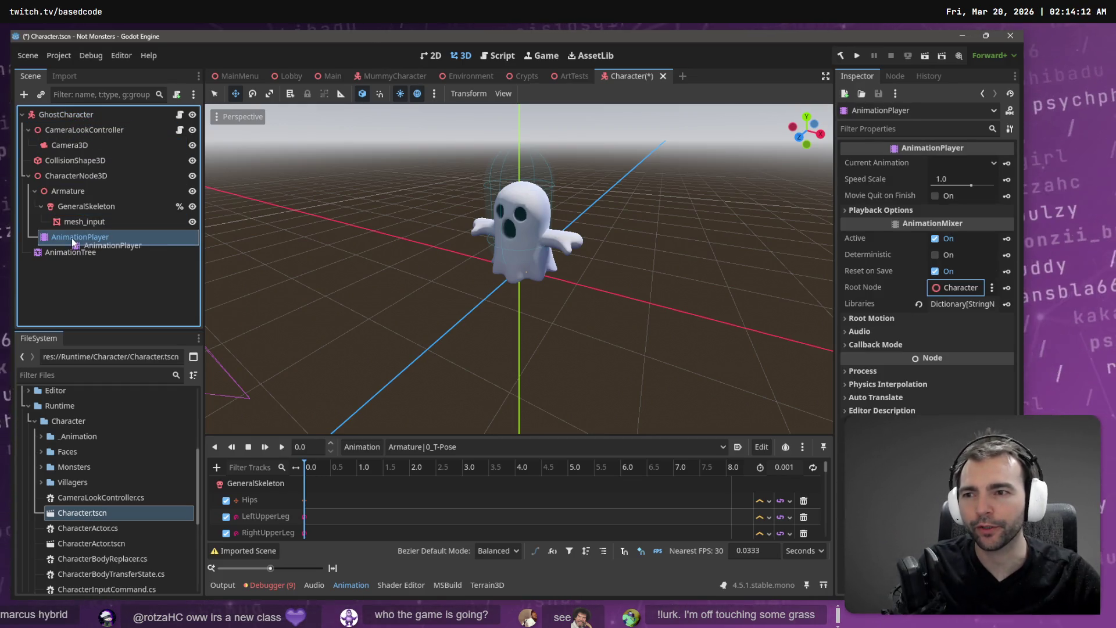
Leave CharacterNode3D unchanged, open CharacterRootLocomotion.cs at the CharacterKey export, and close the Character scene.
click(80, 177)
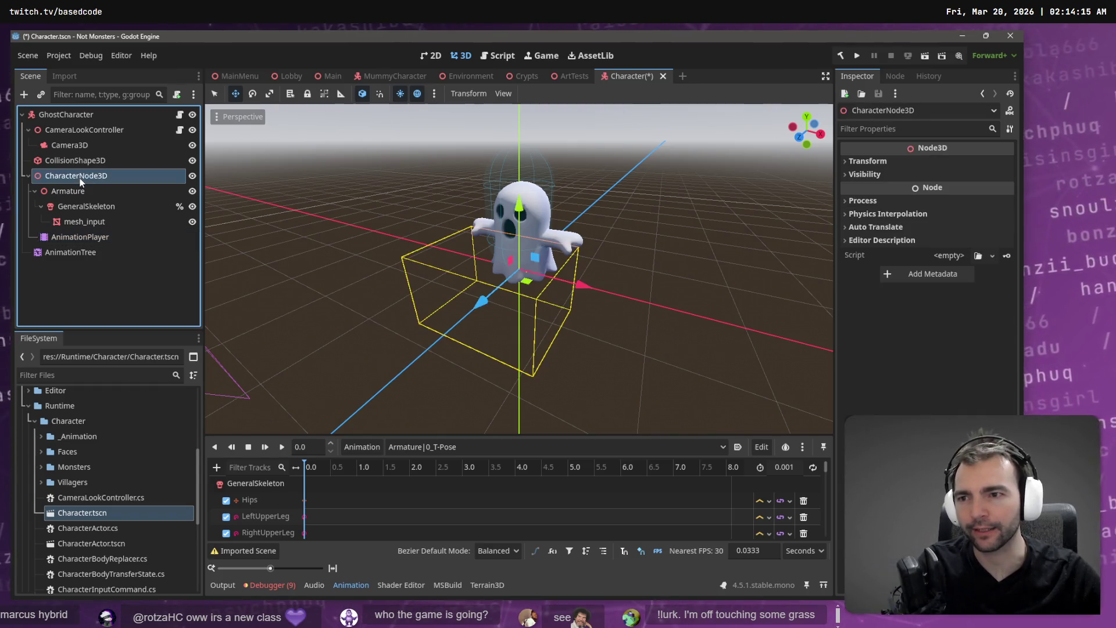
click(80, 178)
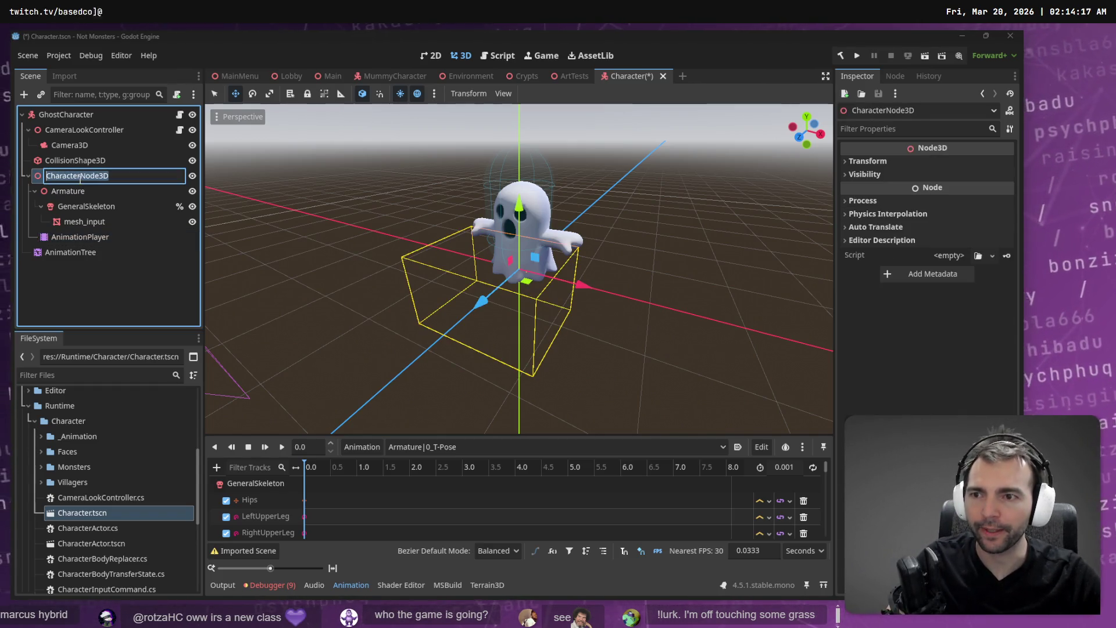
key(Escape)
key(Delete)
key(Escape)
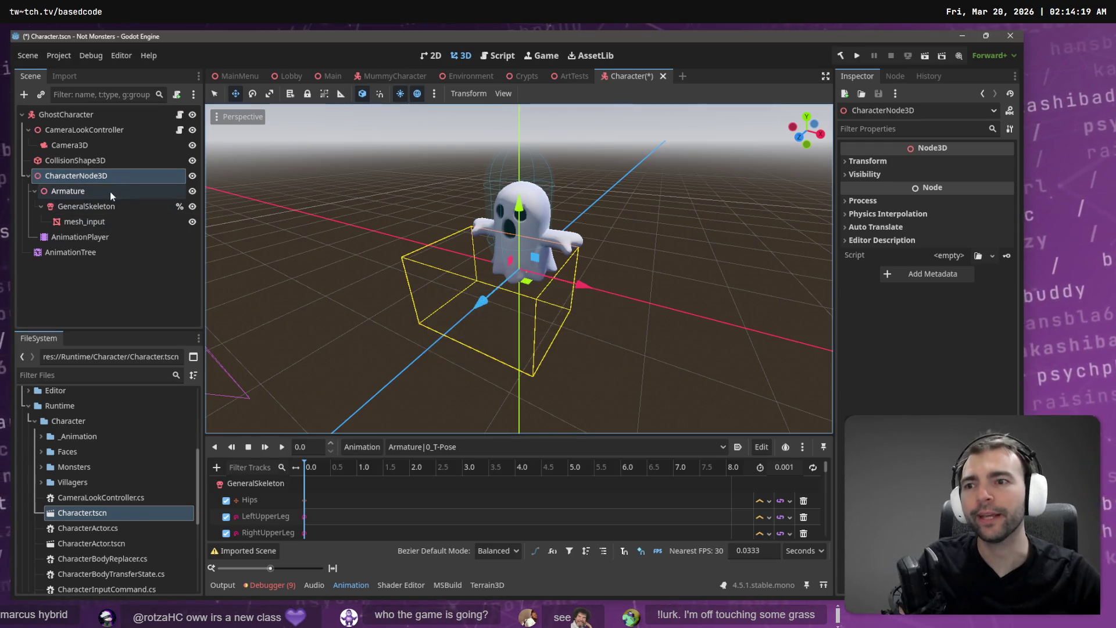
click(105, 178)
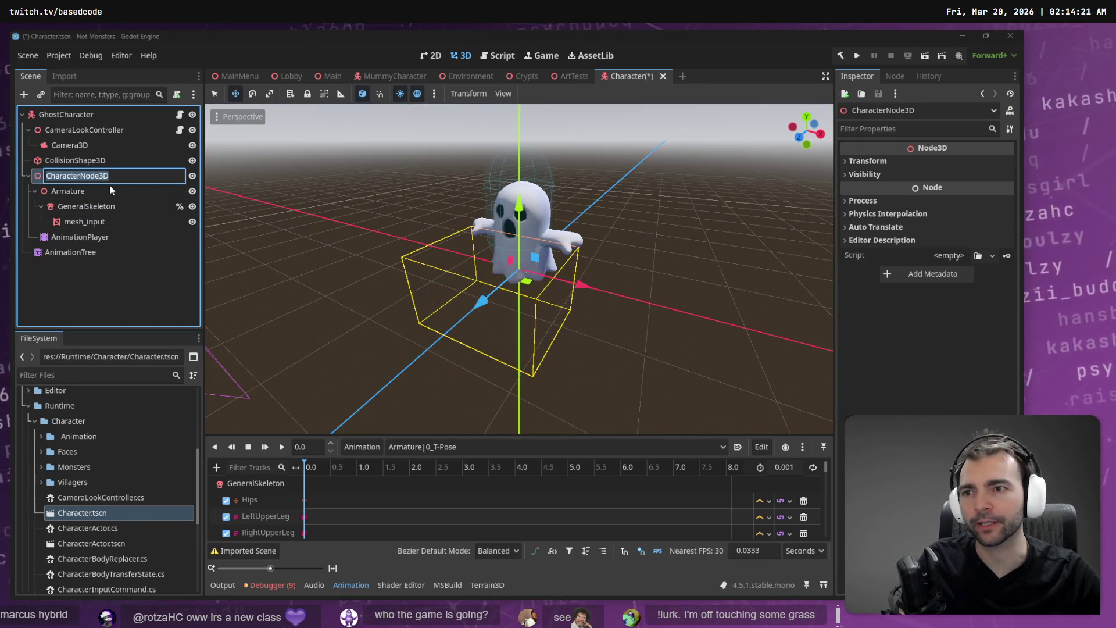
click(179, 114)
click(642, 254)
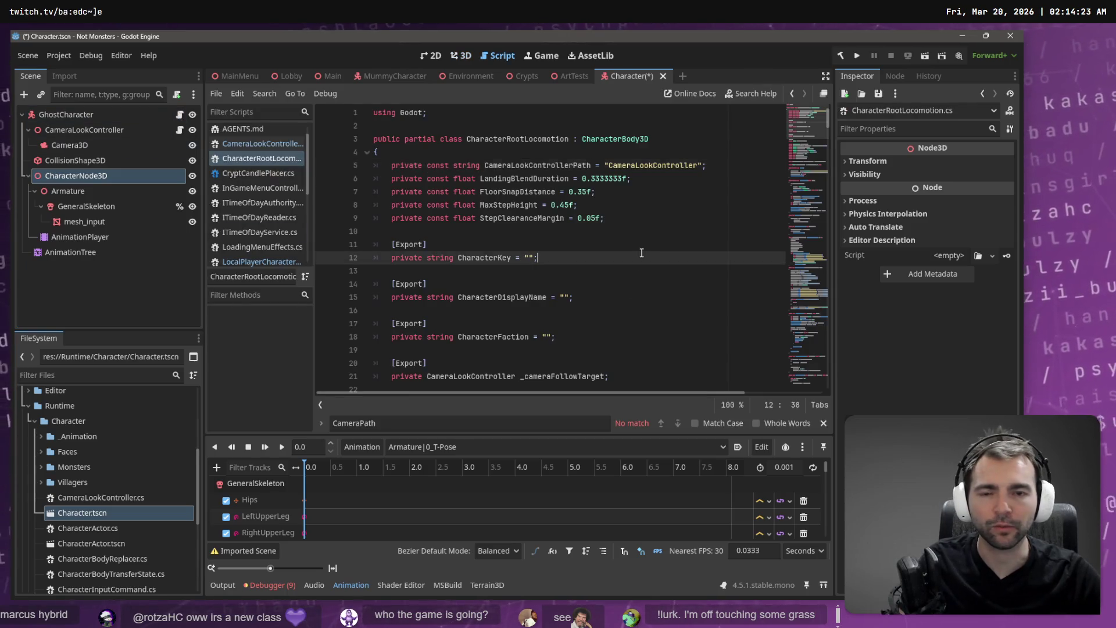
middle_click(626, 78)
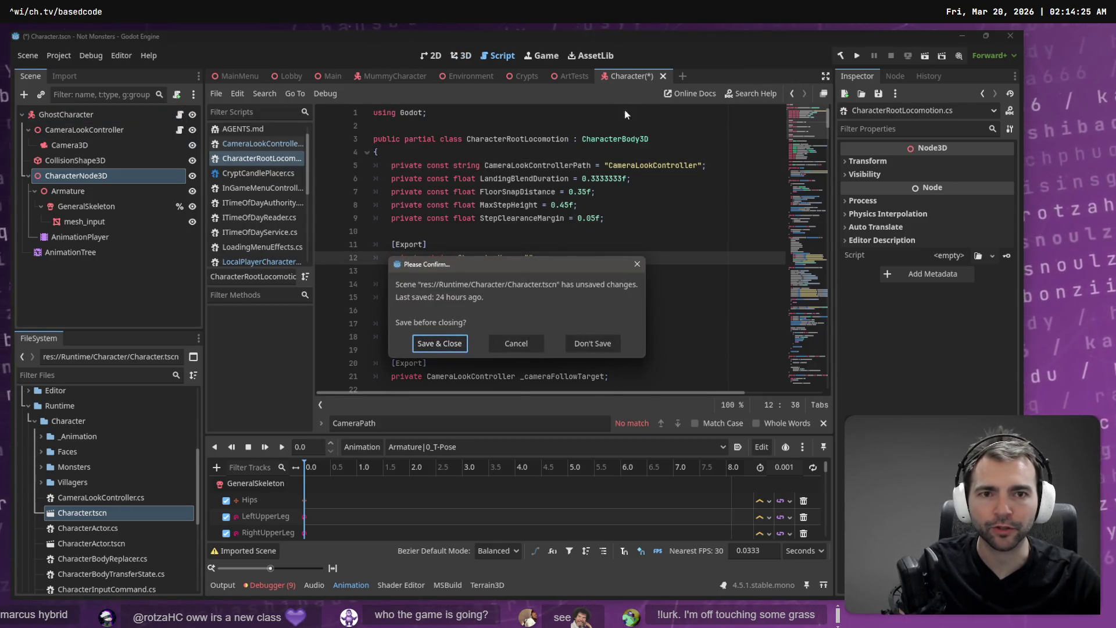
Close Godot's save prompt without saving and show CharacterRootLocomotion.cs in Rider at TryStepUp.
click(564, 344)
key(alt+Tab)
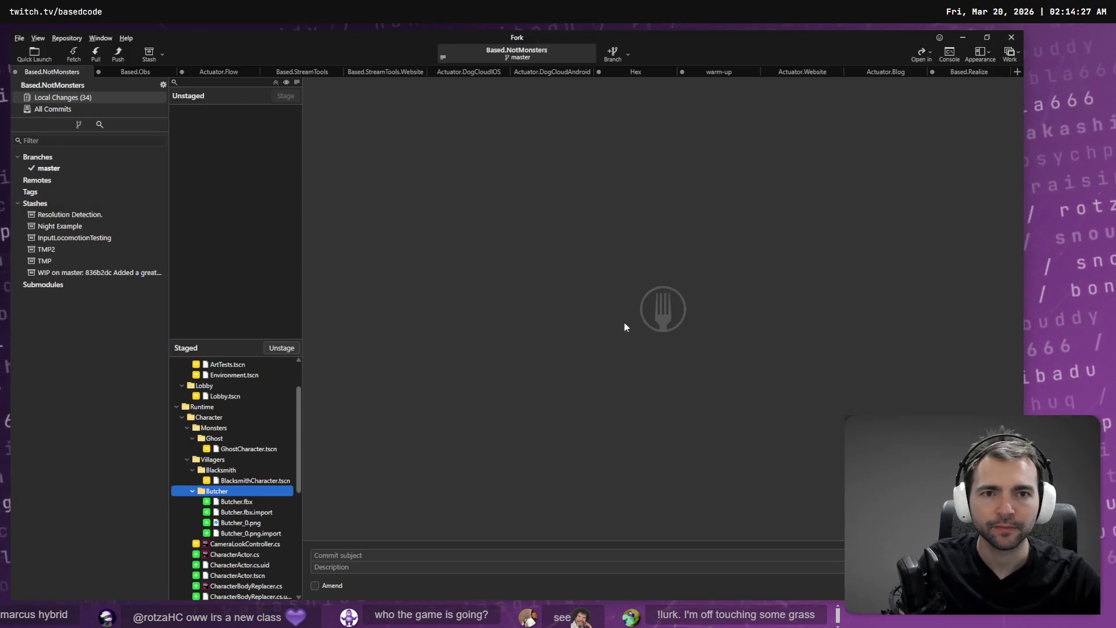
key(alt+Tab)
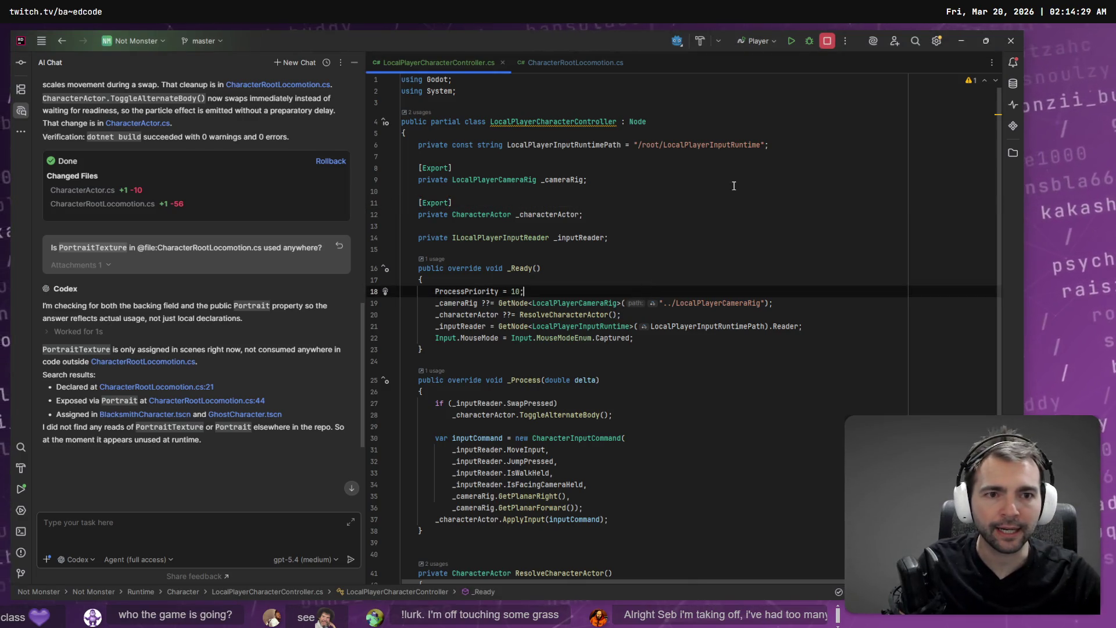
click(727, 226)
scroll(722, 235, down, 1)
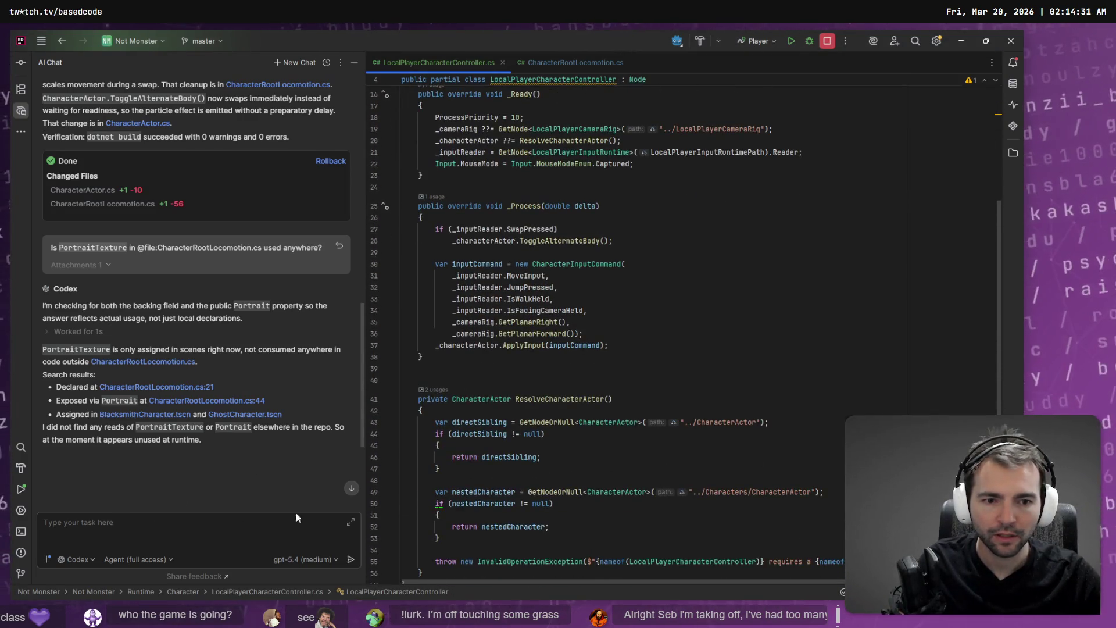
scroll(750, 424, down, 3)
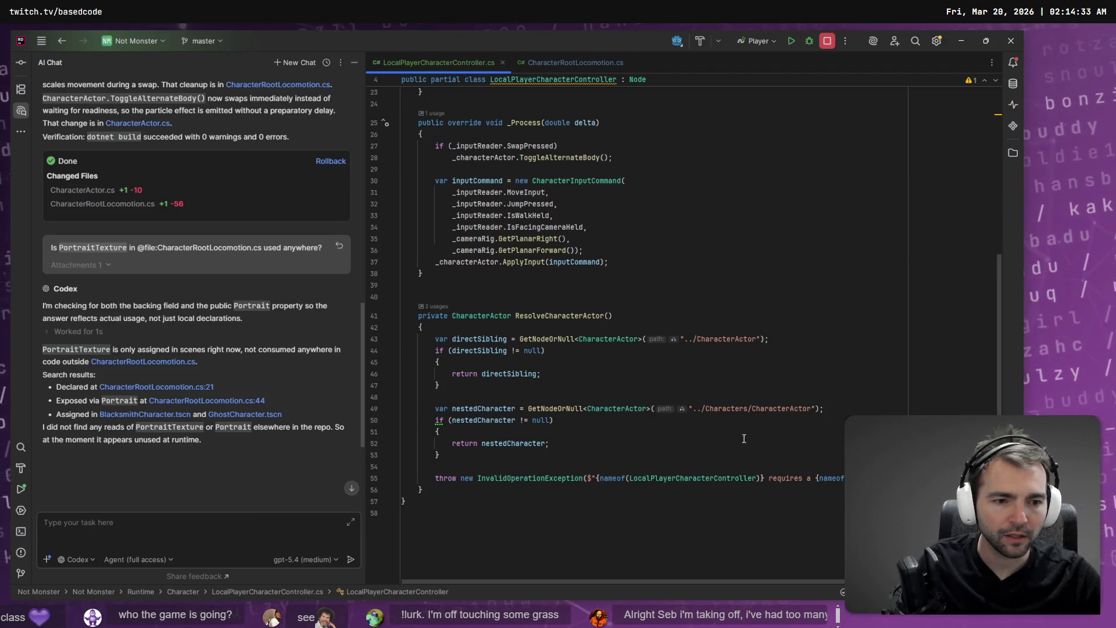
click(572, 64)
scroll(863, 331, up, 15)
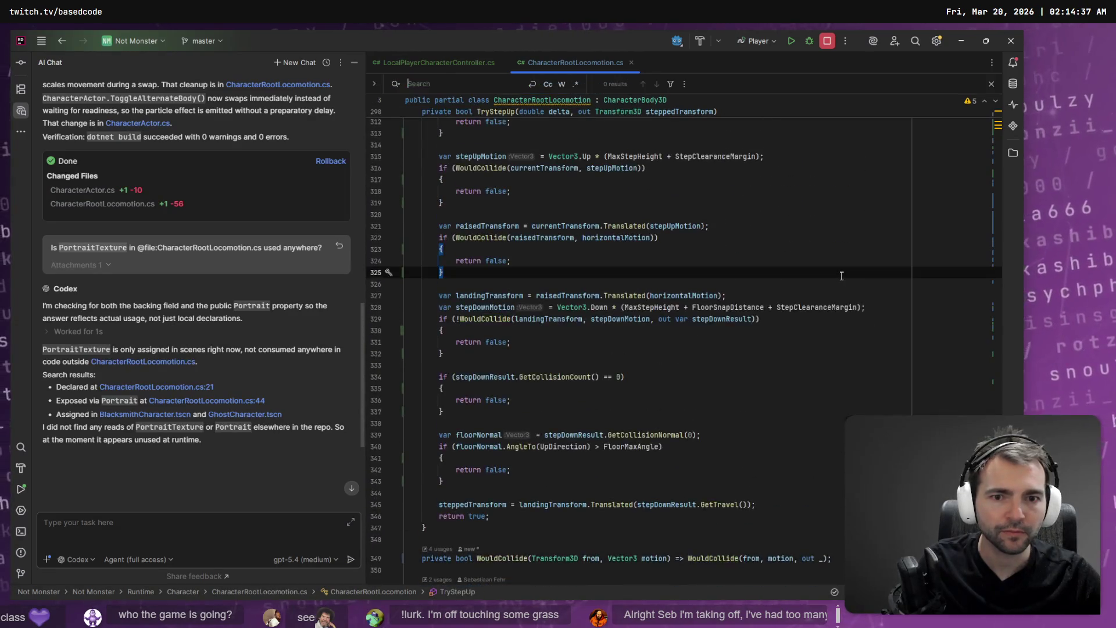
Attach CharacterRootLocomotion.cs to AI Chat and begin the message with 'uses the path'.
double_click(677, 280)
key(ctrl+f)
key(ctrl+shift+a)
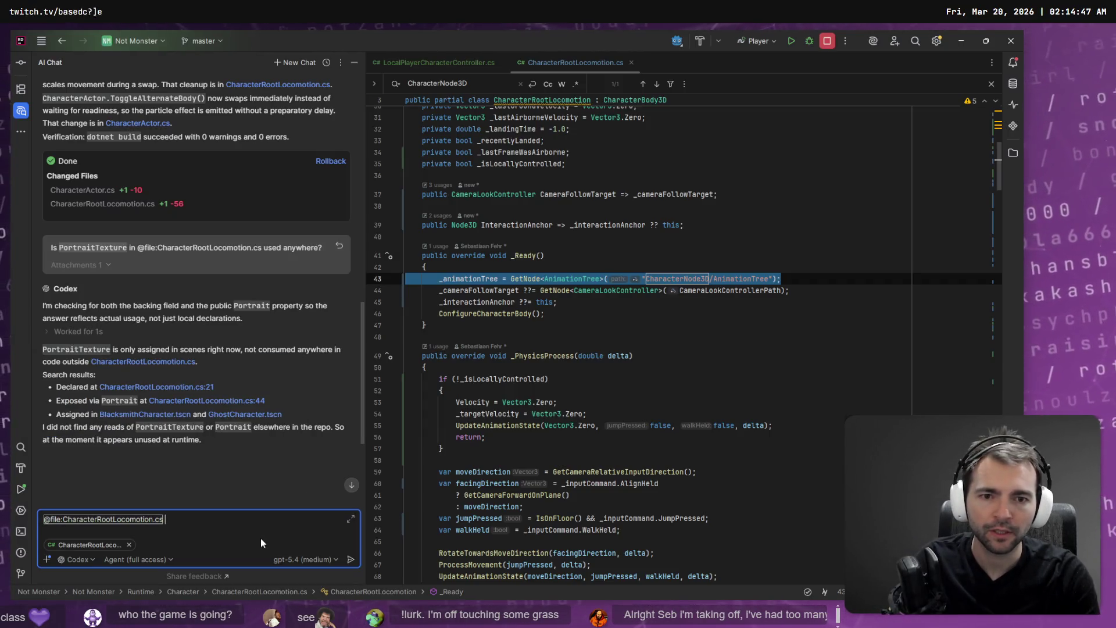
text(ne)
key(BackSpace)
key(BackSpace)
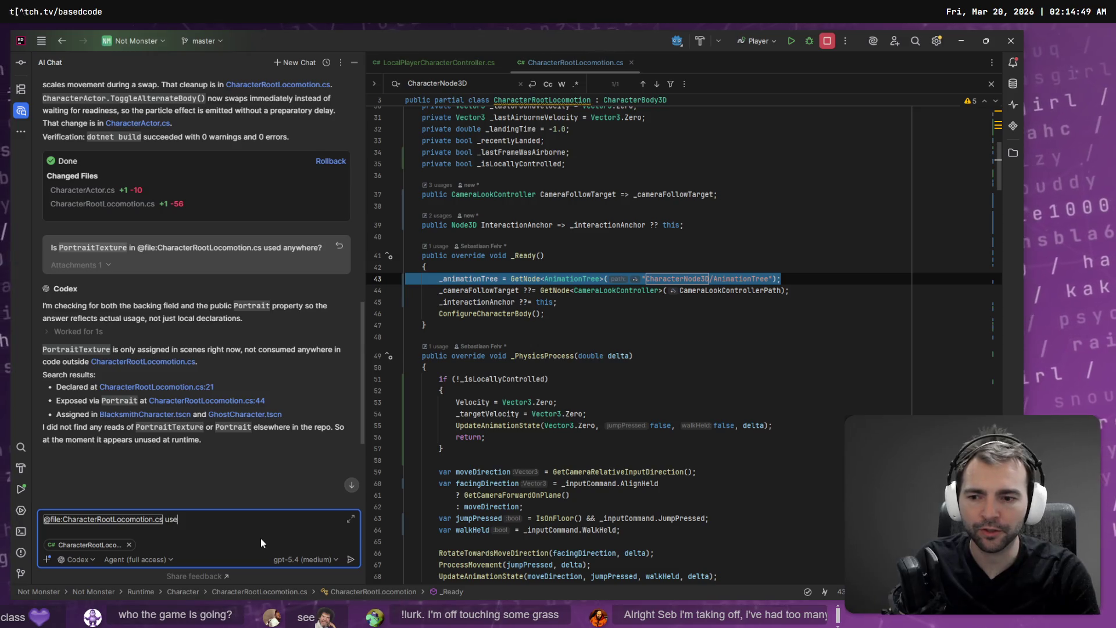
text(uses the path )
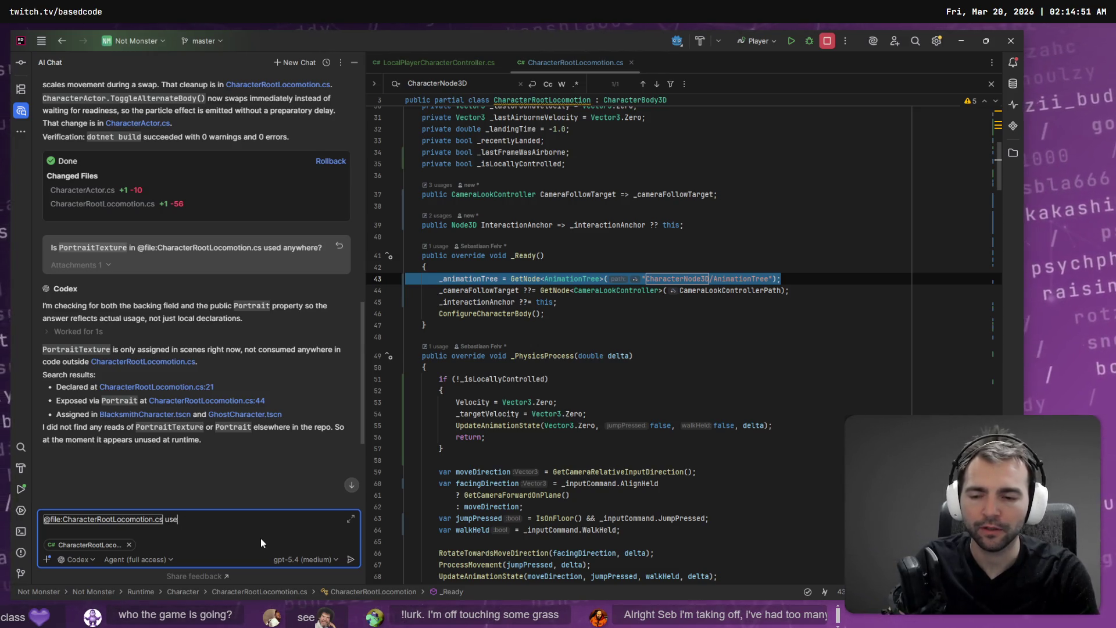
text("`)
text(_animationTree = GetNode<AnimationTree>("CharacterNode3D/AnimationTree");)
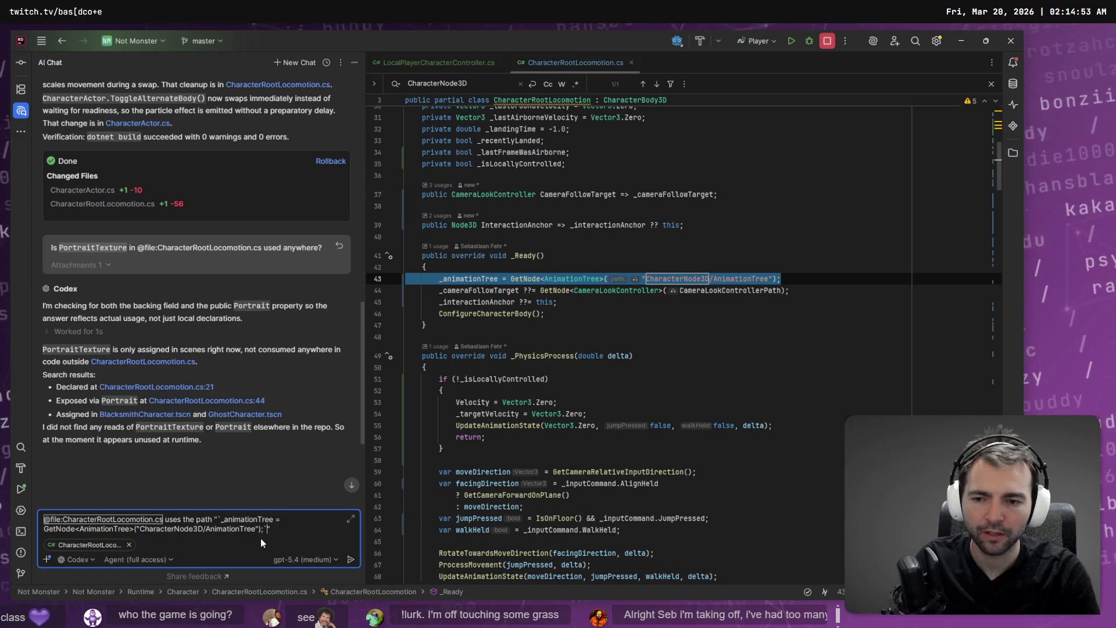
key(ctrl+z)
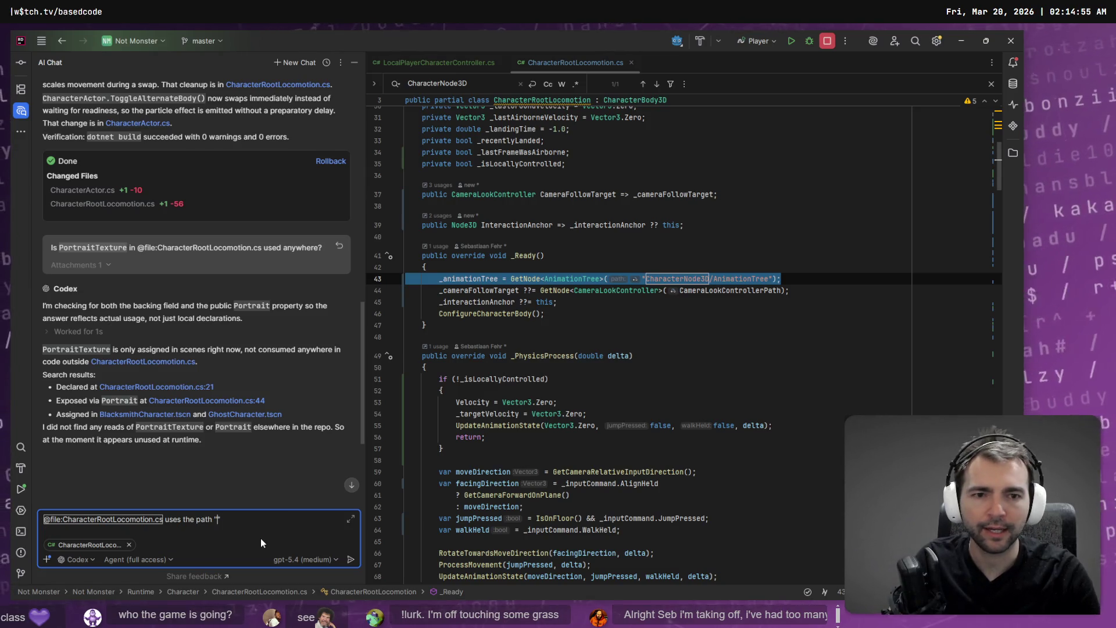
Insert the "CharacterNode3D/AnimationTree" path and finish the sentence with 'the AnimationTree variable.'.
click(667, 273)
mouse_move(642, 279)
mouse_down()
mouse_move(785, 279)
mouse_move(773, 279)
mouse_up()
key(ctrl+c)
click(227, 519)
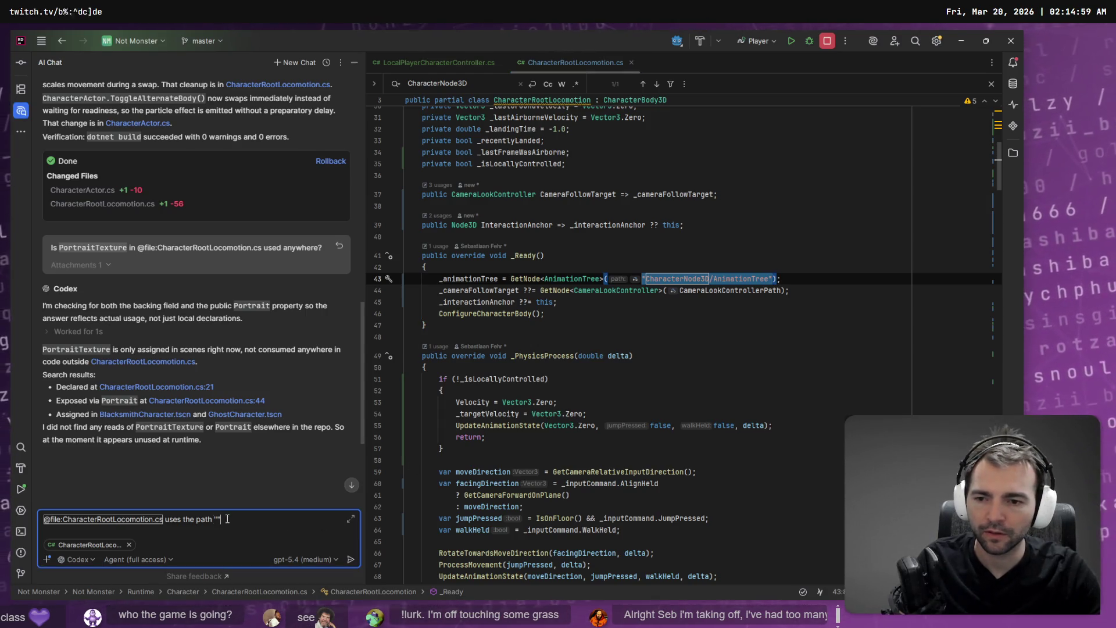
key(ctrl+v)
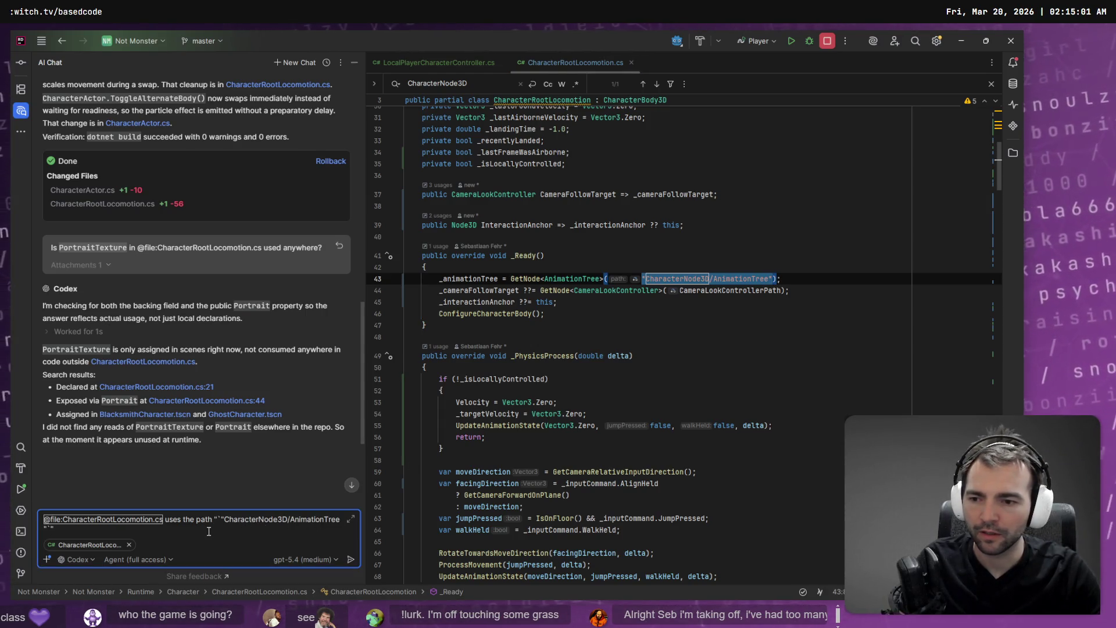
key(BackSpace)
text(`)
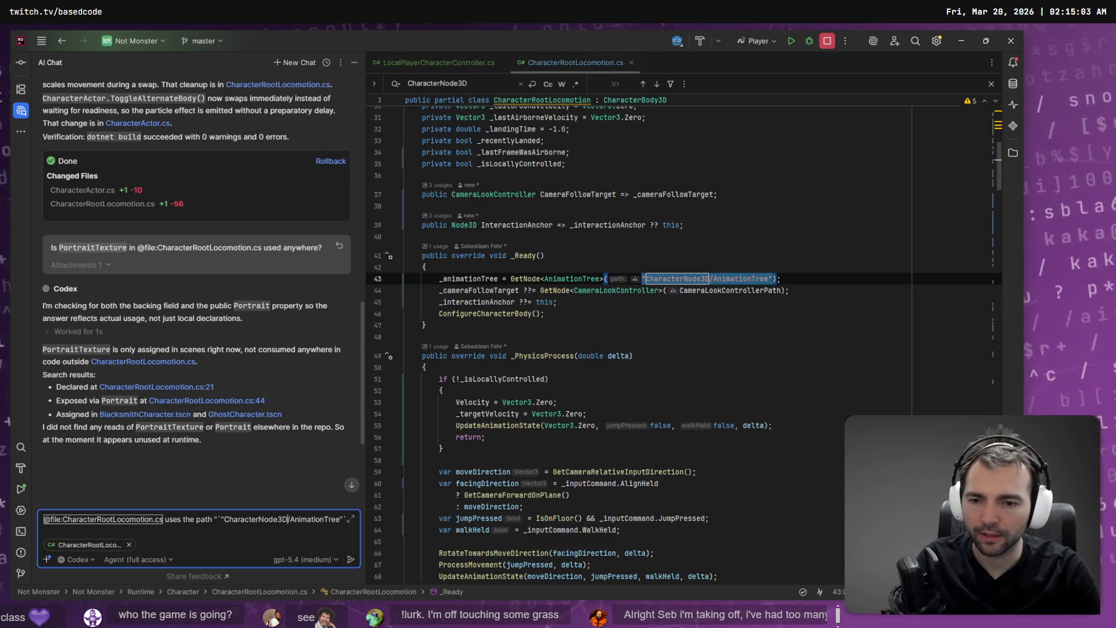
click(217, 519)
key(BackSpace)
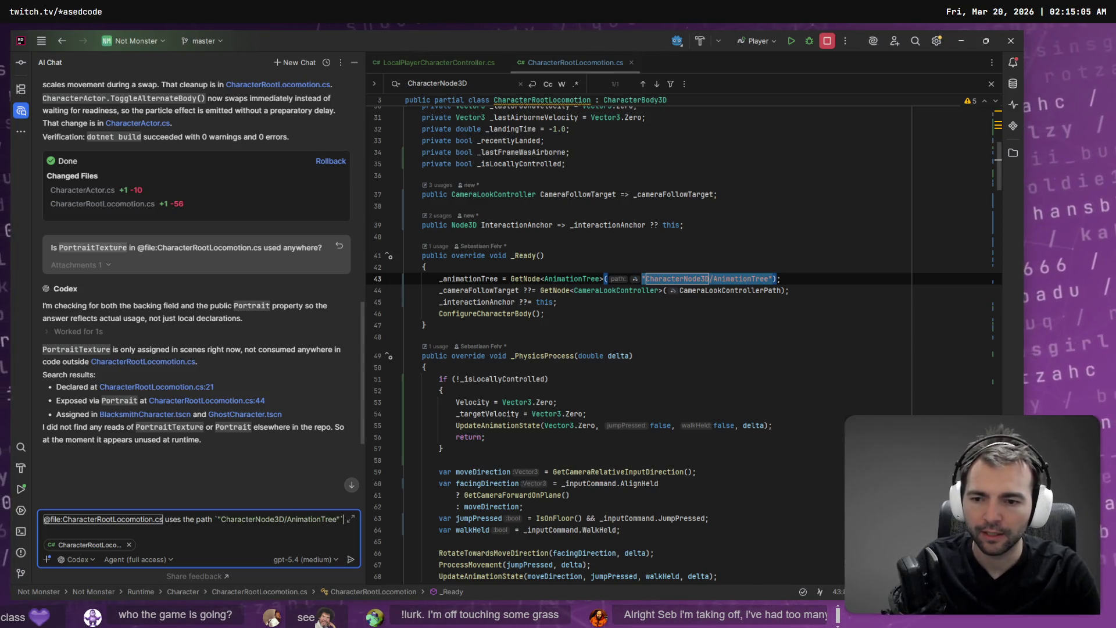
text(the AnimationTree variable.)
key(shift+Return)
key(shift+Return)
key(super+h)
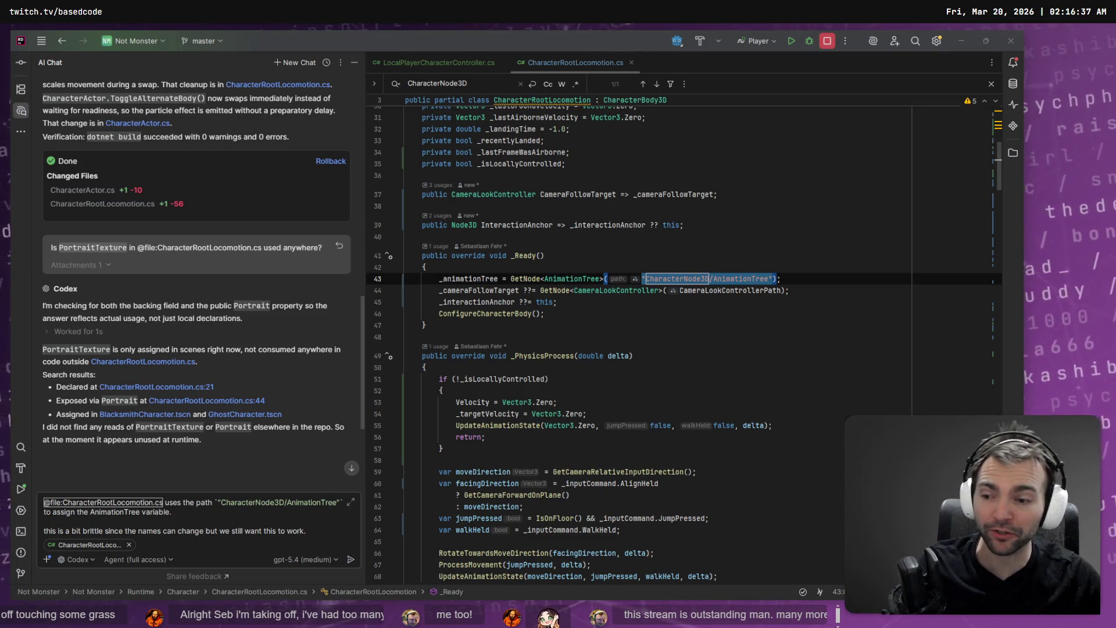
Edit the chat draft: capitalise the last sentence, remove 'is a bit', and end with 'when they do.'.
click(302, 530)
key(Home)
key(Delete)
text(T)
key(End)
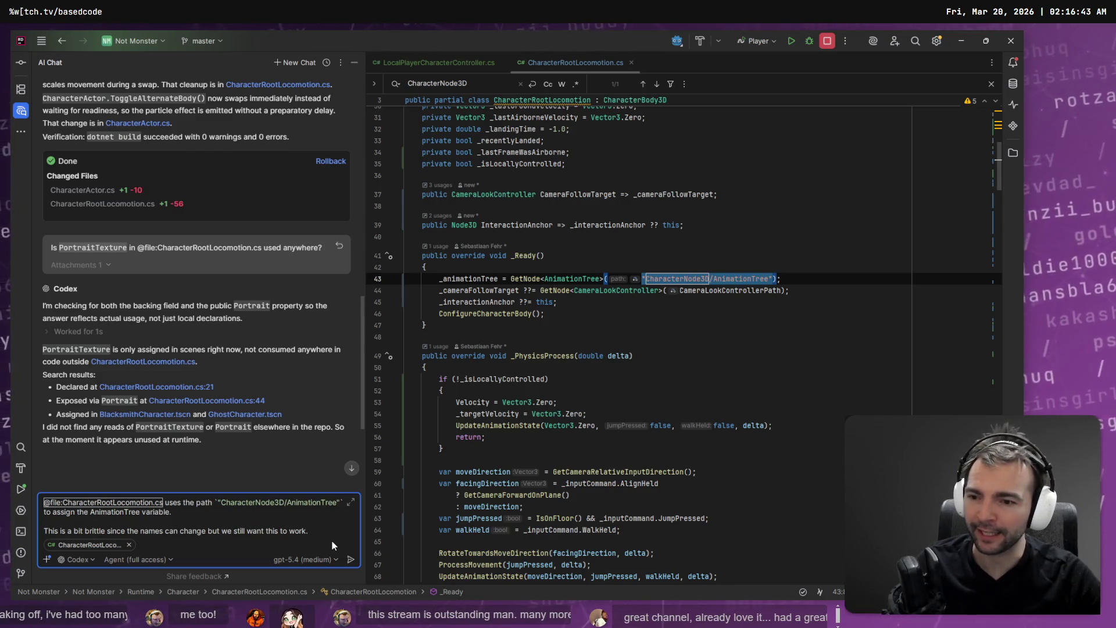
key(Home)
key(ctrl+Right)
key(ctrl+Right)
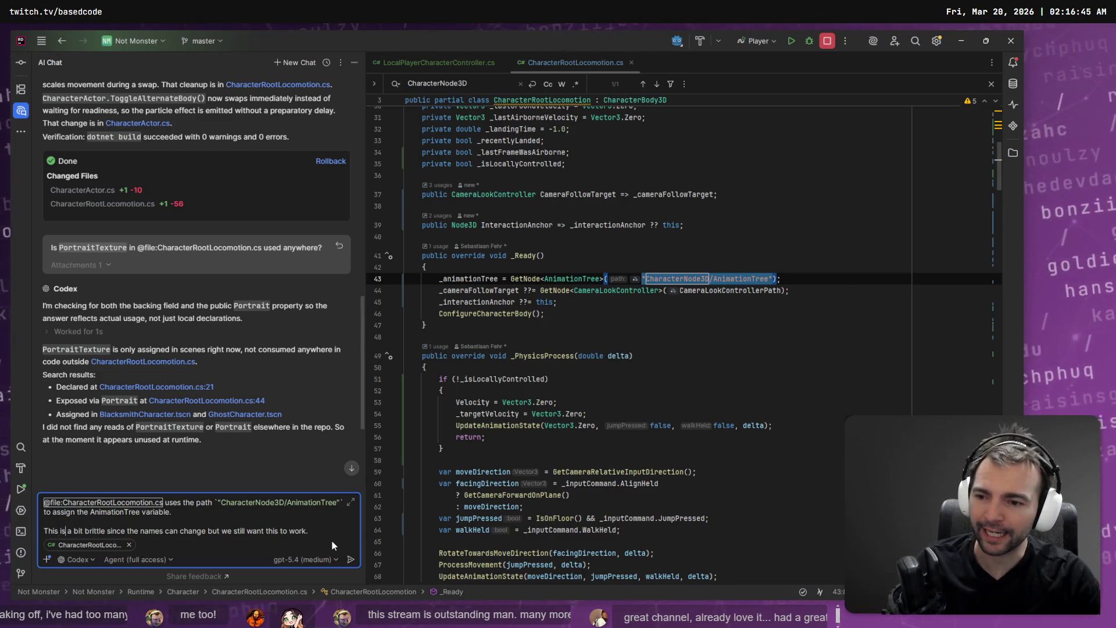
key(Delete)
key(Delete)
key(Delete)
key(BackSpace)
key(BackSpace)
key(BackSpace)
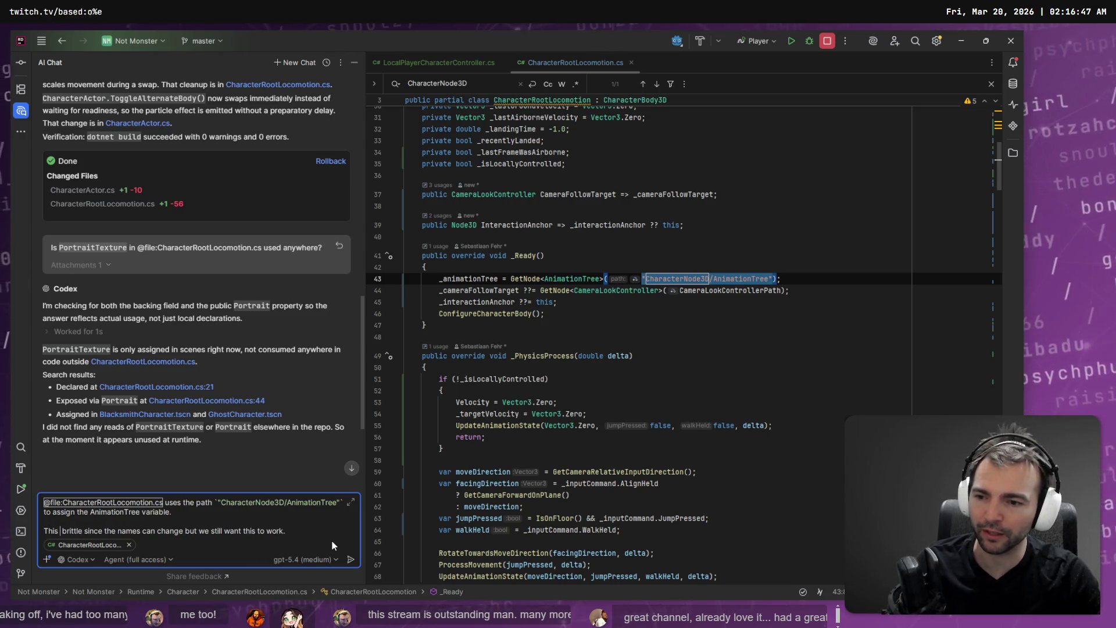
key(End)
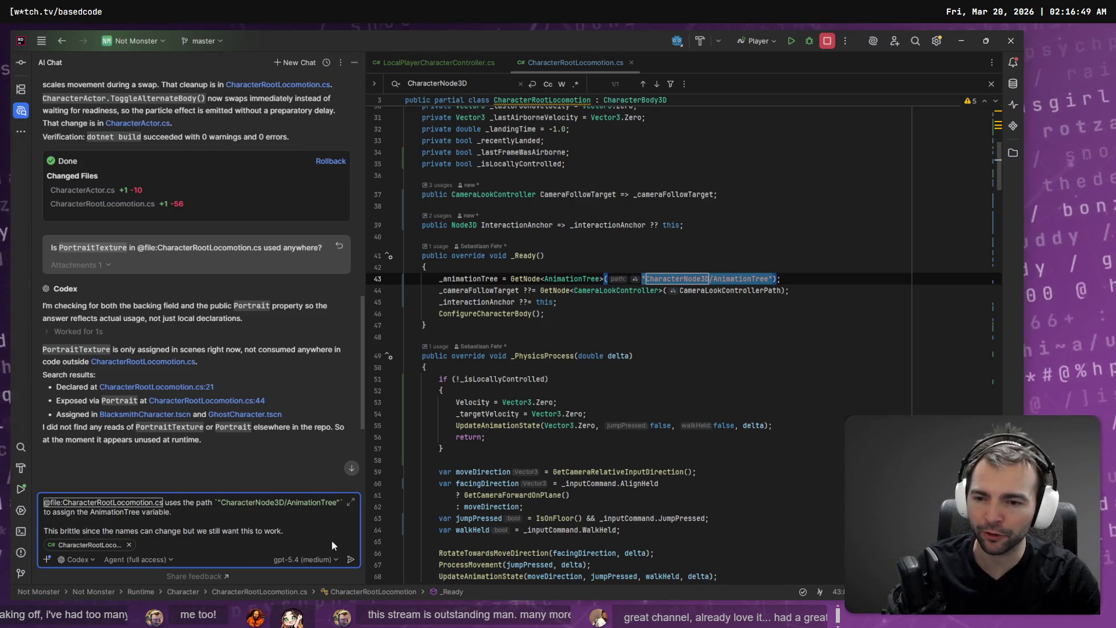
key(BackSpace)
text(whe)
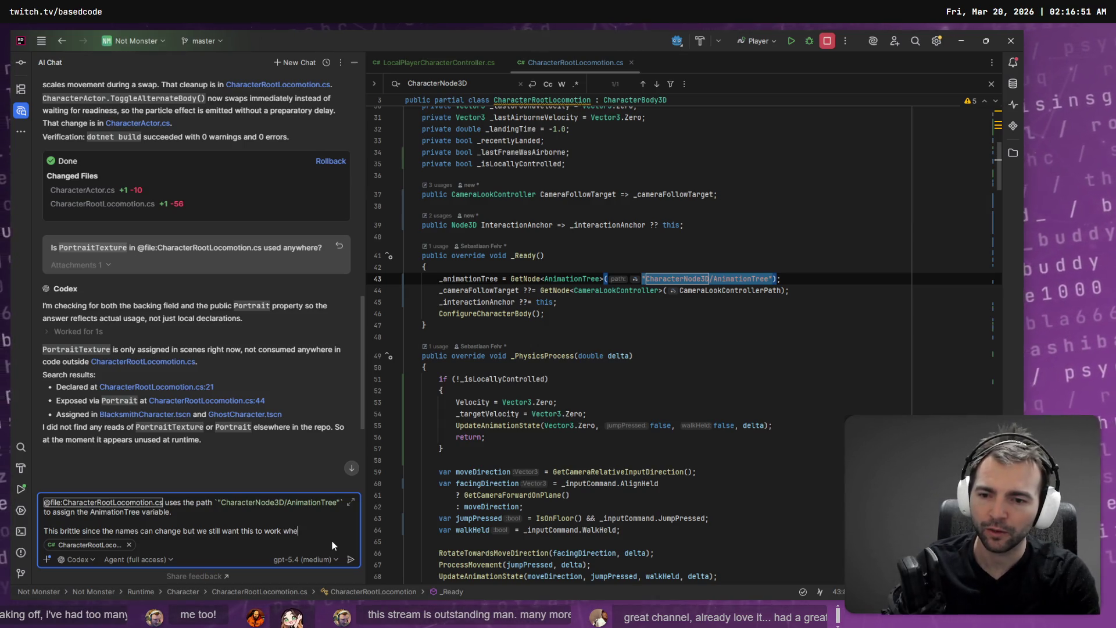
text(n they do.)
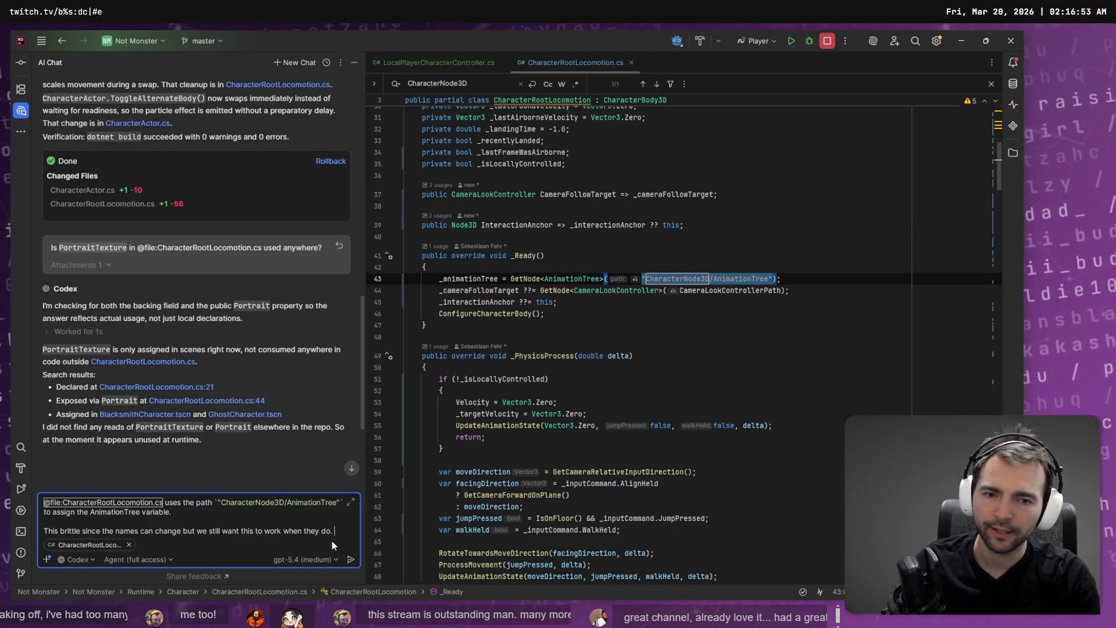
Dictate and send Codex the request to find the animation tree without a hard-coded path.
key(super+h)
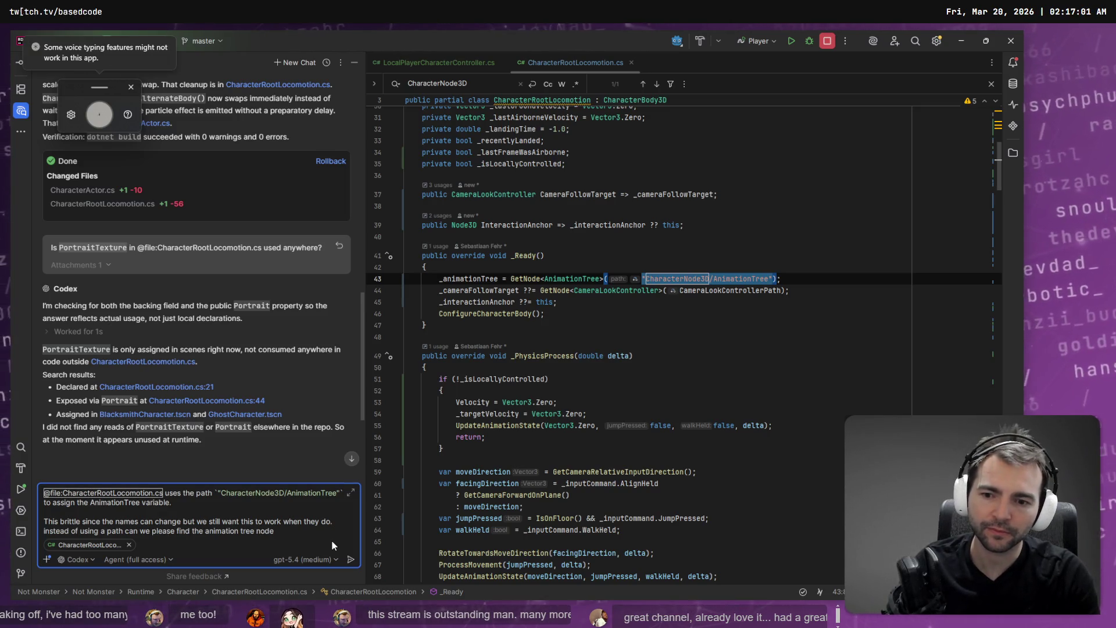
key(Return)
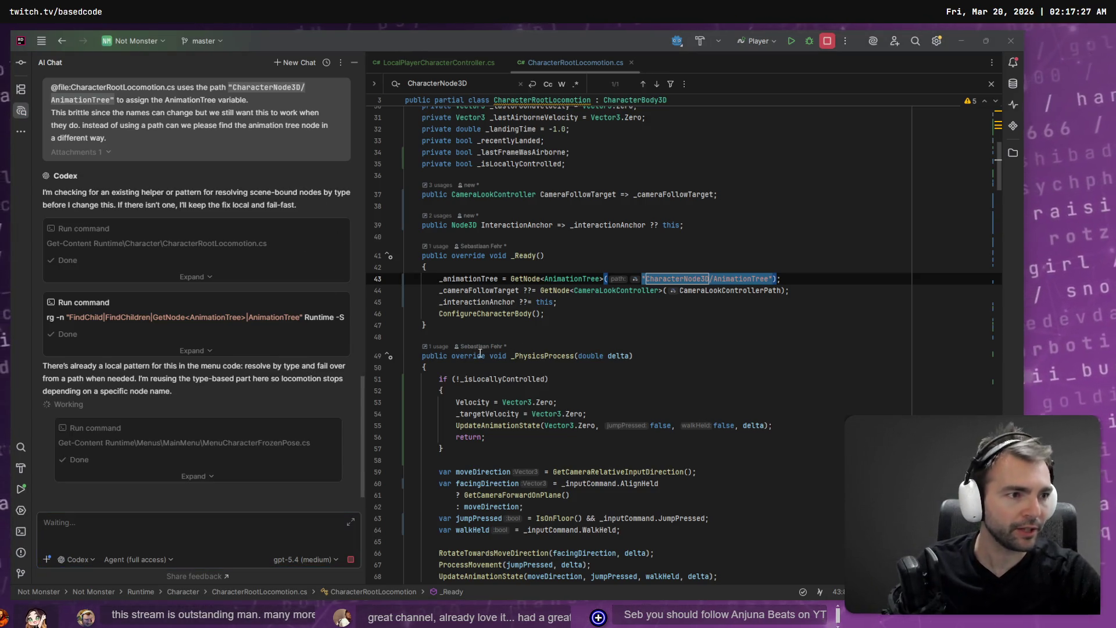
key(alt+Tab)
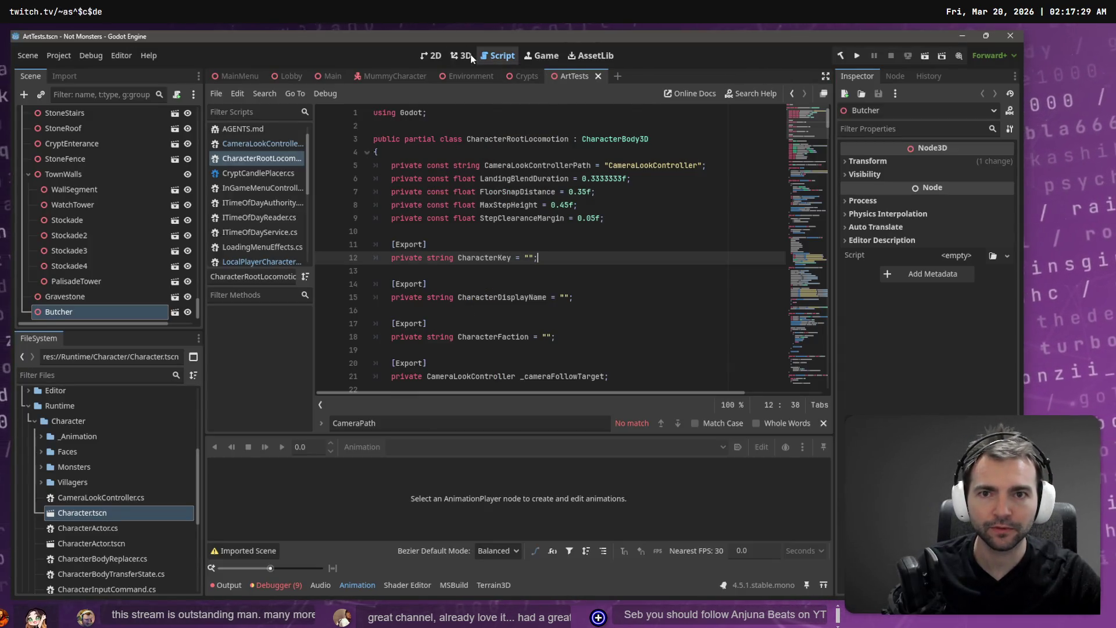
Switch back to the 3D view of the ArtTests courtyard with its character models, including the Butcher.
click(461, 55)
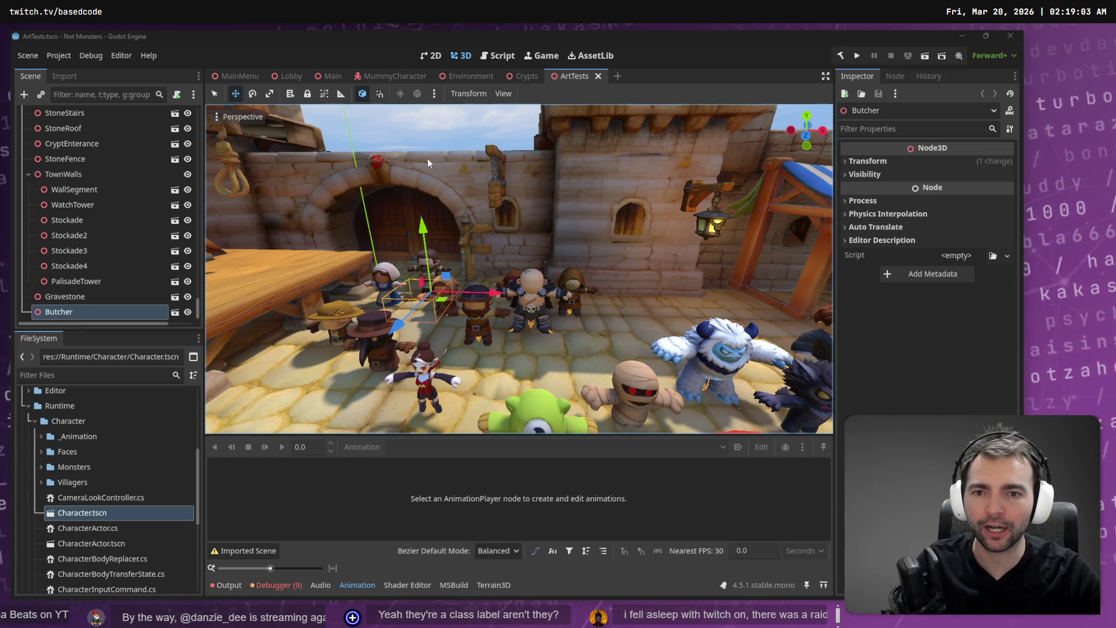
scroll(488, 265, up, 3)
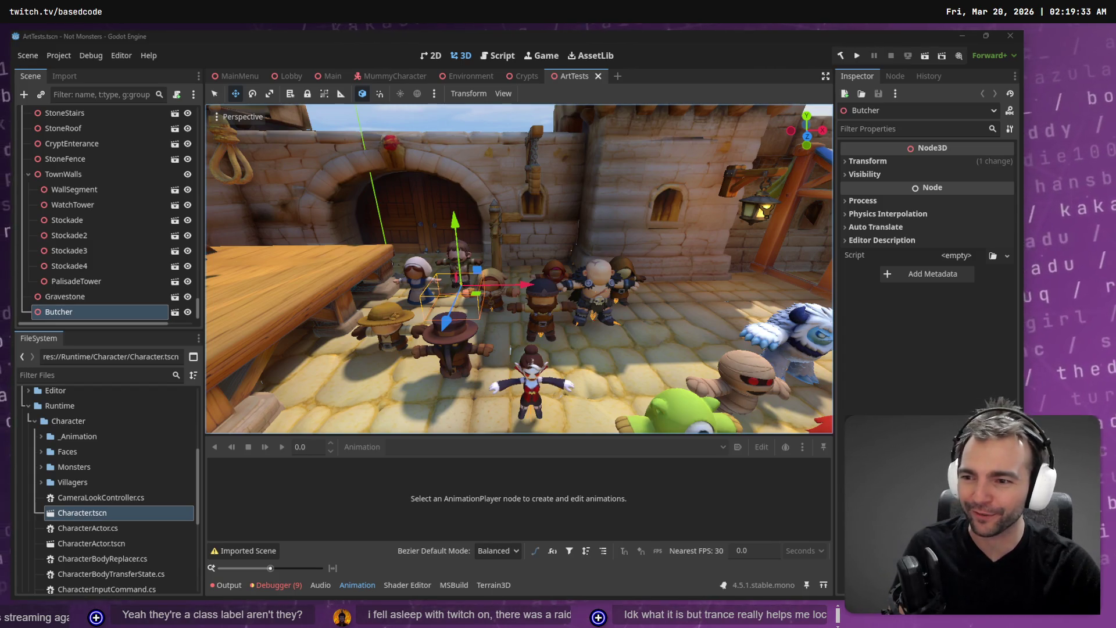
scroll(652, 340, up, 2)
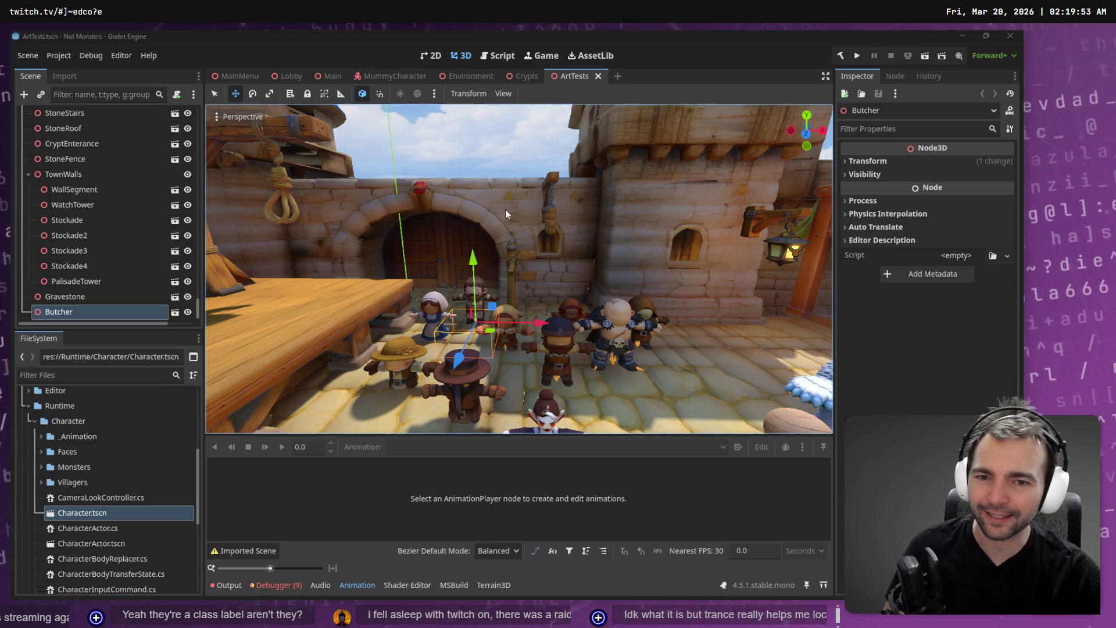
scroll(505, 209, down, 2)
scroll(519, 269, down, 2)
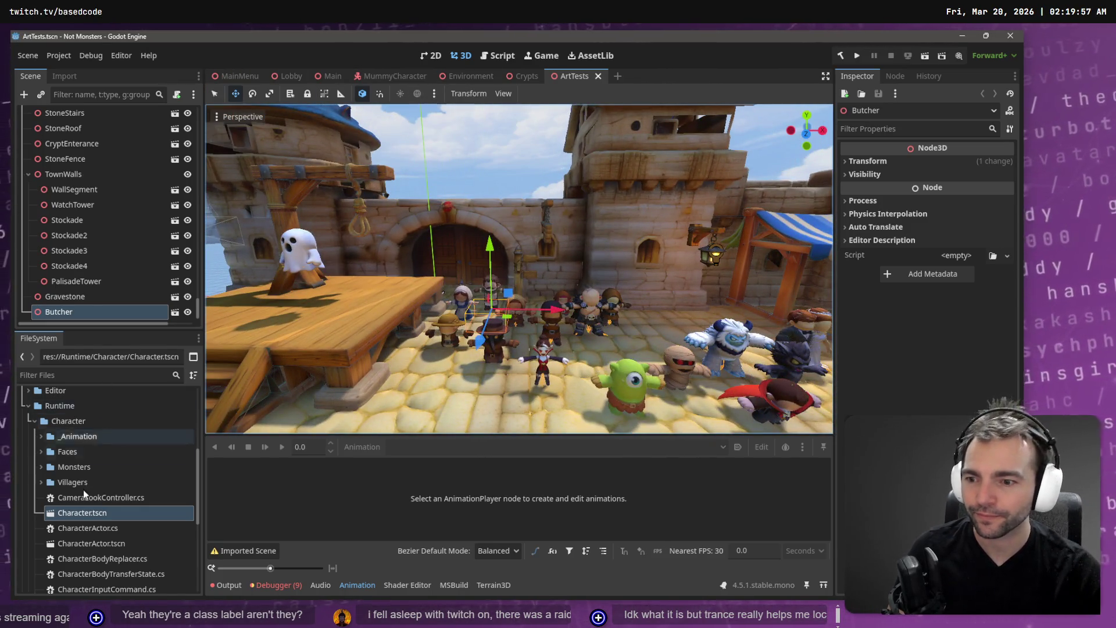
double_click(84, 512)
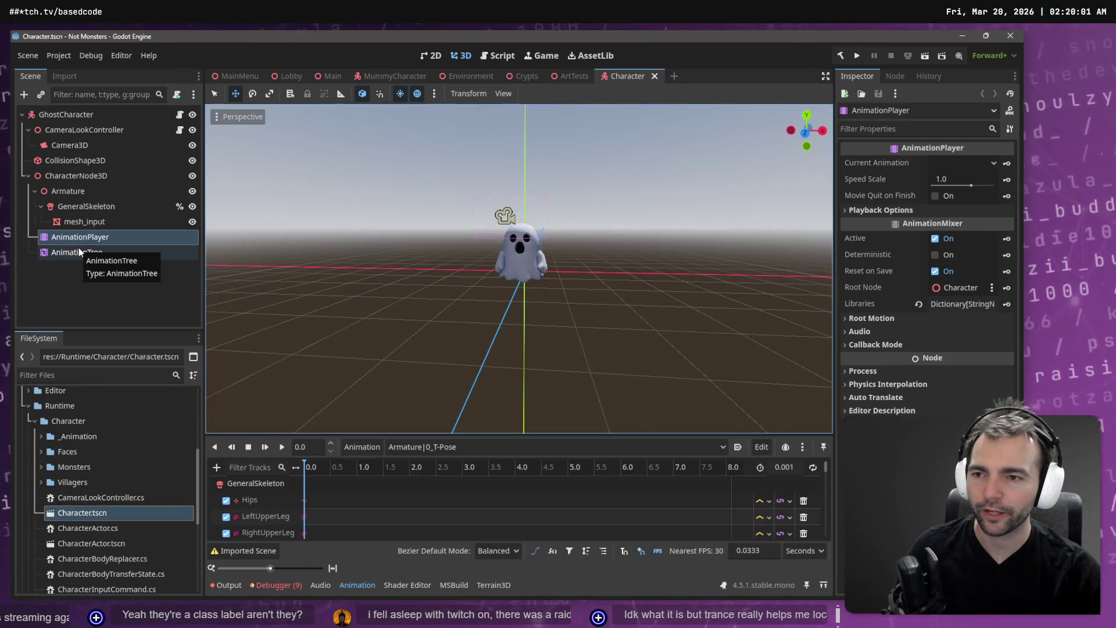
Move the AnimationTree directly under GhostCharacter and delete the old CharacterNode3D branch.
drag(79, 252, 78, 117)
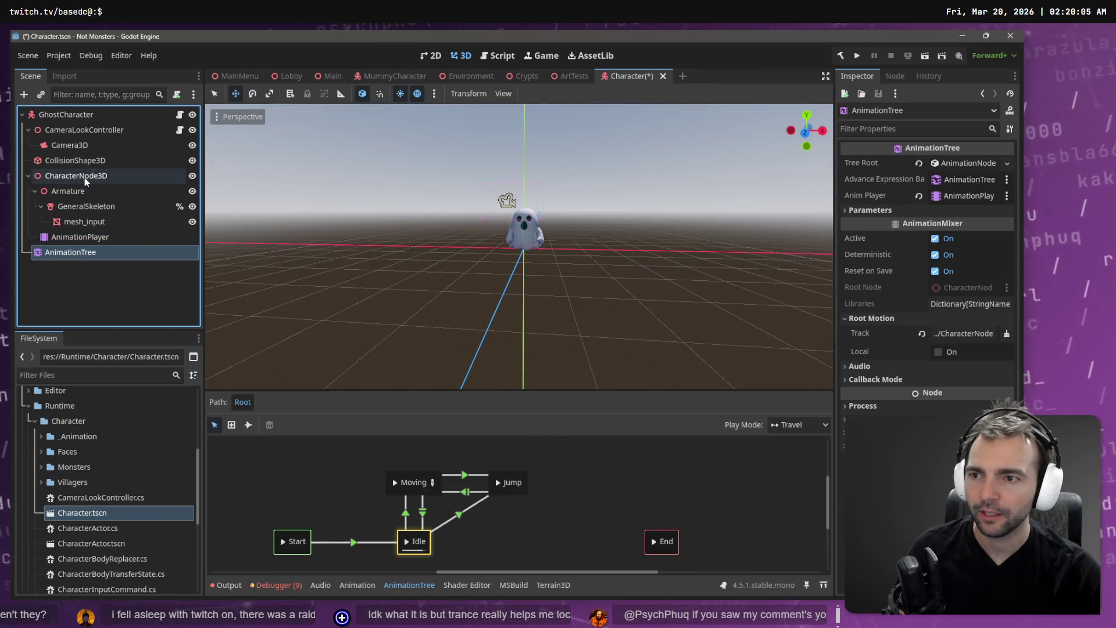
click(85, 177)
key(Delete)
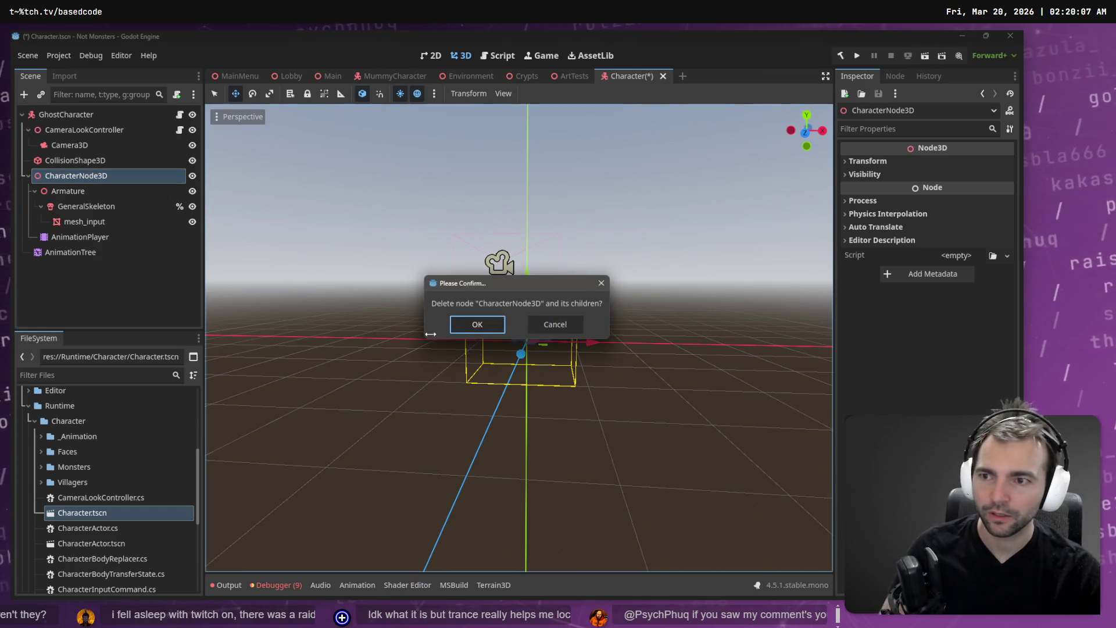
click(476, 325)
Add Butcher.fbx from Villagers/Butcher under GhostCharacter and make the Butcher branch local.
scroll(89, 457, down, 5)
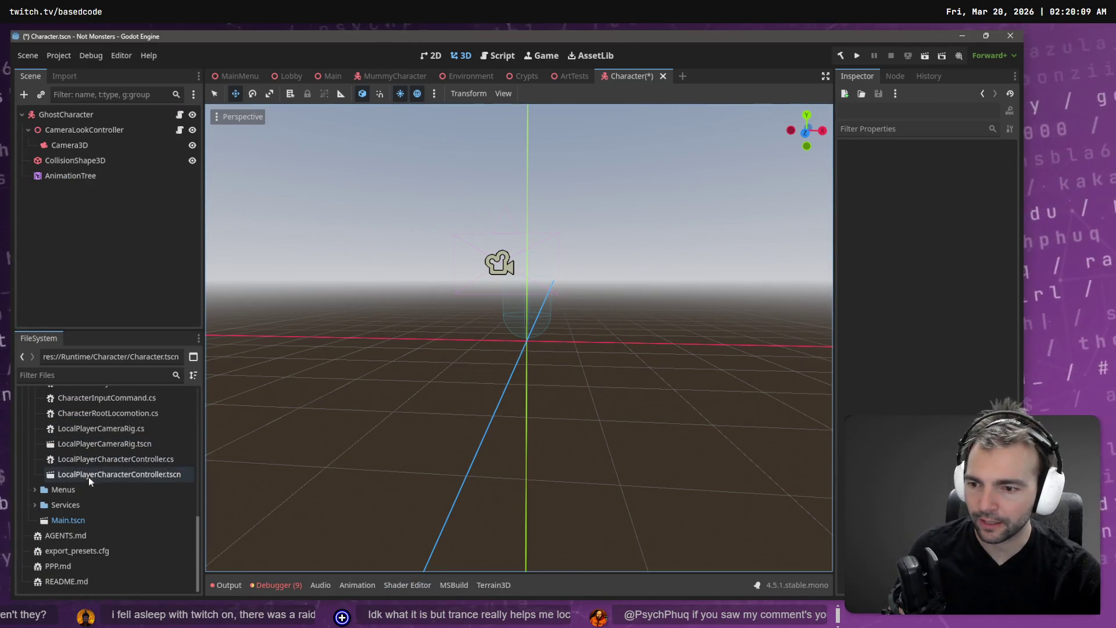
scroll(36, 430, up, 5)
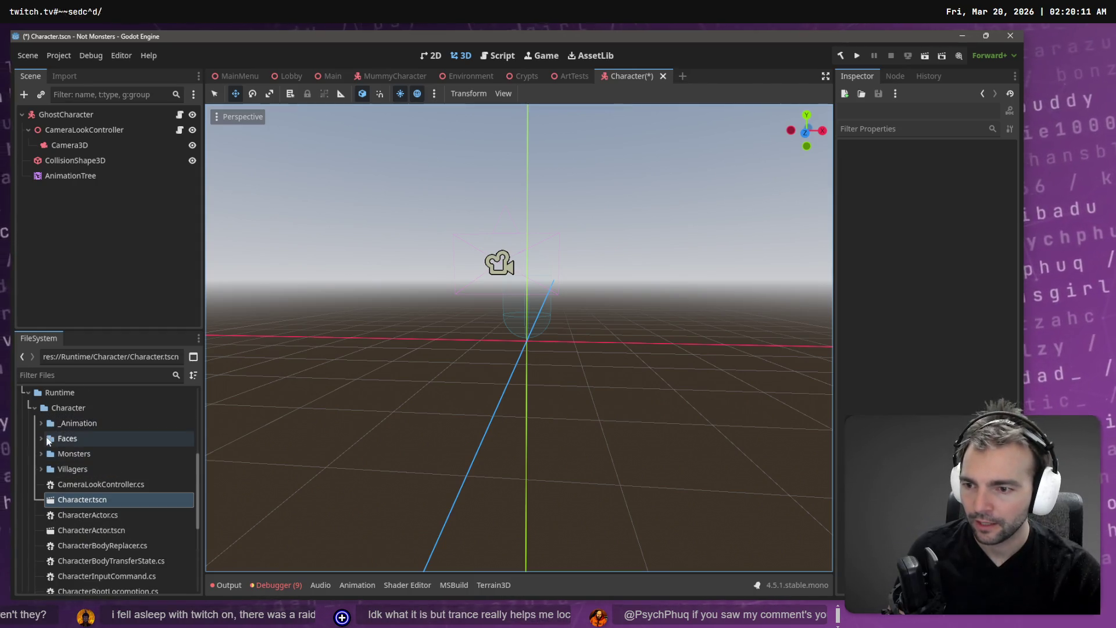
click(40, 454)
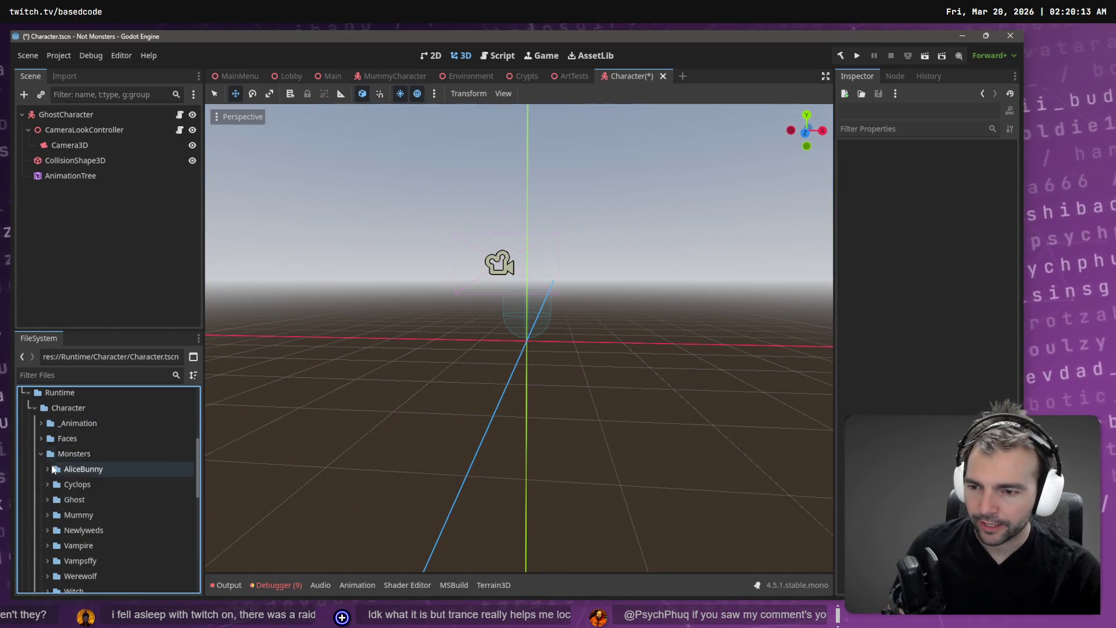
click(40, 452)
click(41, 468)
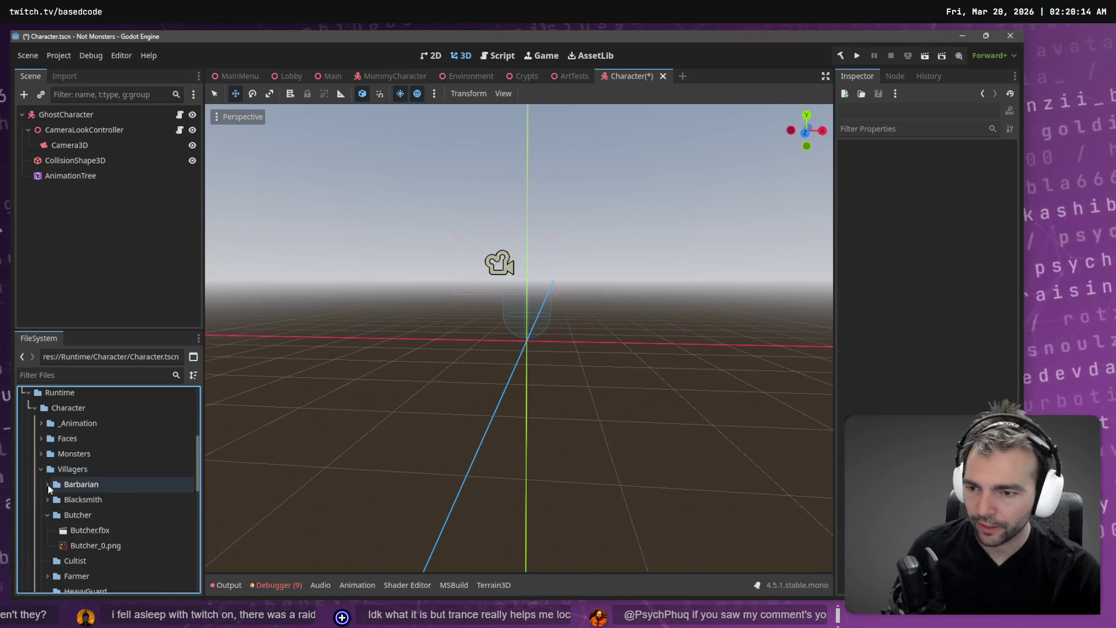
click(47, 514)
mouse_move(88, 534)
mouse_down()
mouse_move(79, 215)
mouse_move(56, 119)
mouse_up()
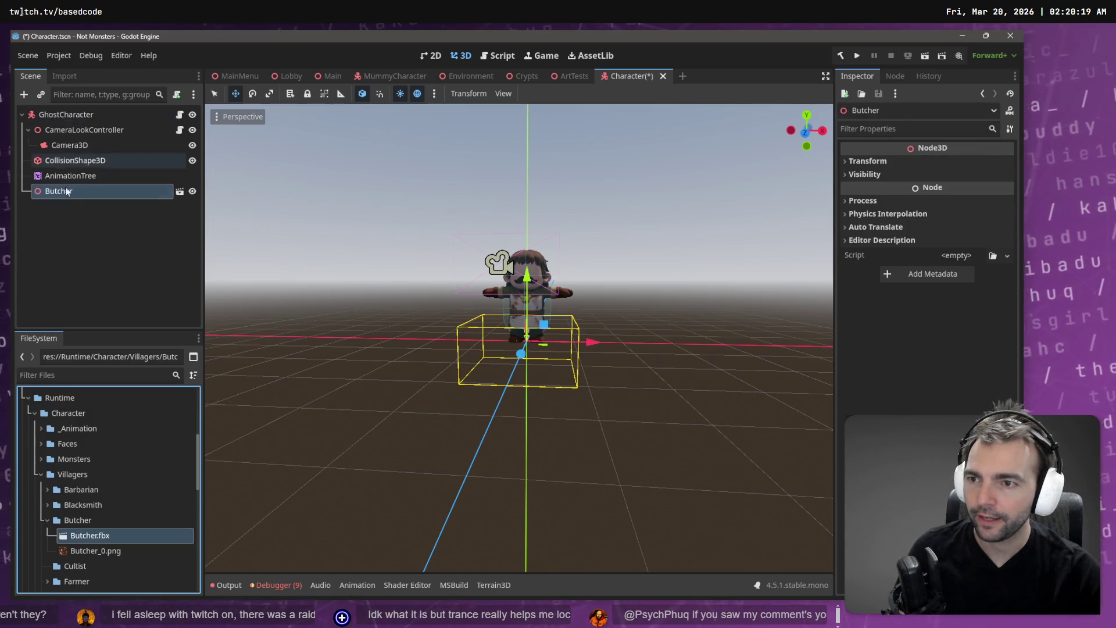
right_click(68, 195)
click(134, 520)
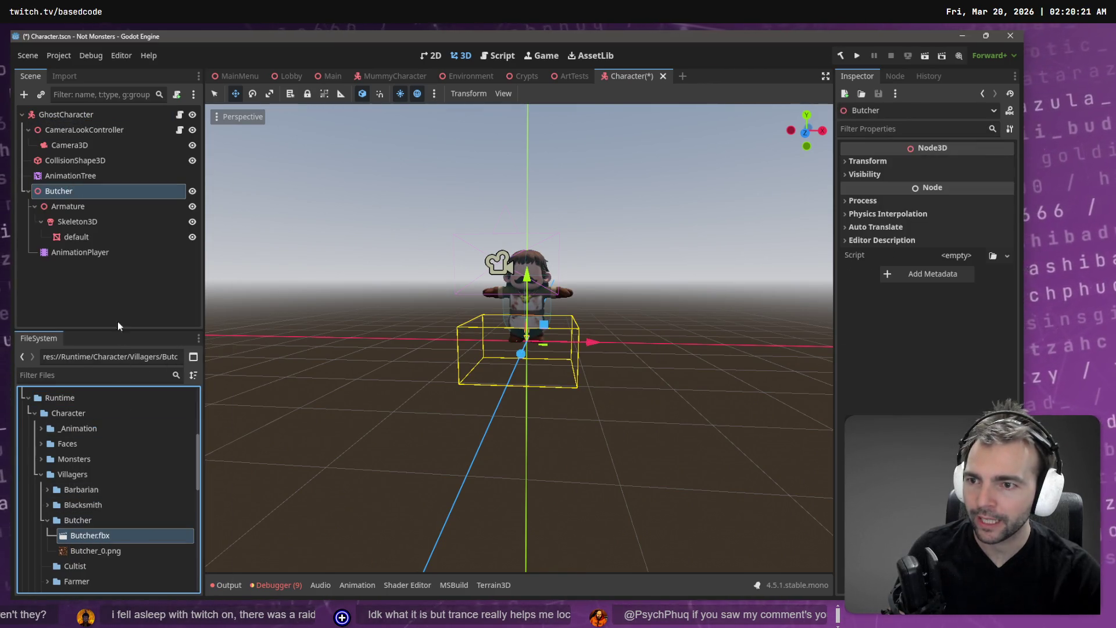
Assign the Butcher's AnimationPlayer and root bone motion track to the AnimationTree, then return it under GhostCharacter.
drag(64, 181, 71, 193)
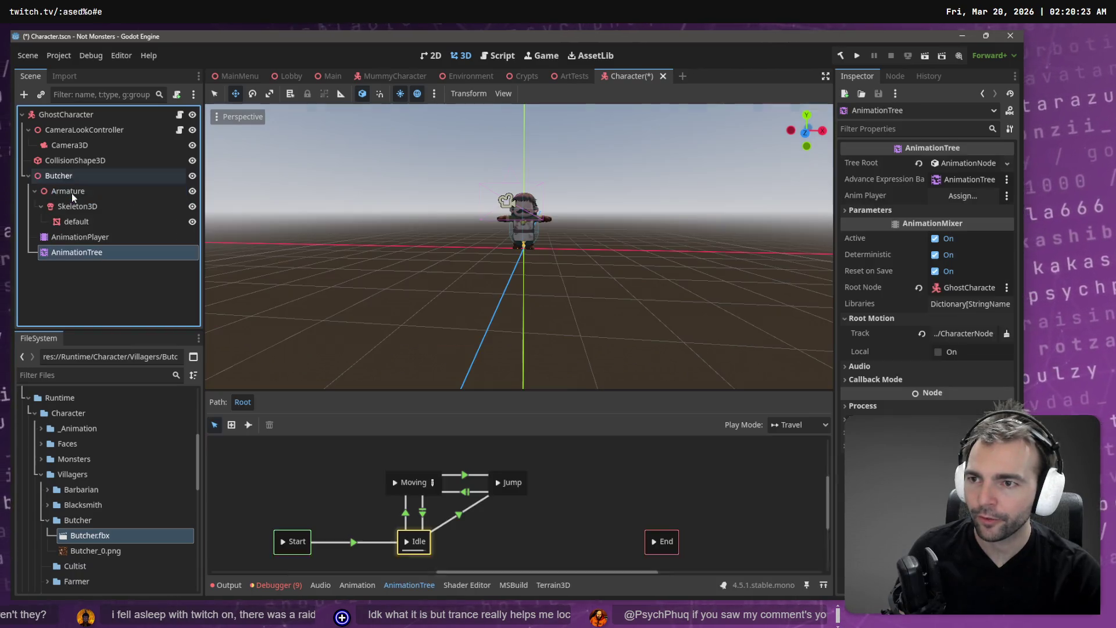
mouse_move(82, 241)
mouse_down()
mouse_move(802, 268)
mouse_move(964, 196)
mouse_up()
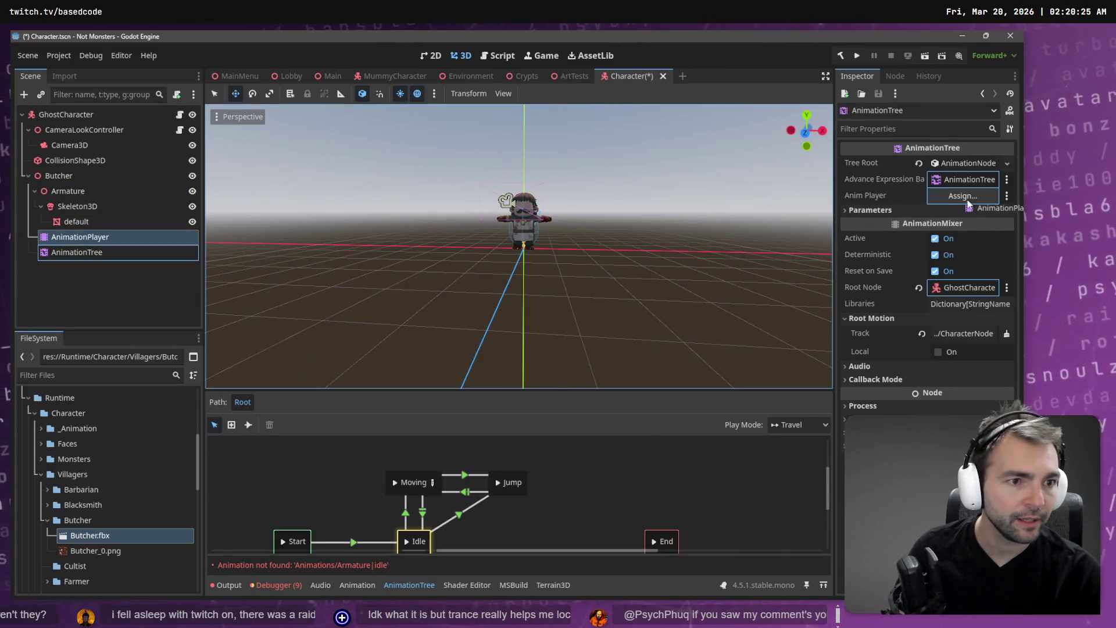
click(971, 334)
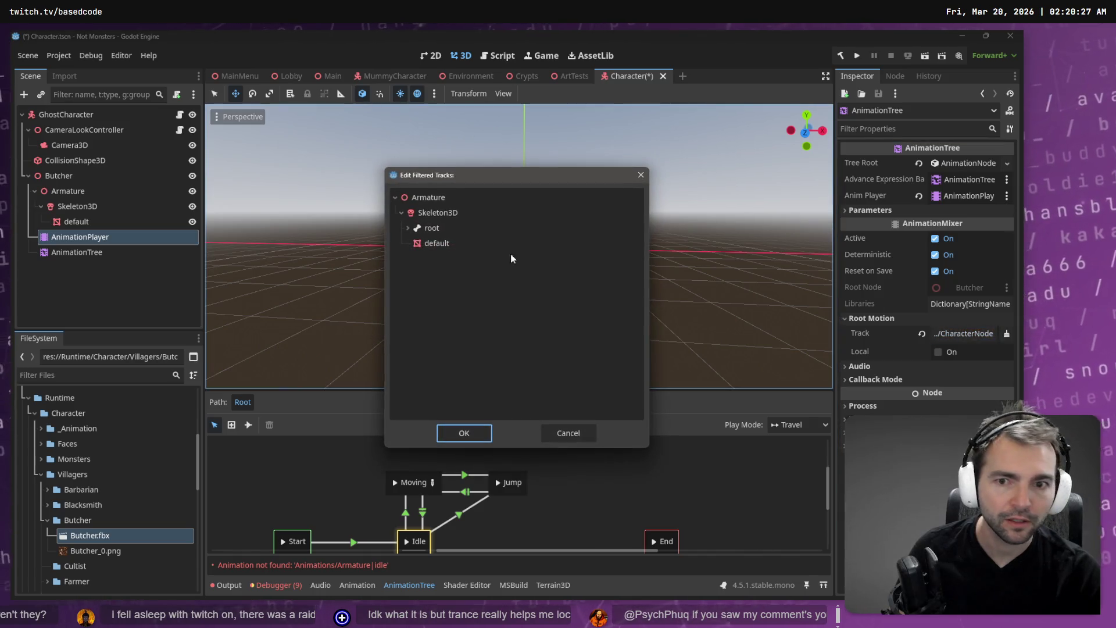
click(442, 228)
click(408, 228)
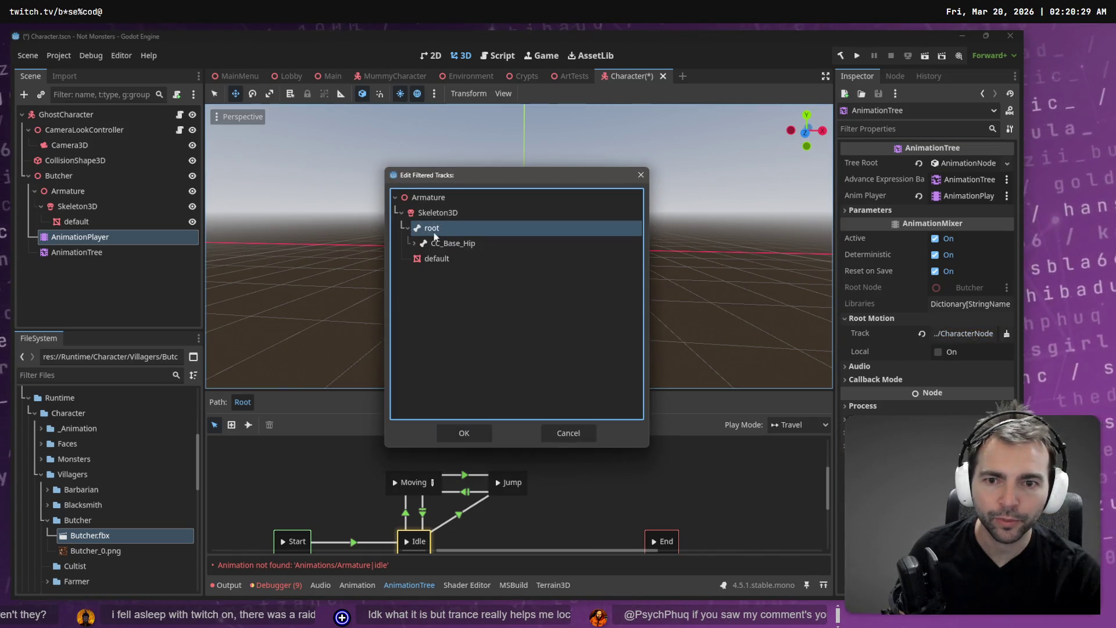
click(476, 436)
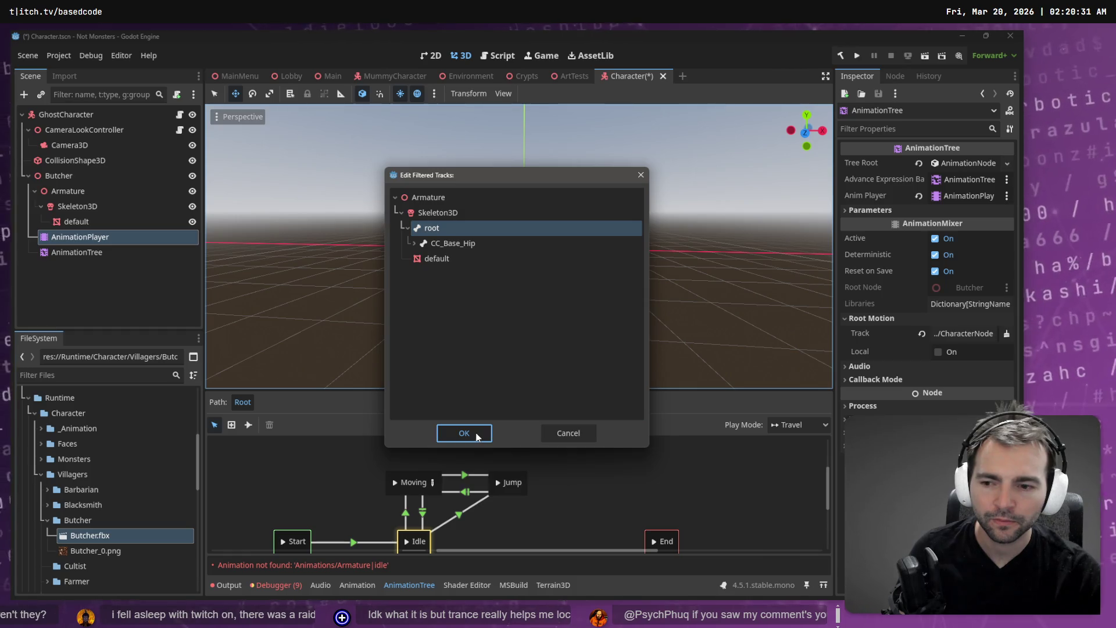
click(568, 433)
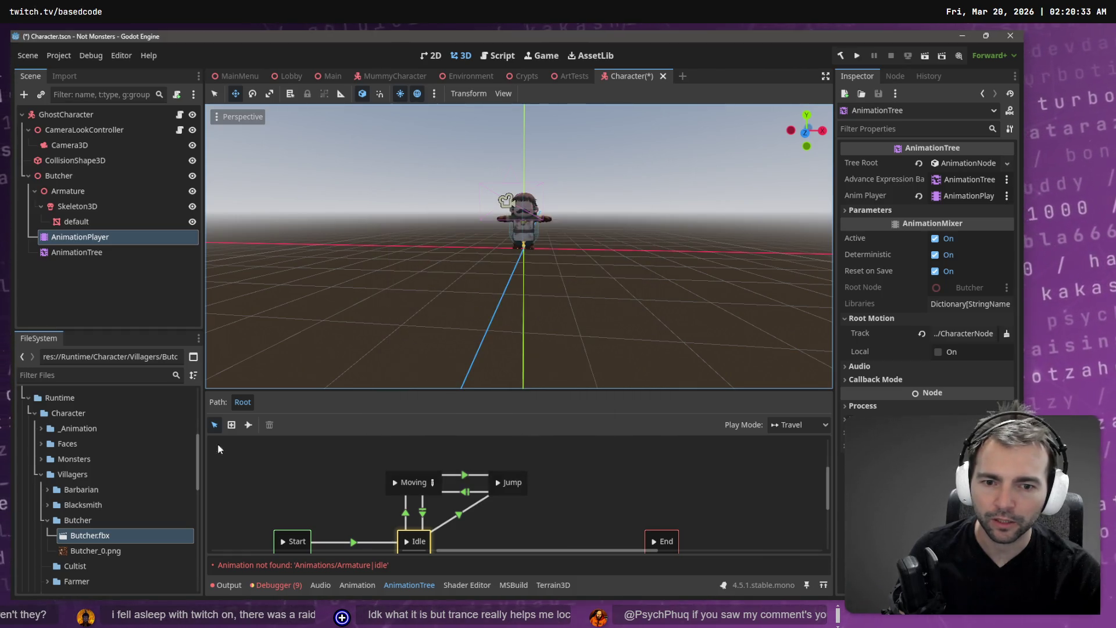
drag(97, 258, 65, 116)
Delete the Butcher node and its children from the Character scene.
click(70, 176)
key(Delete)
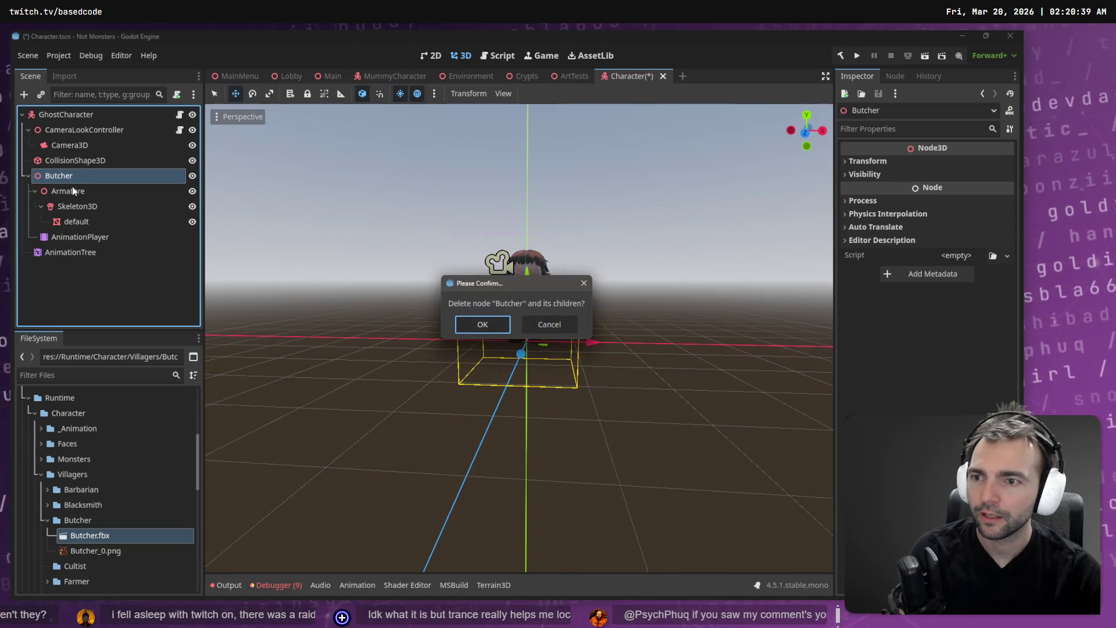
key(Return)
Give Butcher.fbx's Skeleton3D a new BoneMap using SkeletonProfileHumanoid and reimport it.
click(92, 533)
click(64, 76)
click(72, 318)
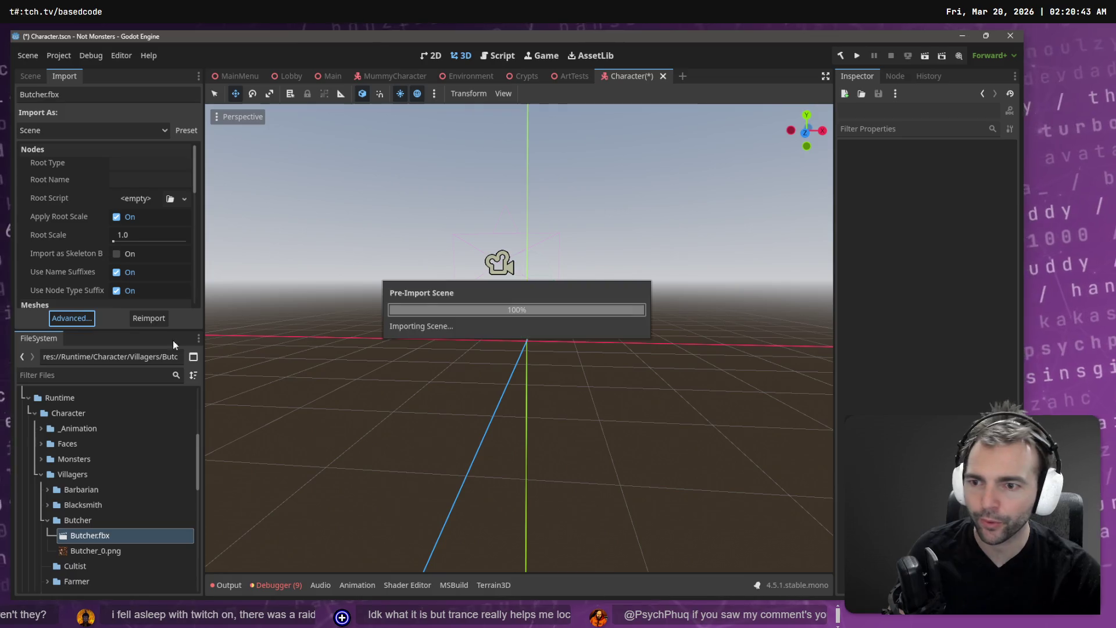
click(174, 168)
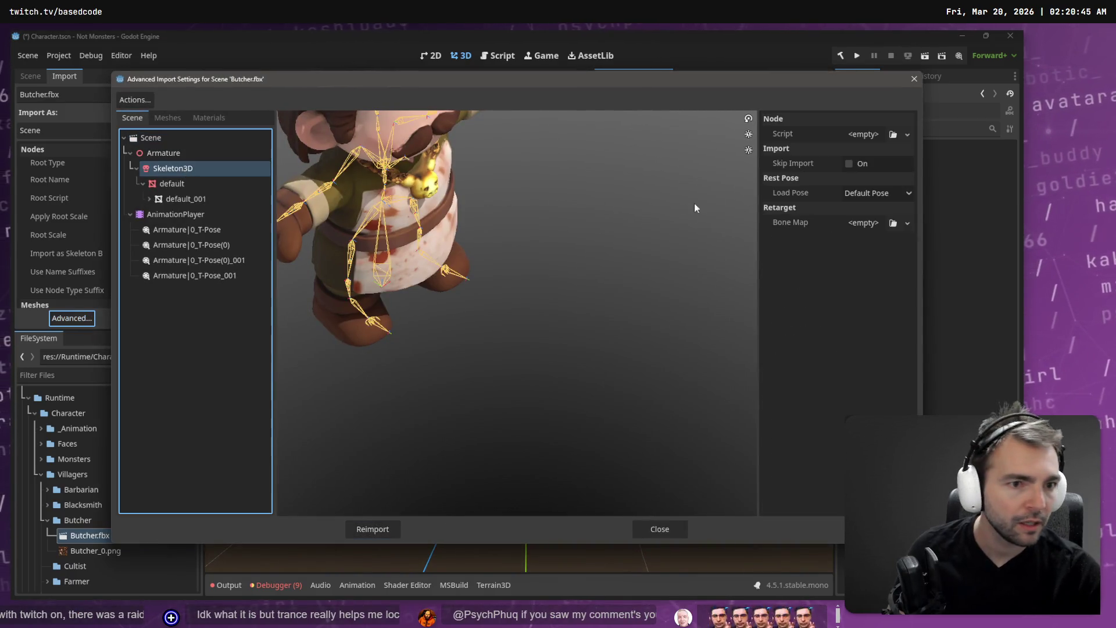
click(907, 223)
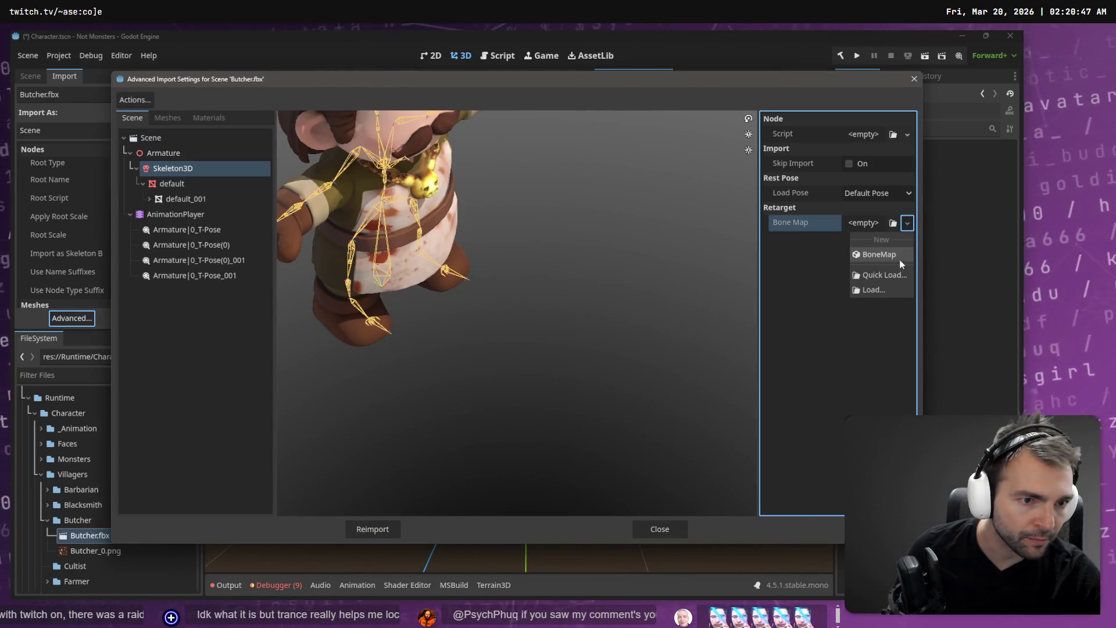
click(882, 238)
click(872, 222)
click(898, 241)
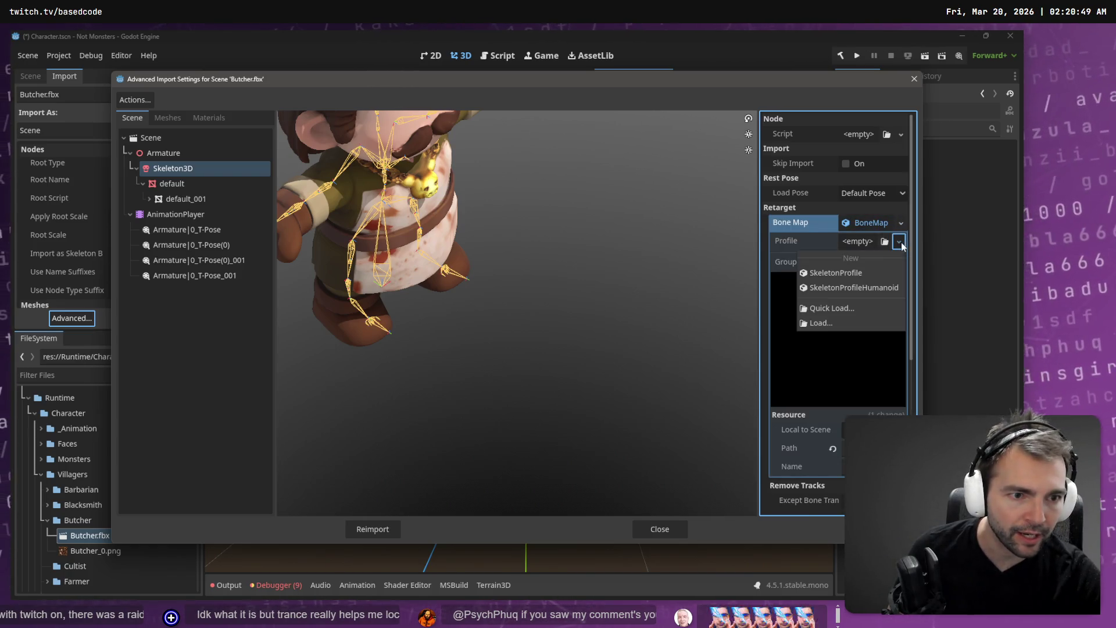
click(884, 288)
scroll(838, 410, down, 5)
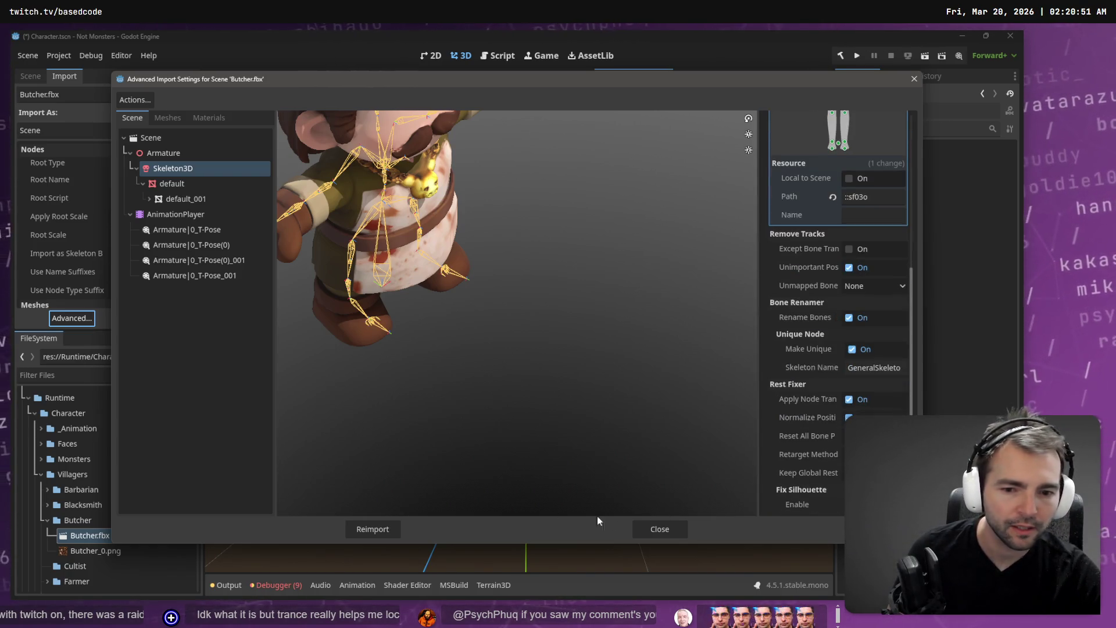
click(384, 530)
click(34, 77)
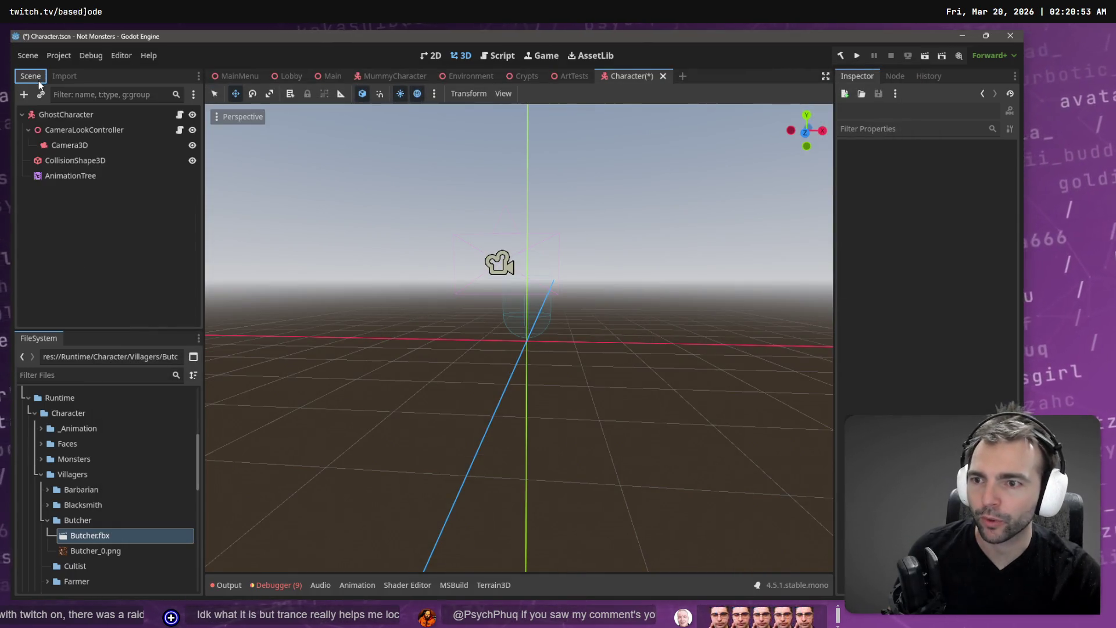
Add Butcher.fbx under GhostCharacter, make it local, and move the AnimationTree under it.
mouse_move(102, 534)
mouse_down()
mouse_move(42, 191)
mouse_move(58, 119)
mouse_up()
right_click(64, 190)
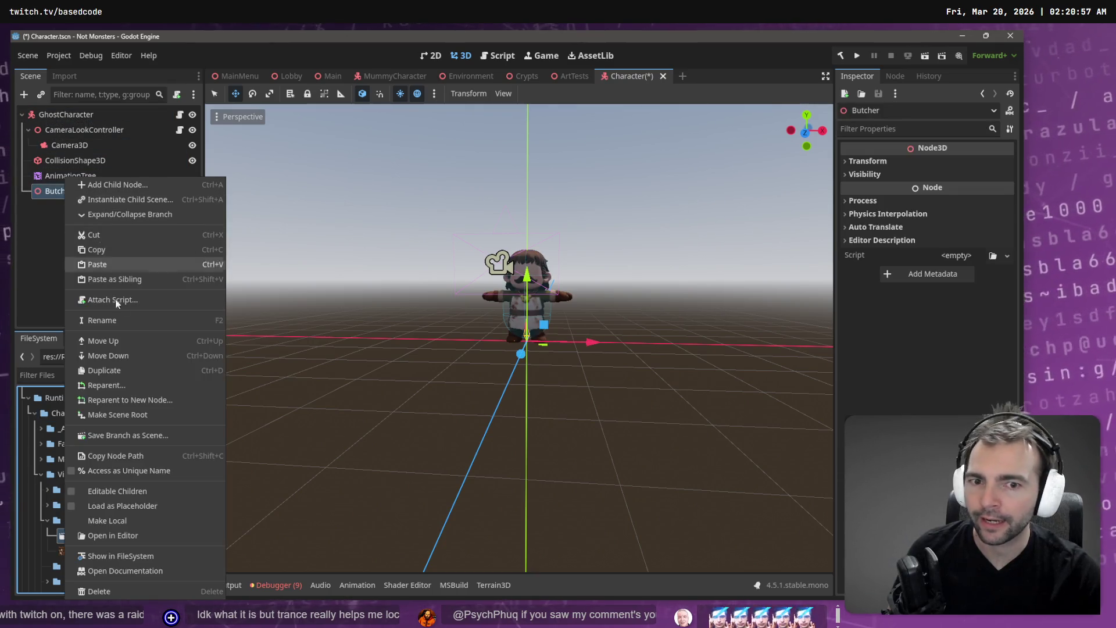
click(127, 520)
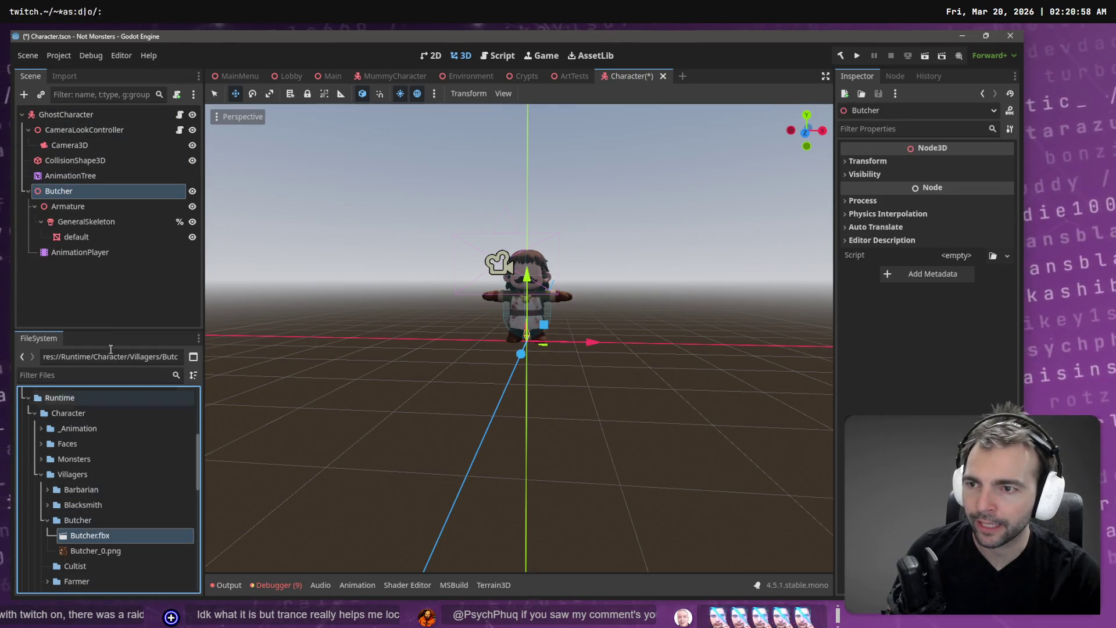
click(67, 176)
drag(66, 175, 67, 189)
Load Animations.fbx as an animation library into the Butcher's AnimationPlayer.
click(79, 236)
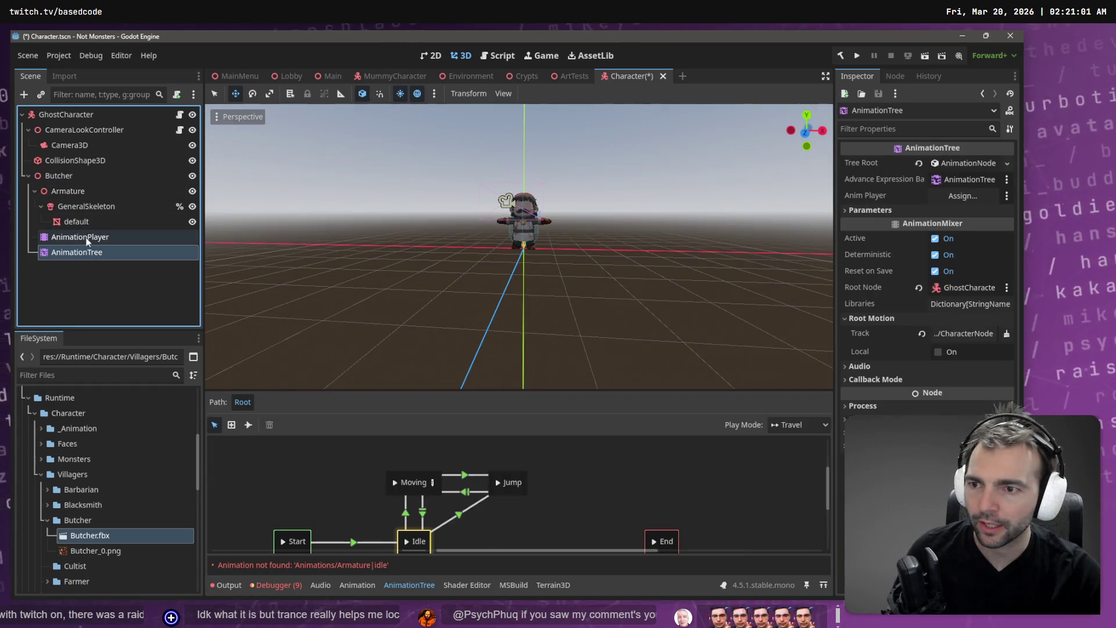
click(357, 447)
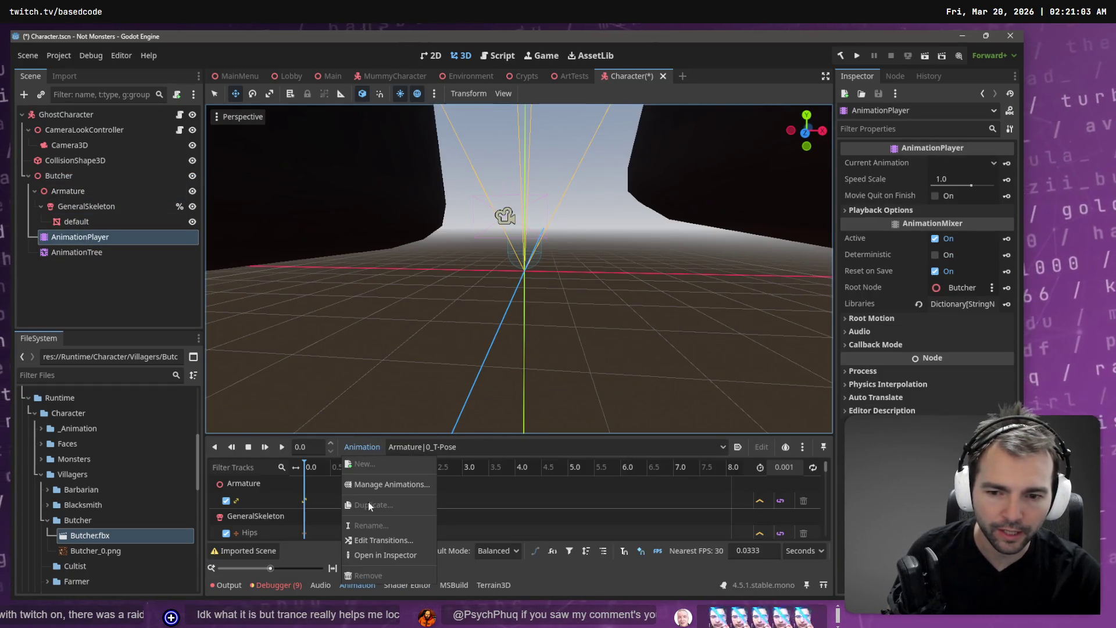
click(384, 484)
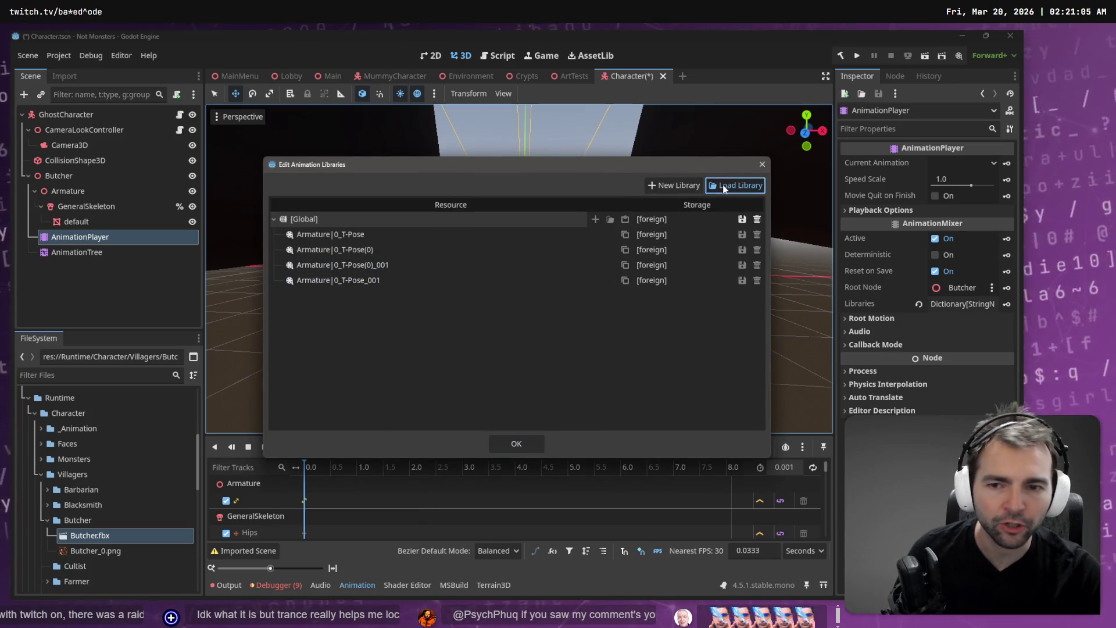
click(735, 184)
double_click(241, 159)
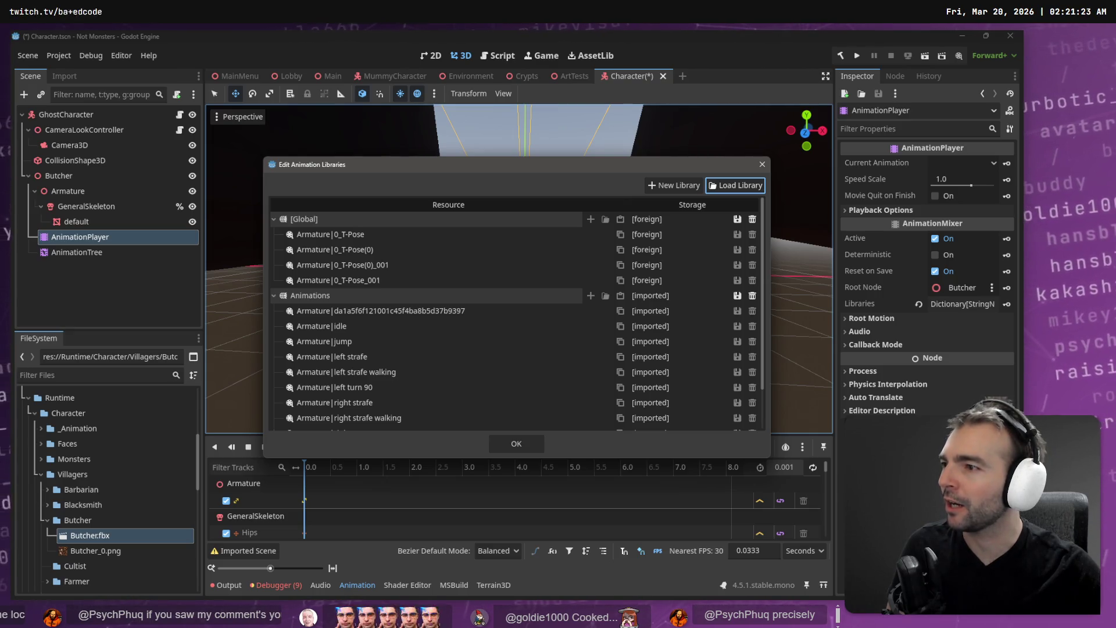
click(517, 443)
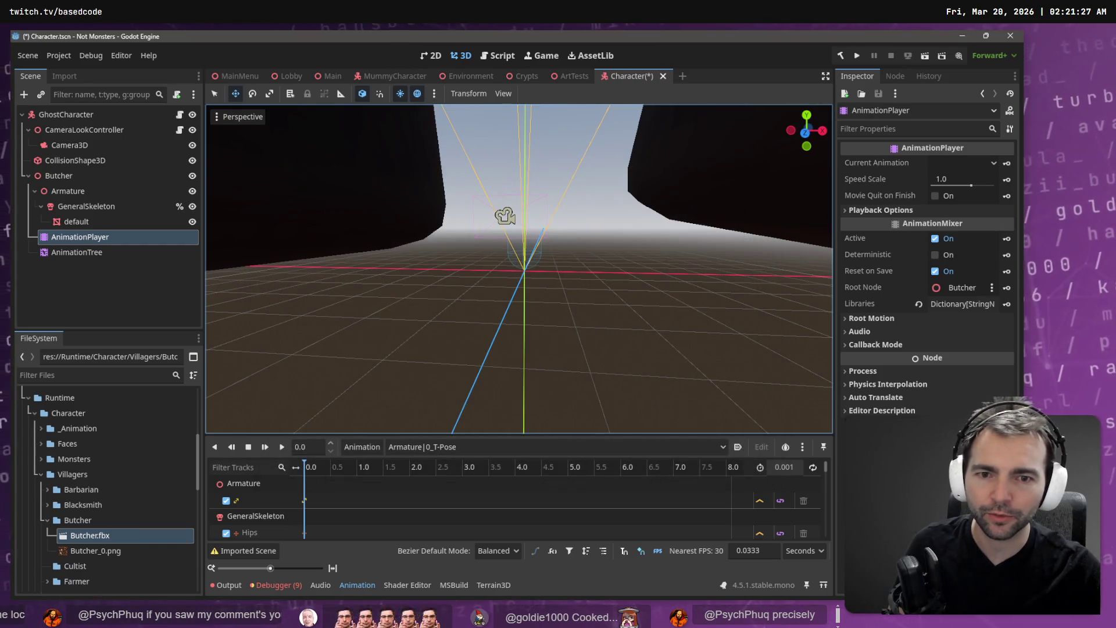
Fly the view back to look down on the Butcher and show Butcher.fbx's import settings.
key(w)
key(s)
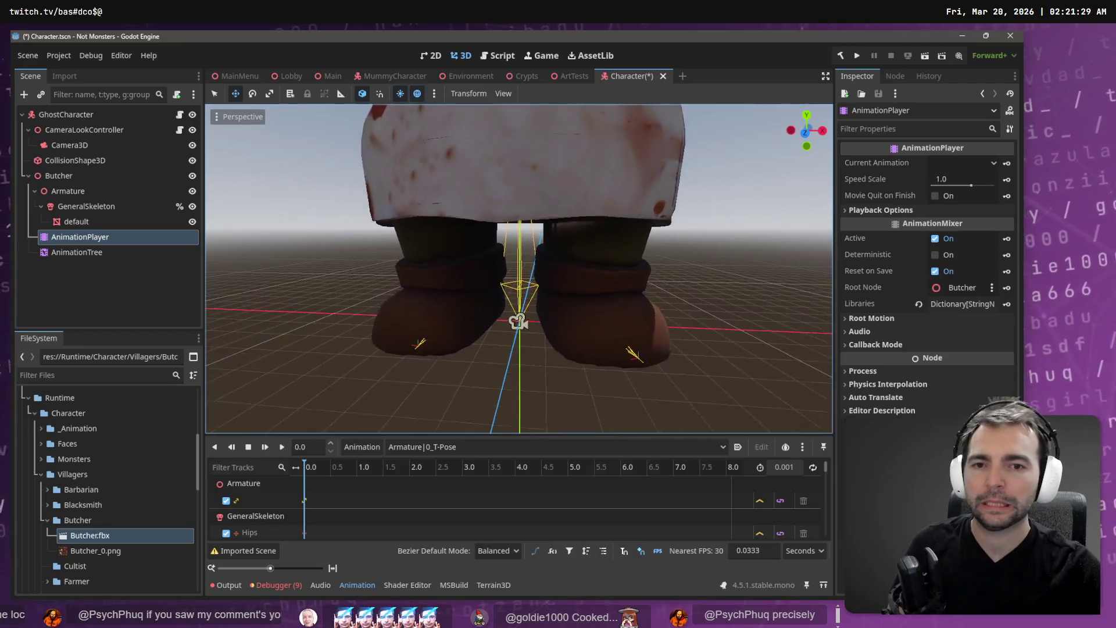
key(s)
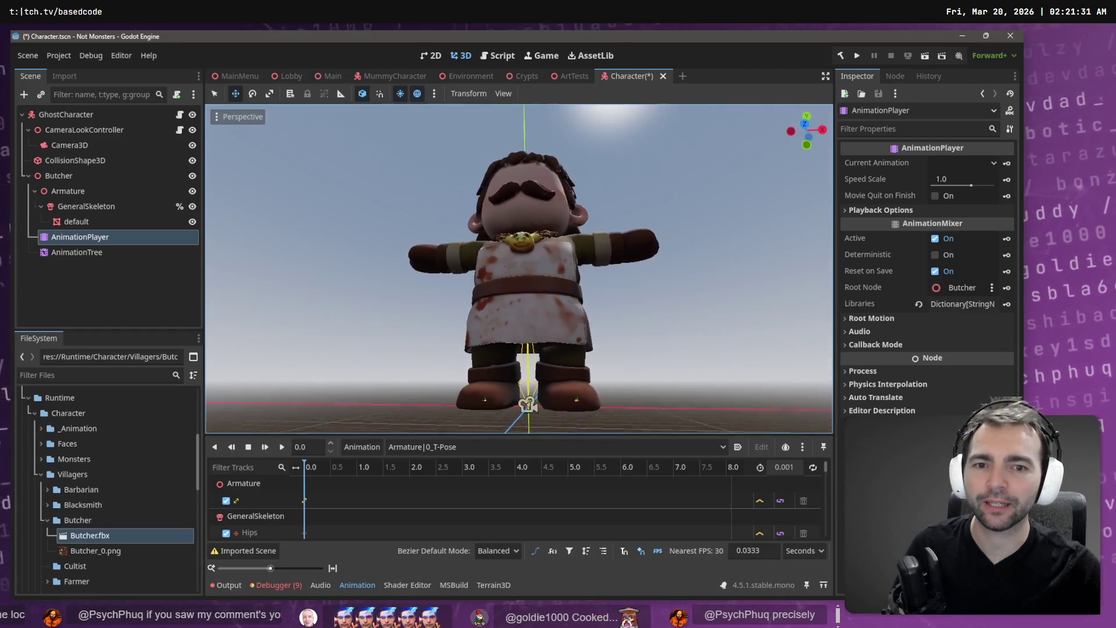
key(e)
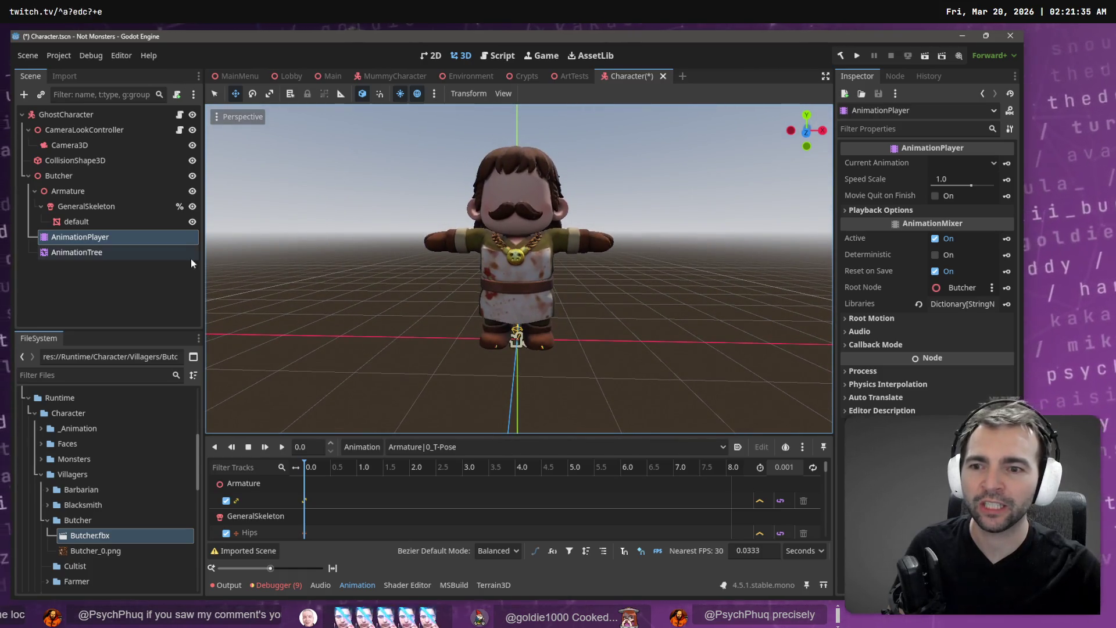
click(72, 77)
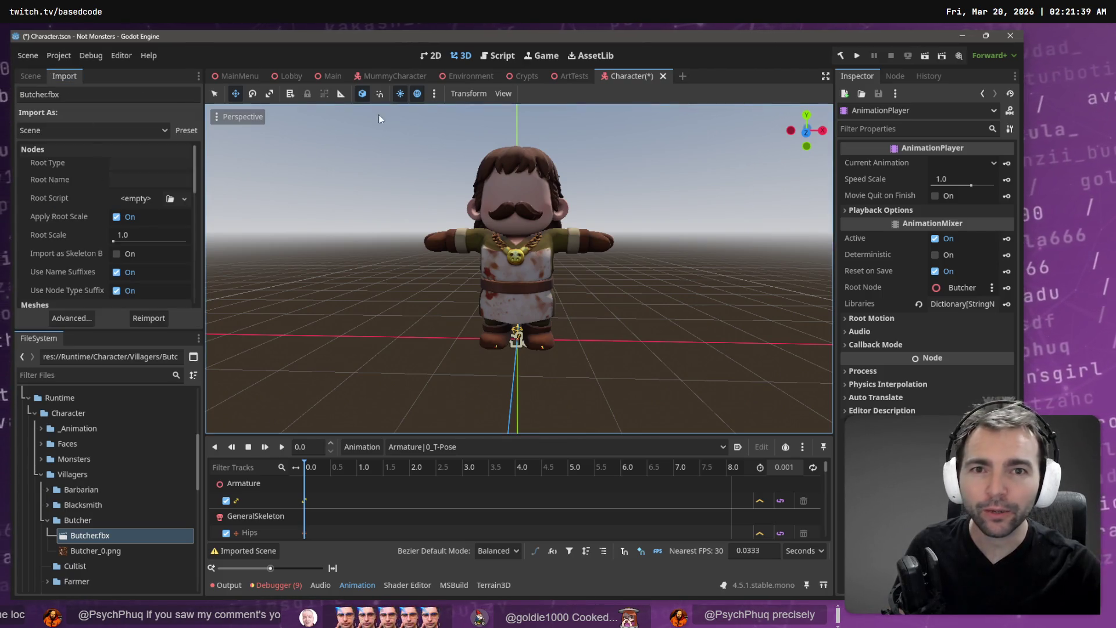
Test-place a Butcher in the ArtTests scene, undo it, and return to the Character scene tree.
click(569, 81)
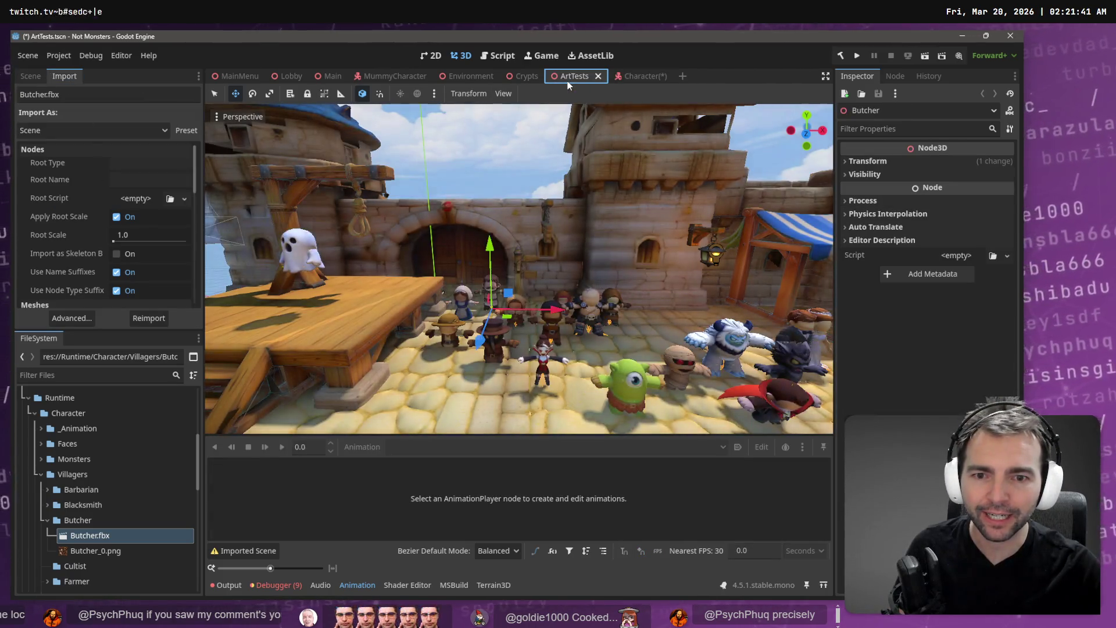
mouse_move(105, 537)
mouse_down()
mouse_move(262, 407)
mouse_move(465, 390)
mouse_up()
key(w)
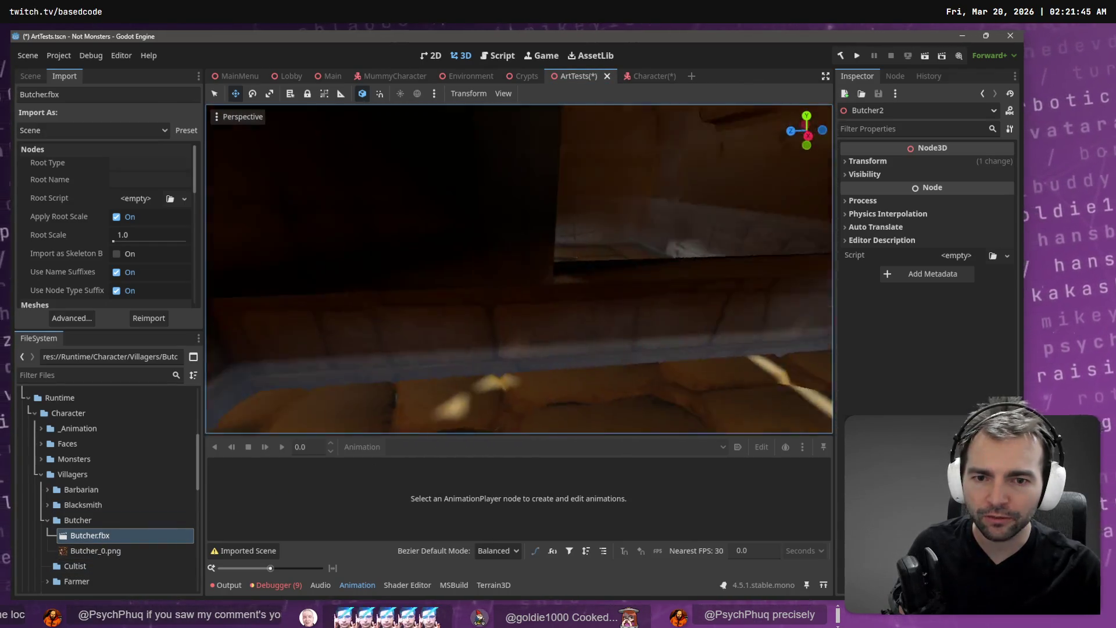
key(s)
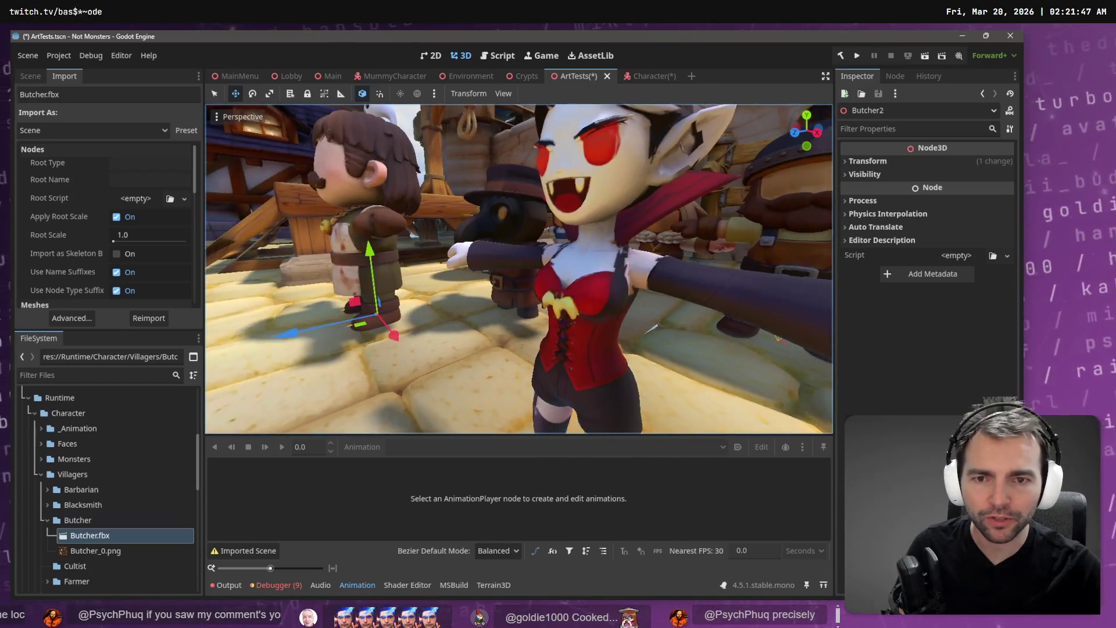
key(ctrl+z)
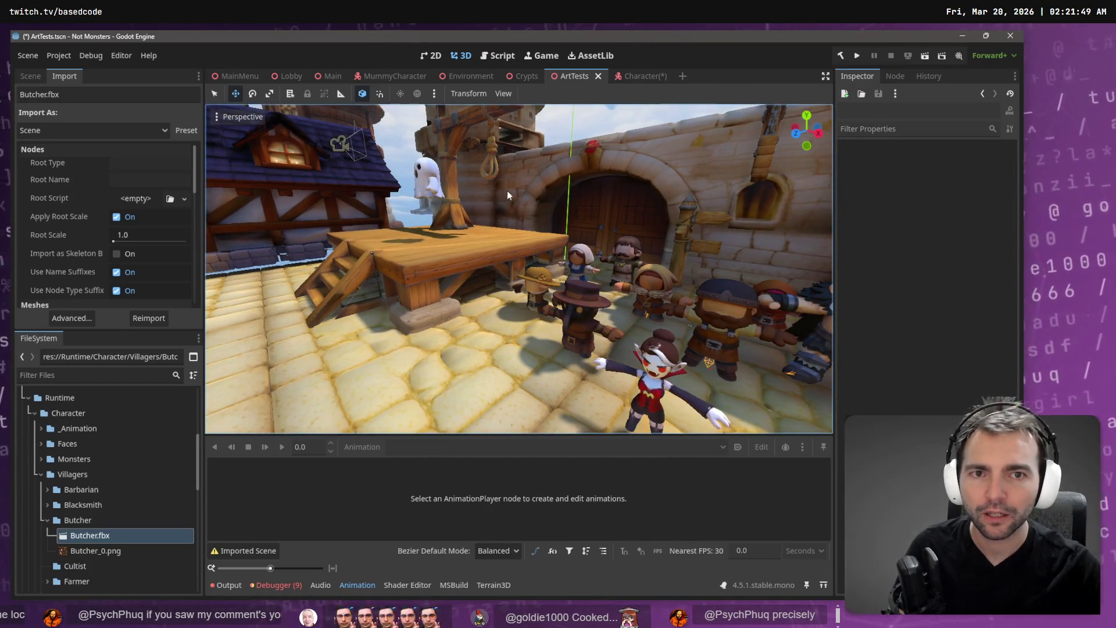
click(637, 78)
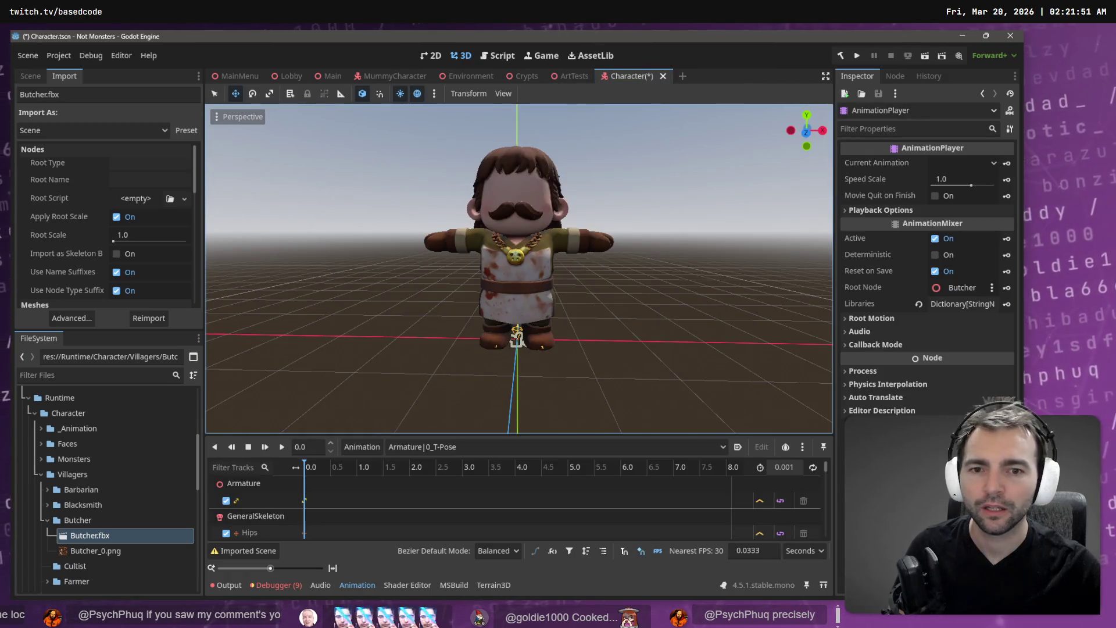
click(30, 76)
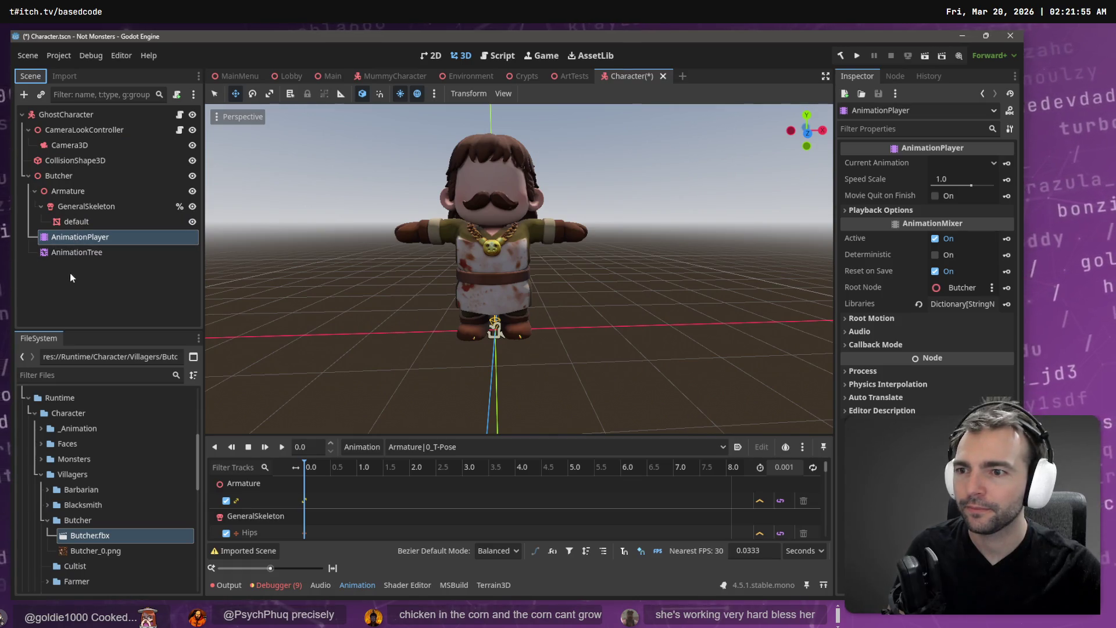
Move the AnimationTree back under GhostCharacter and delete the existing Butcher node.
drag(69, 252, 87, 222)
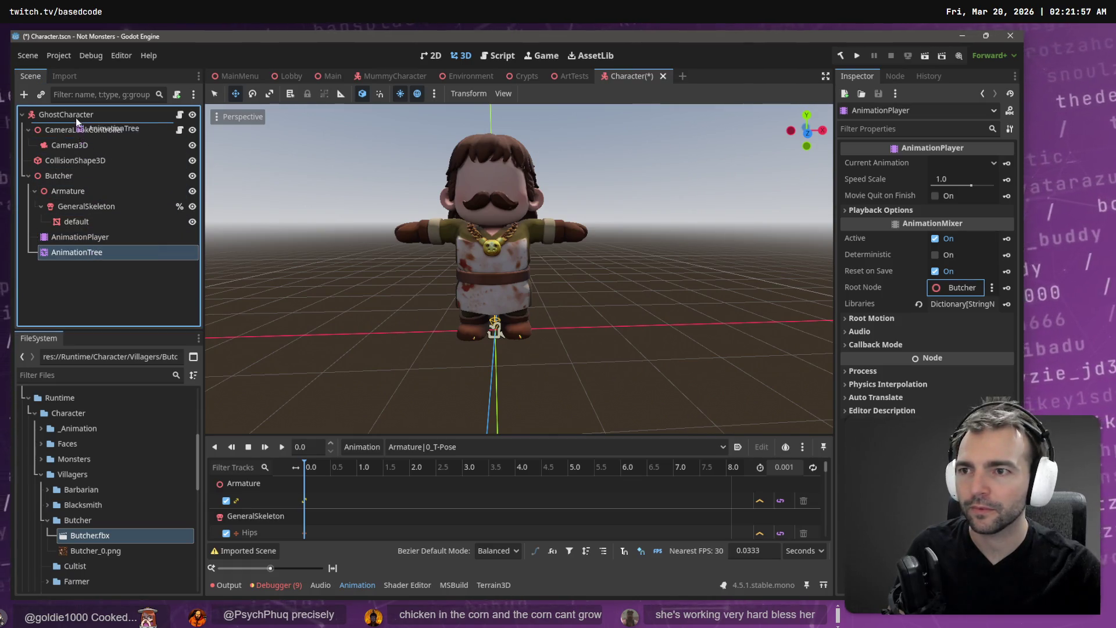
drag(76, 118, 76, 119)
click(75, 180)
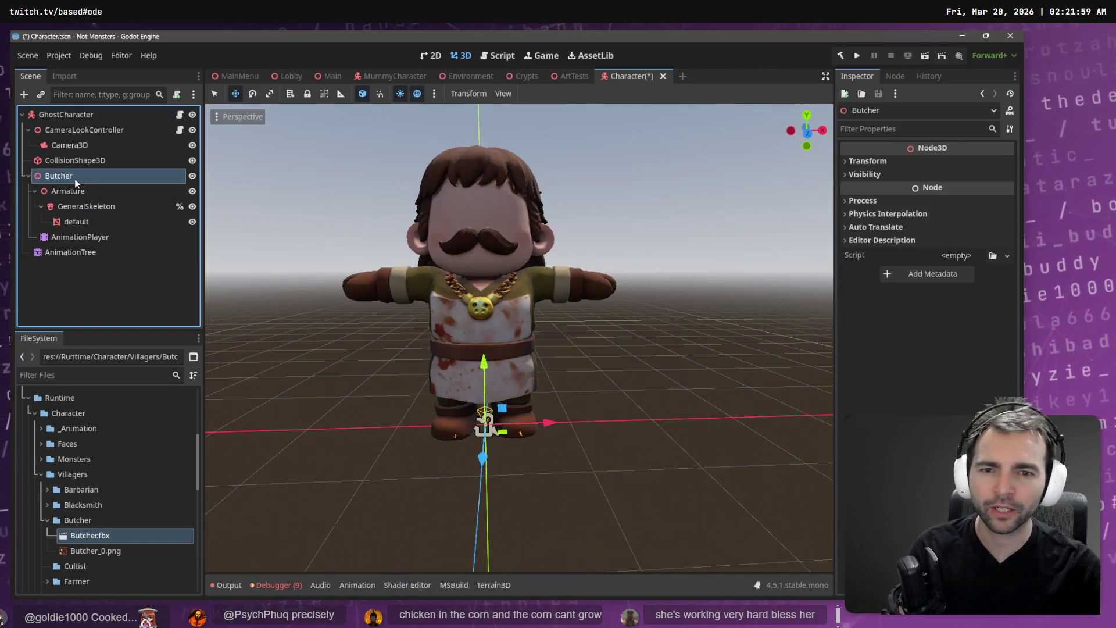
drag(261, 283, 246, 211)
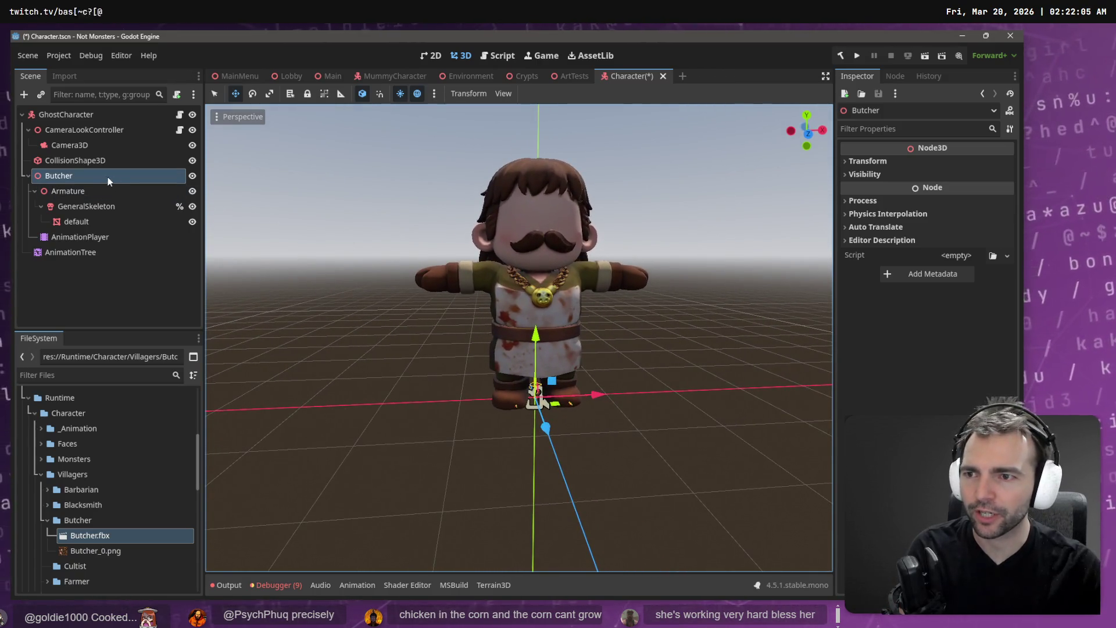
key(Delete)
click(490, 324)
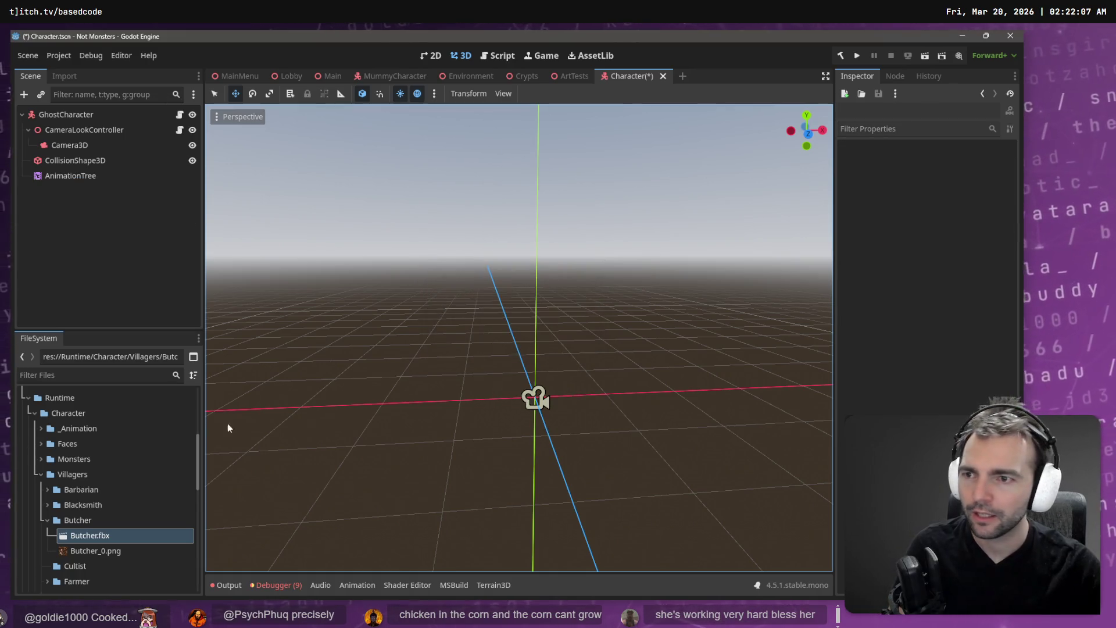
Add a fresh Butcher.fbx under GhostCharacter and enable Editable Children on it.
drag(125, 538, 28, 225)
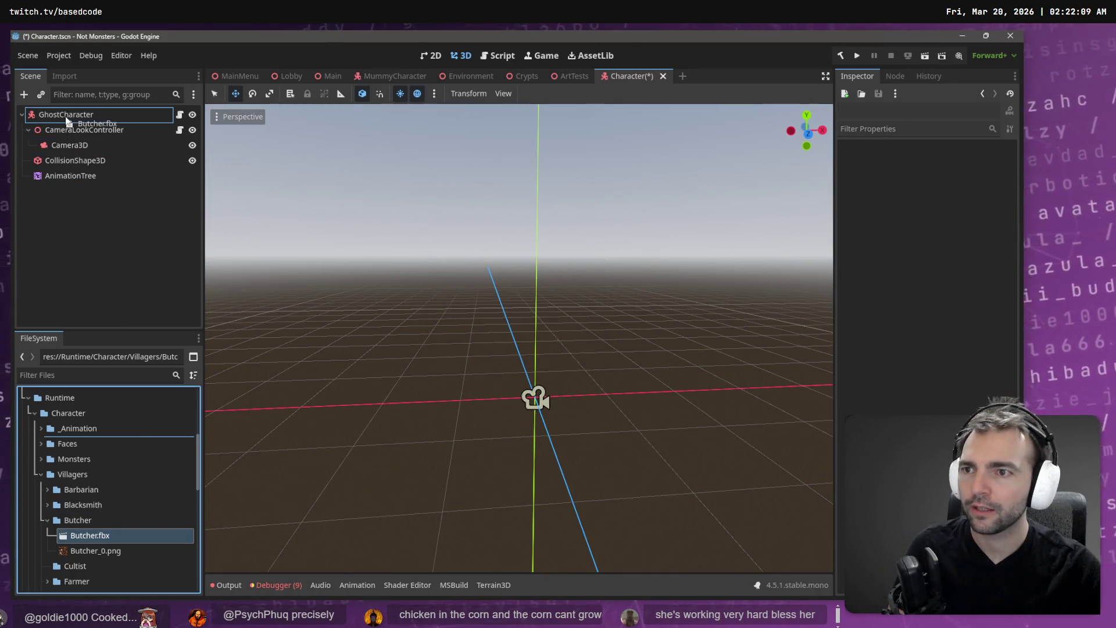
drag(67, 121, 67, 118)
right_click(61, 190)
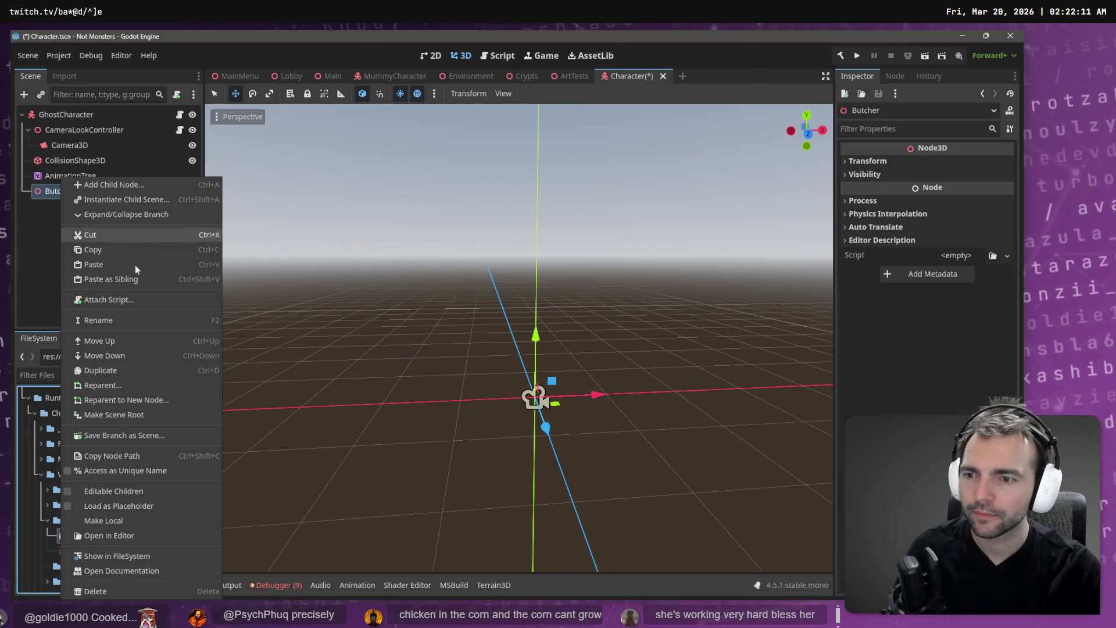
click(126, 518)
scroll(596, 414, up, 5)
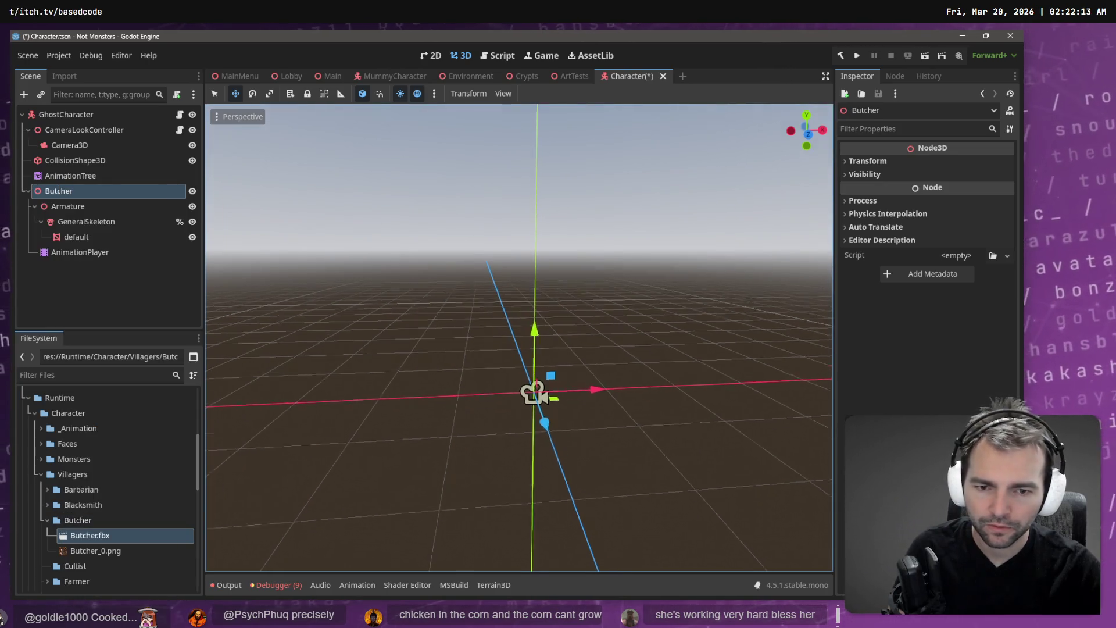
scroll(638, 383, down, 6)
scroll(638, 383, up, 2)
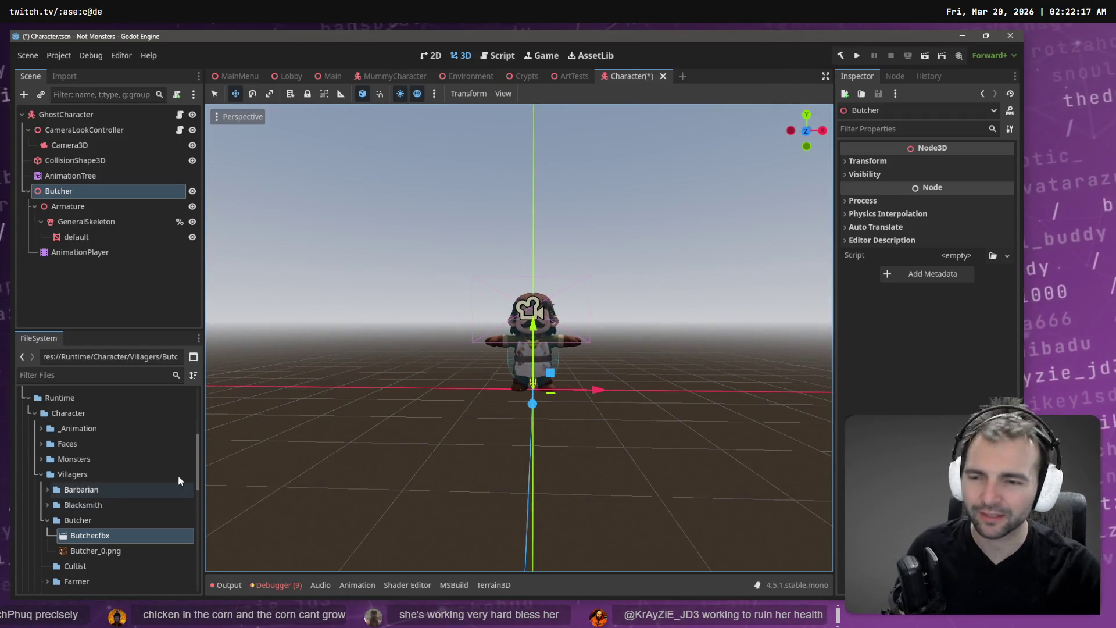
Move the AnimationTree inside Butcher and try linking the AnimationPlayer to it.
drag(71, 175, 83, 190)
drag(81, 236, 621, 244)
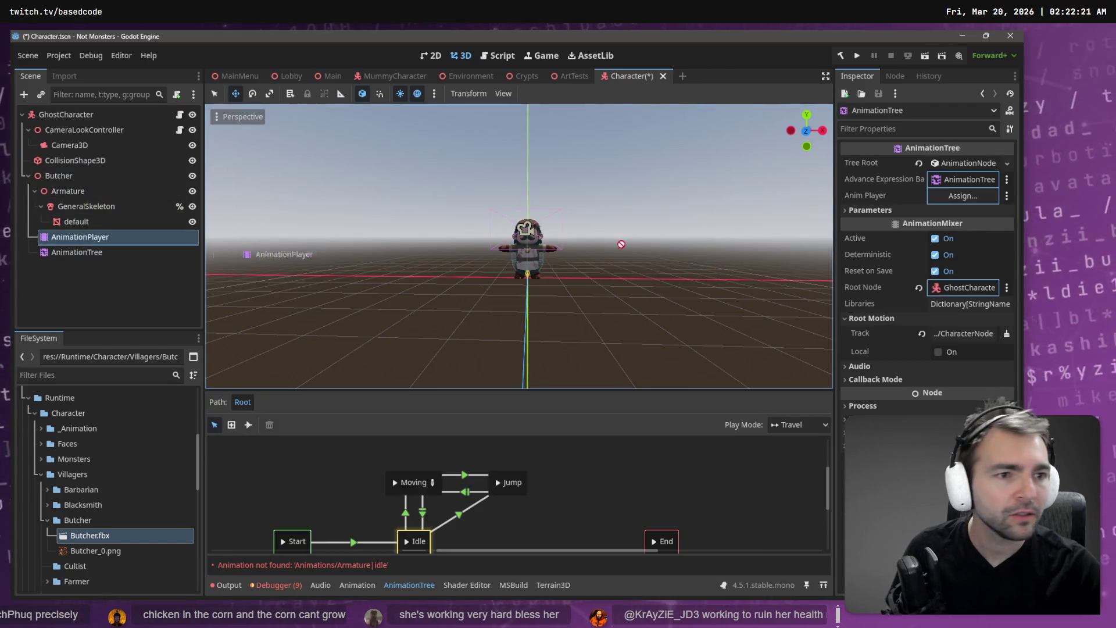
drag(974, 204, 974, 204)
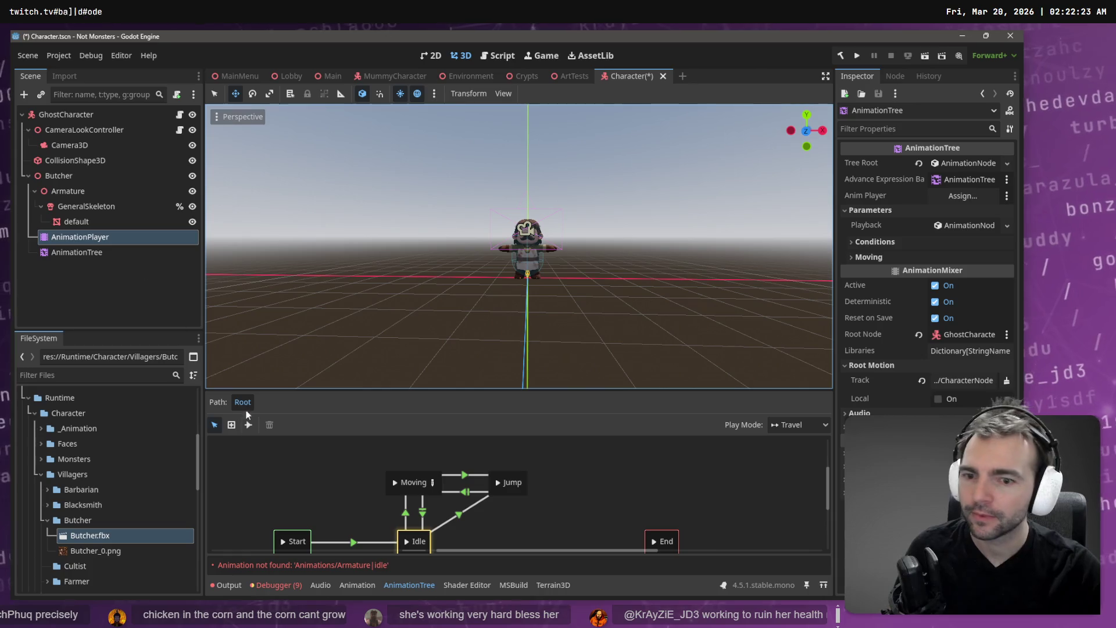
Load Animations.fbx as a library into the Butcher's AnimationPlayer through Manage Animations.
click(100, 235)
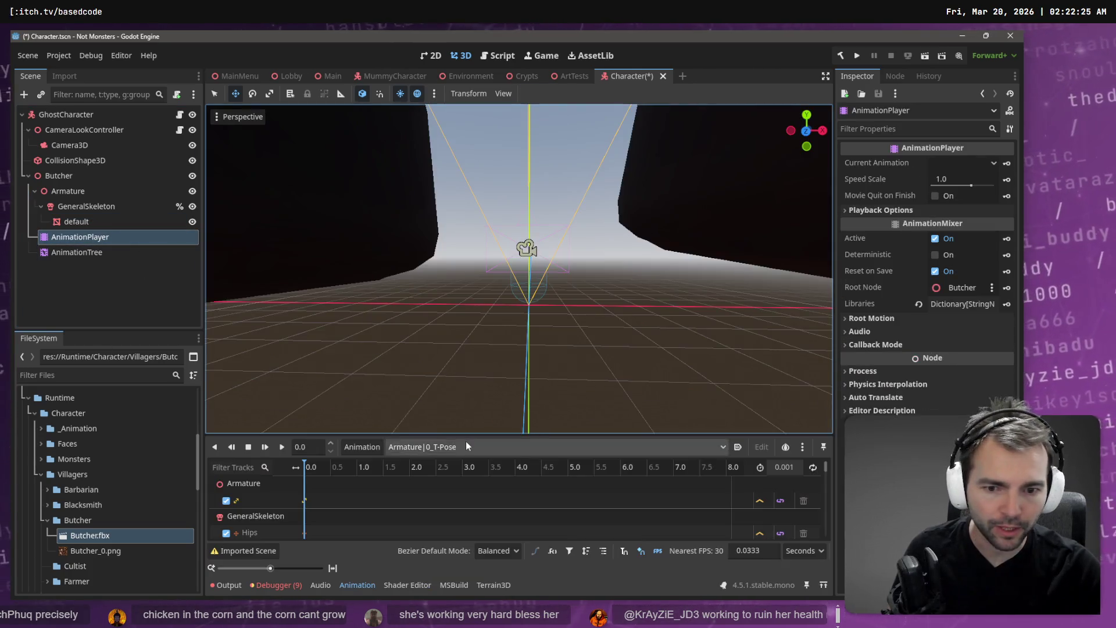
click(362, 446)
click(391, 483)
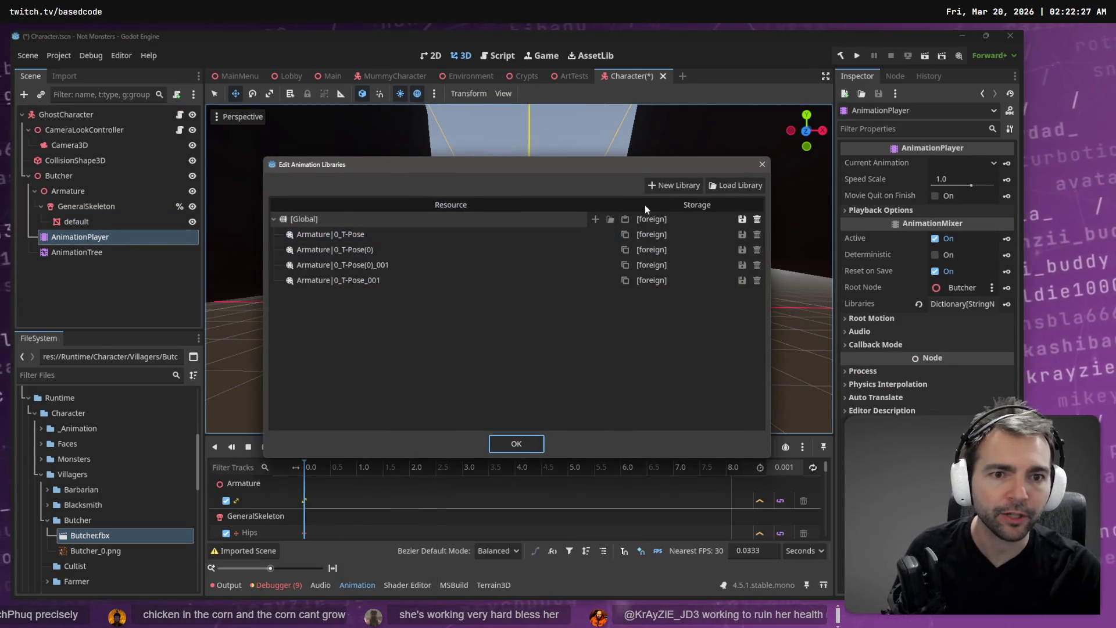
click(736, 189)
double_click(227, 154)
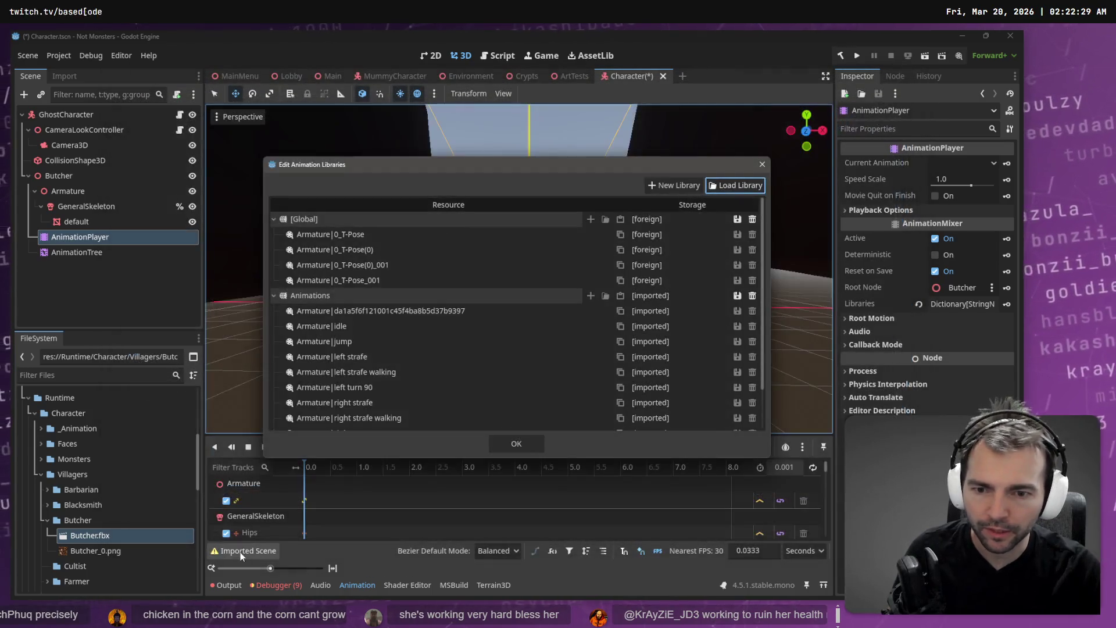
click(508, 448)
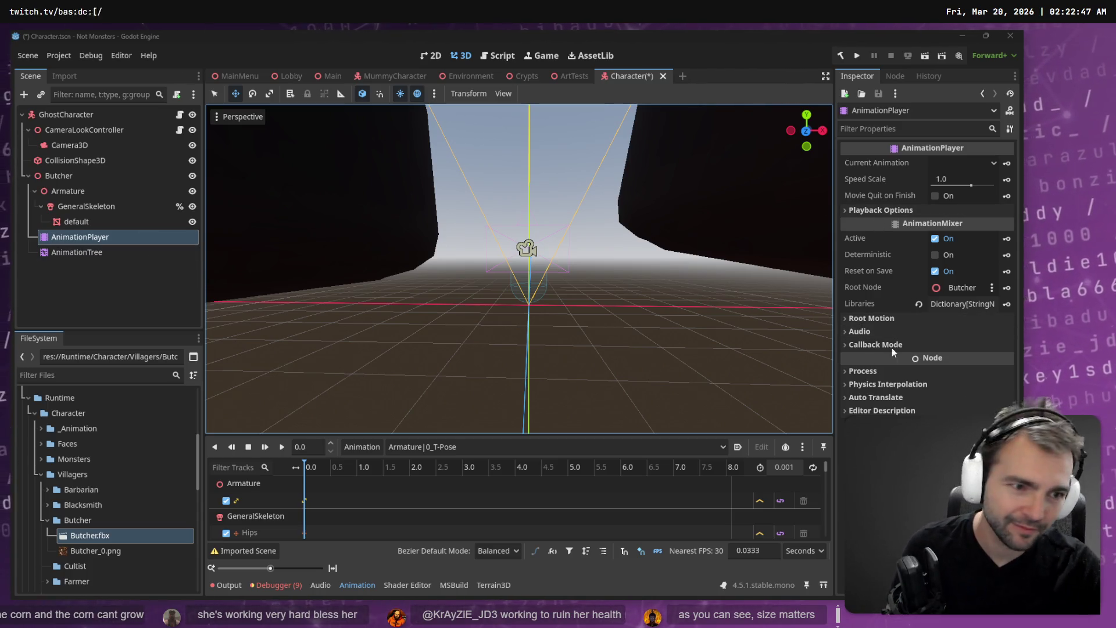
Inspect the AnimationTree's root motion settings and the Butcher's skeleton and AnimationPlayer nodes.
click(143, 256)
click(930, 365)
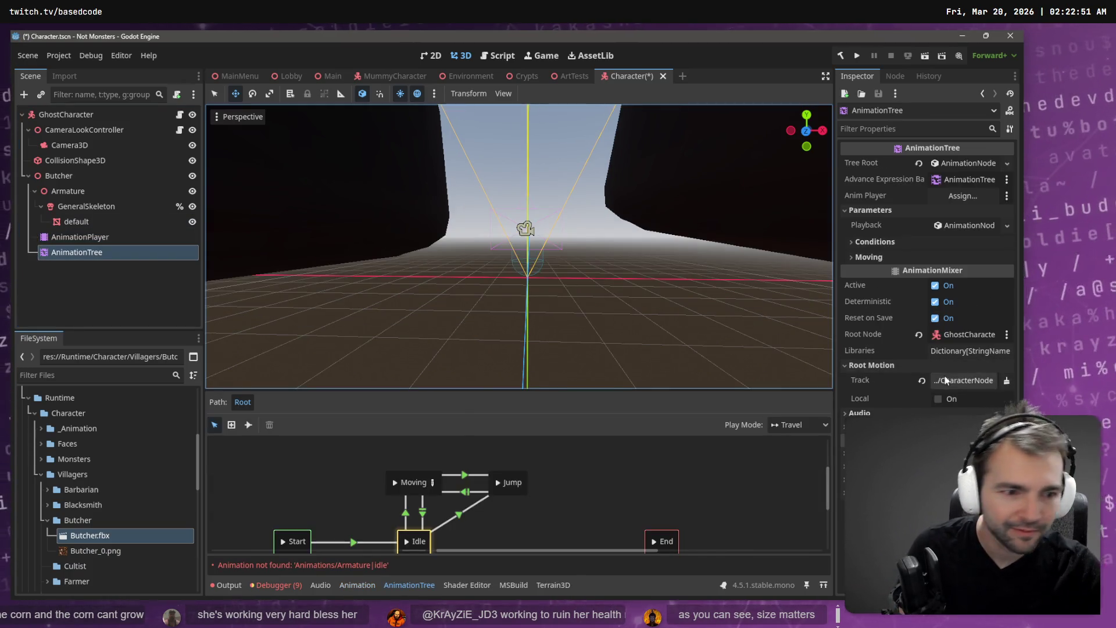
click(954, 381)
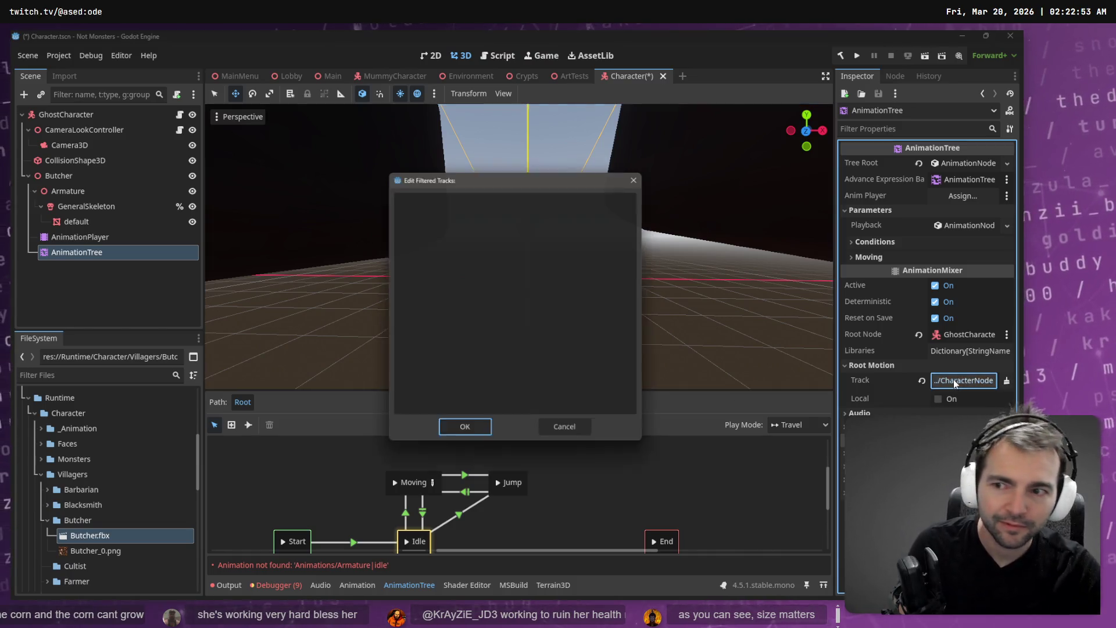
key(Escape)
click(78, 176)
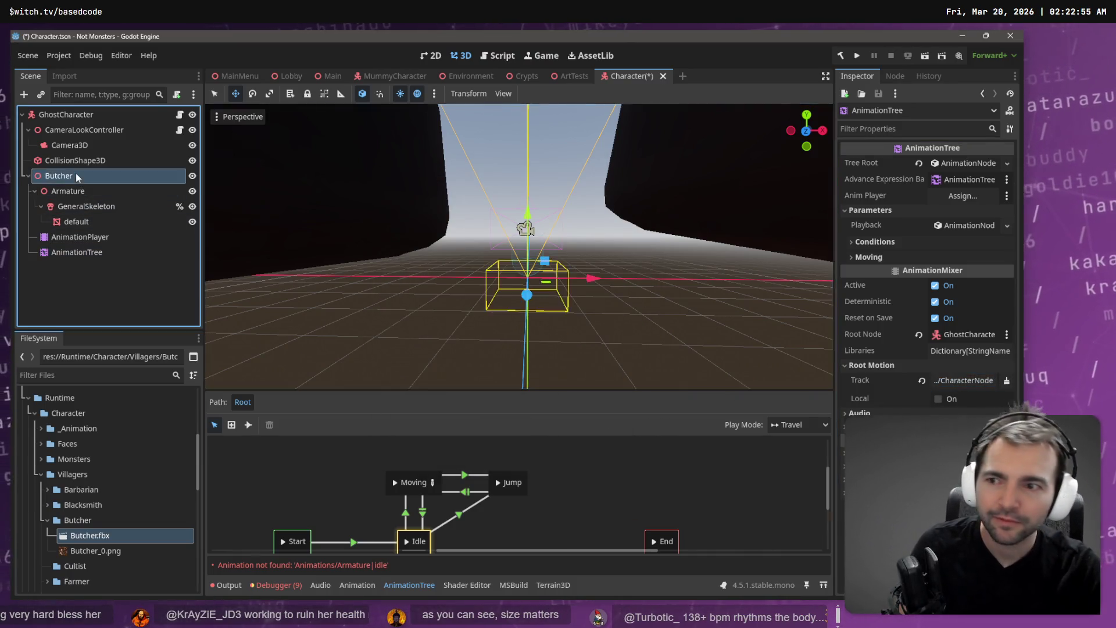
click(93, 207)
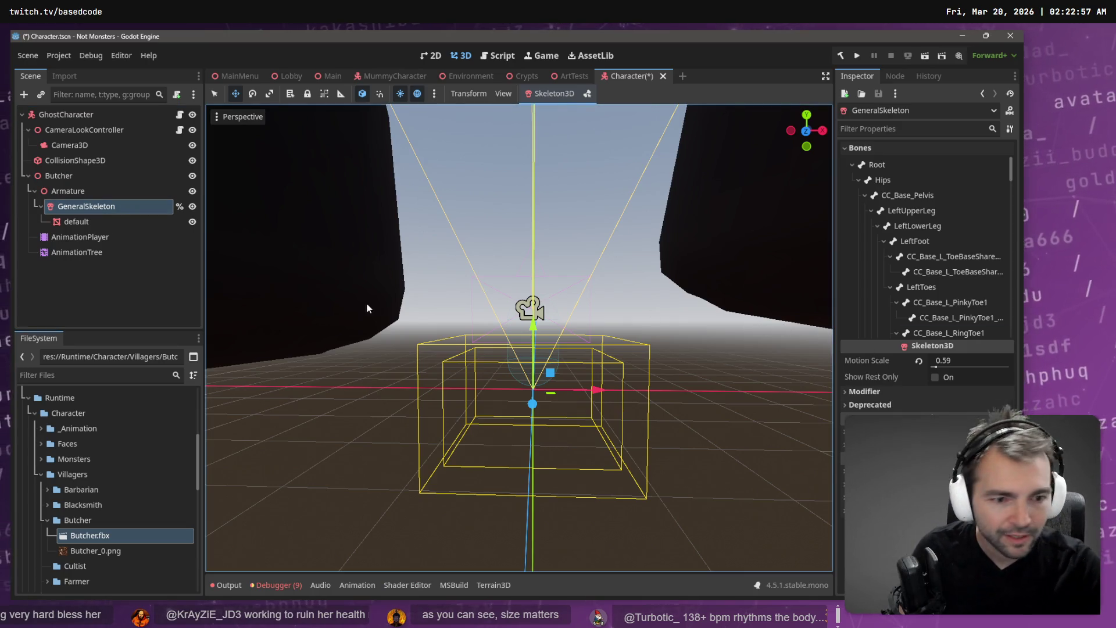
click(110, 237)
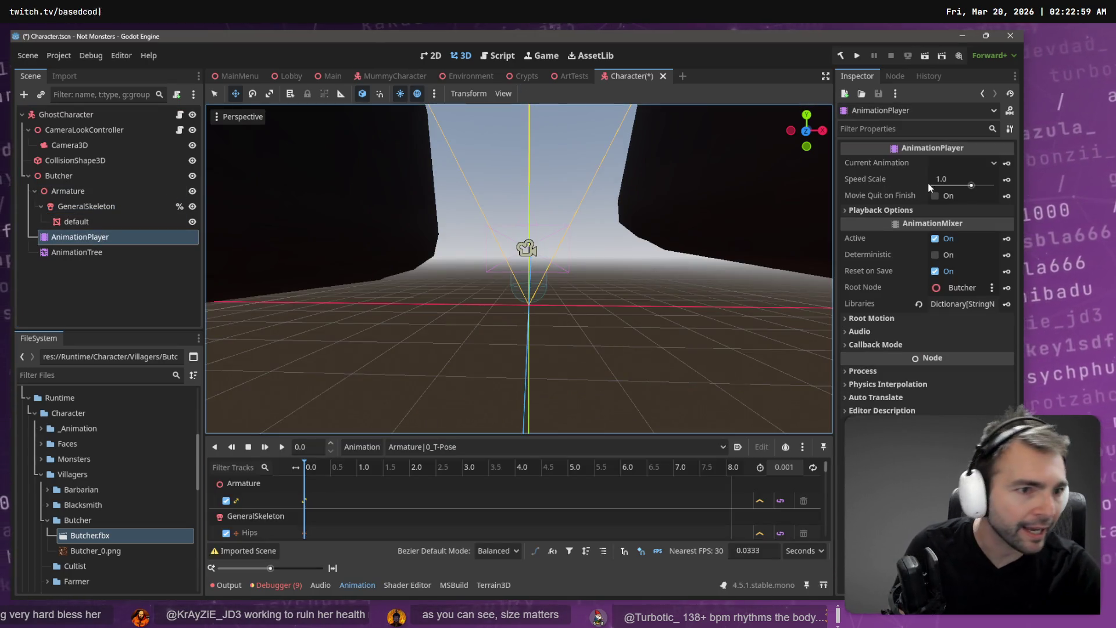
click(83, 252)
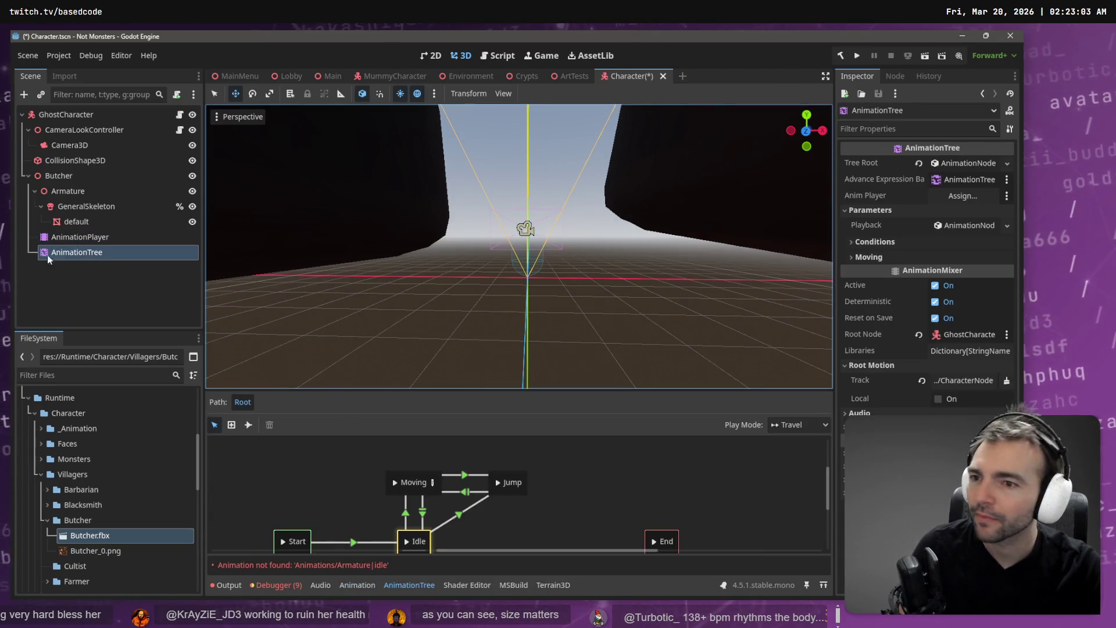
Assign the AnimationPlayer to the AnimationTree and set GeneralSkeleton's Root bone as the root motion track.
drag(106, 239, 936, 197)
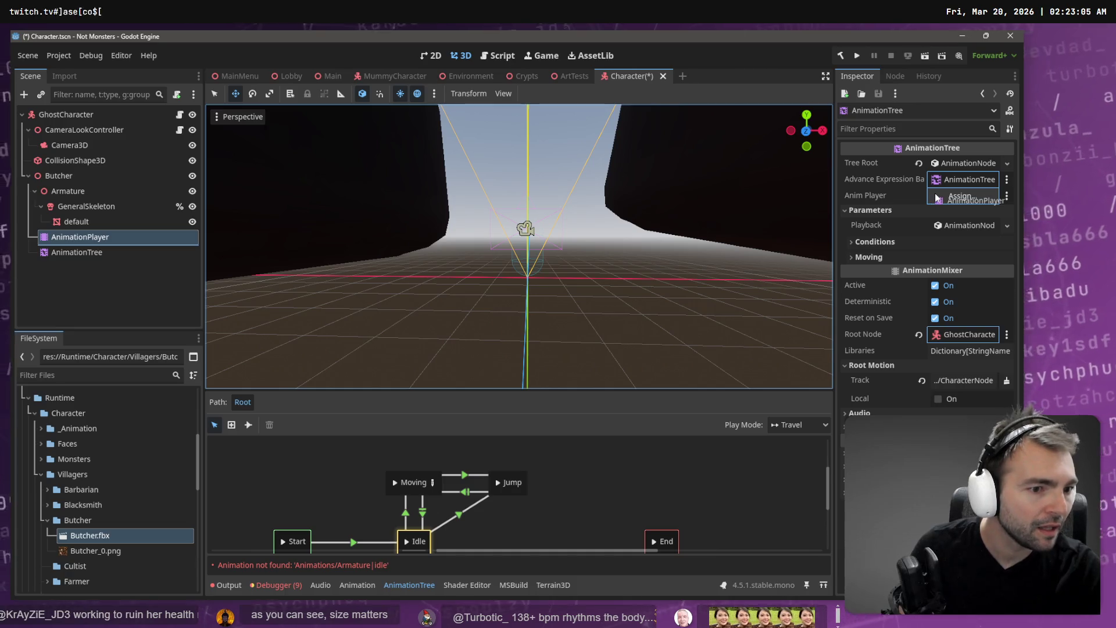
click(962, 380)
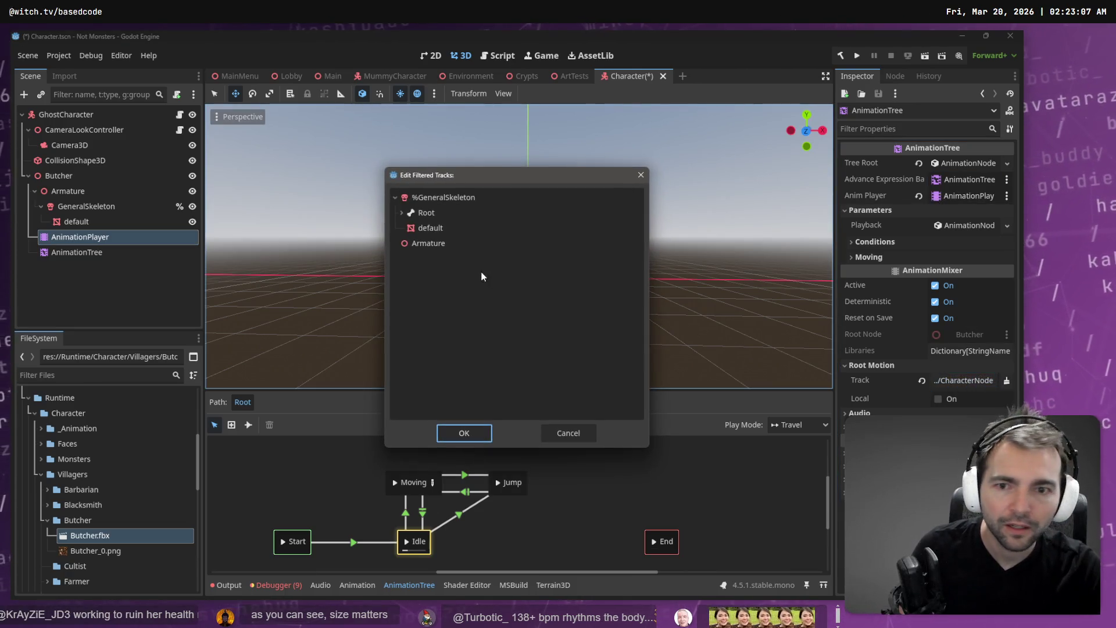
double_click(434, 211)
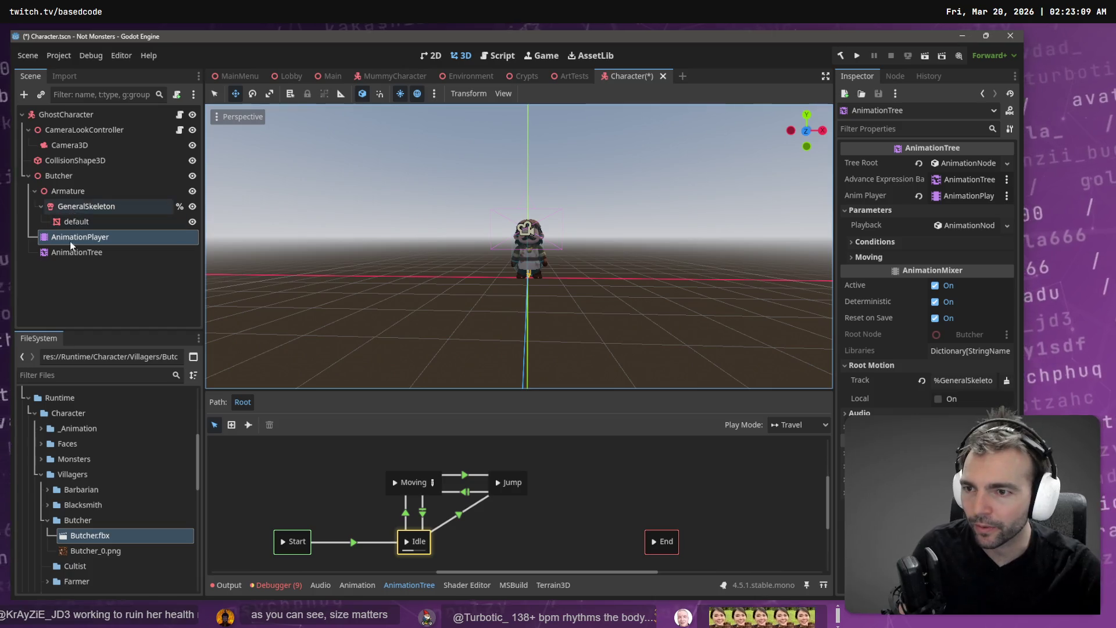
click(75, 252)
click(963, 380)
double_click(427, 213)
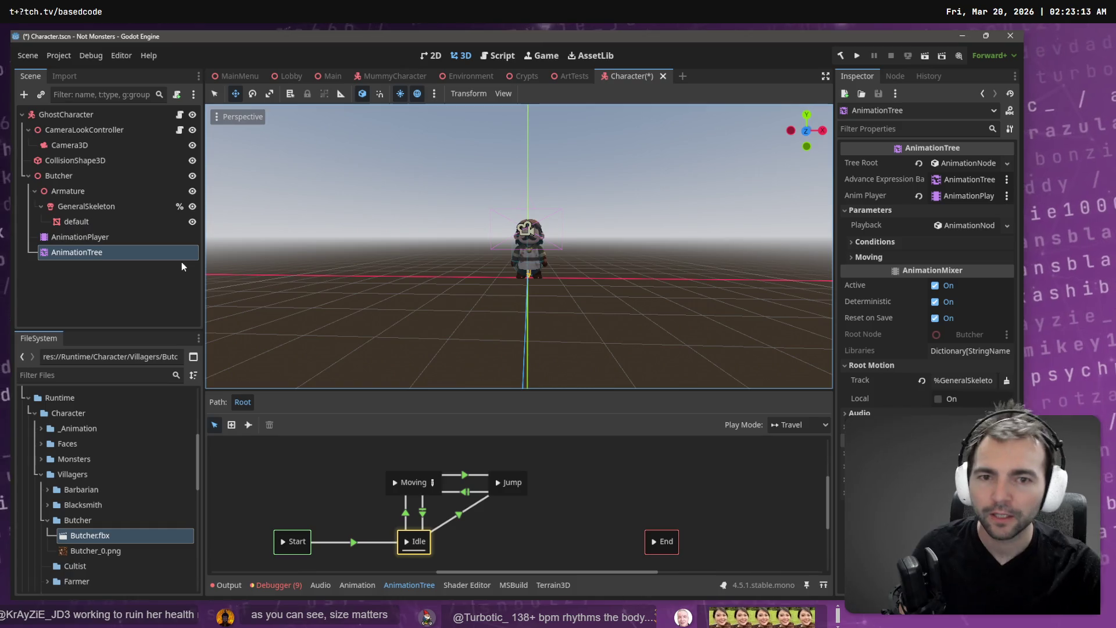
click(94, 237)
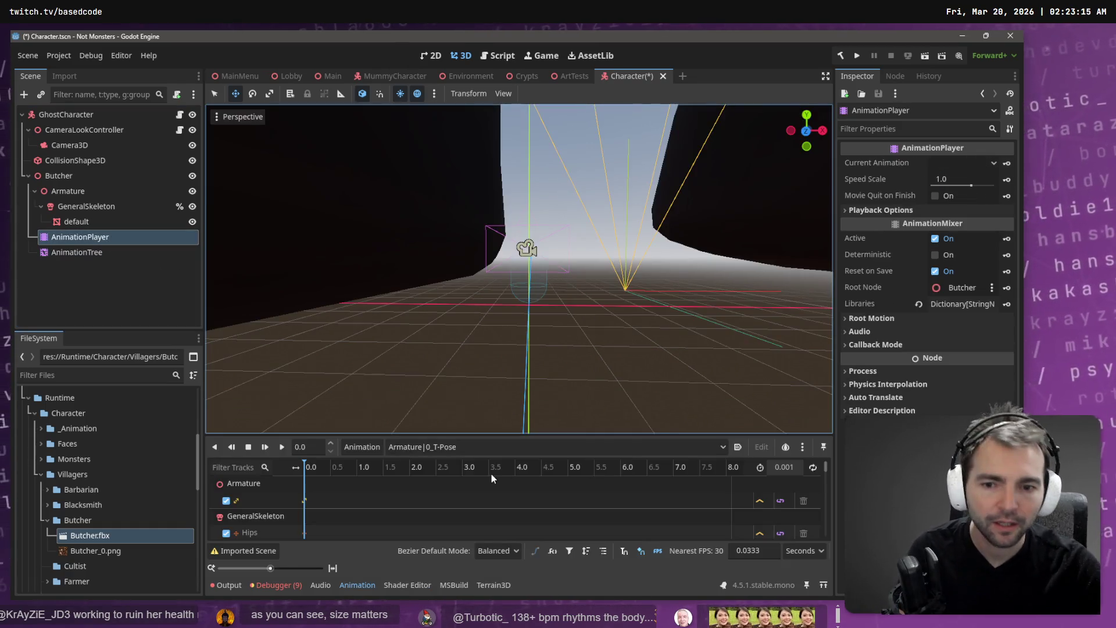
Preview the 'standard run' animation on the Butcher in the AnimationPlayer.
click(416, 447)
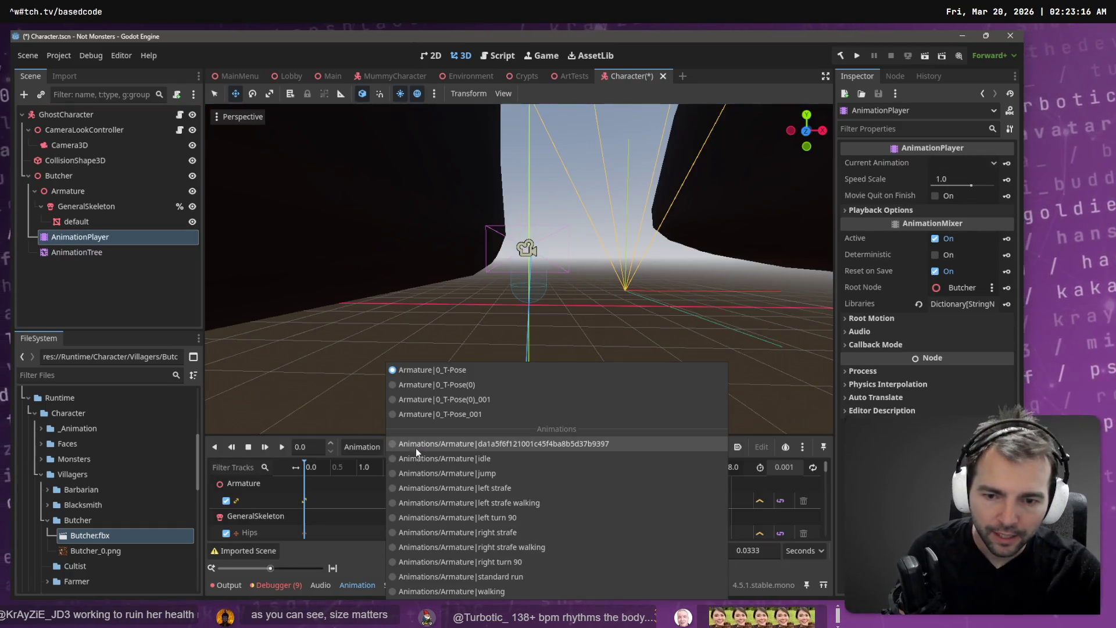
click(511, 577)
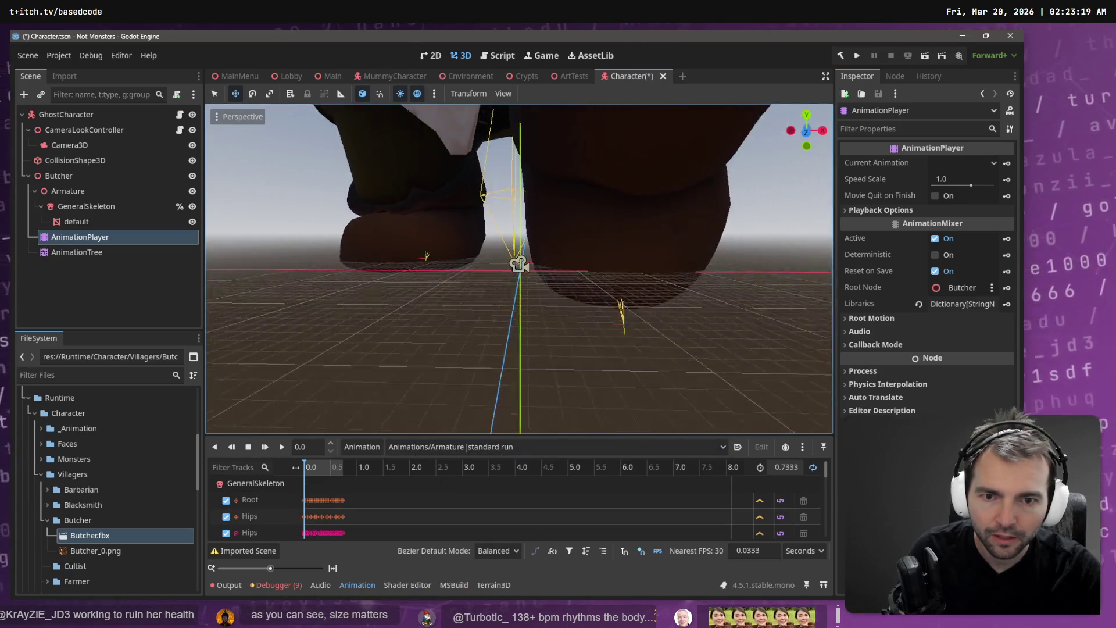
drag(517, 395, 517, 321)
click(264, 447)
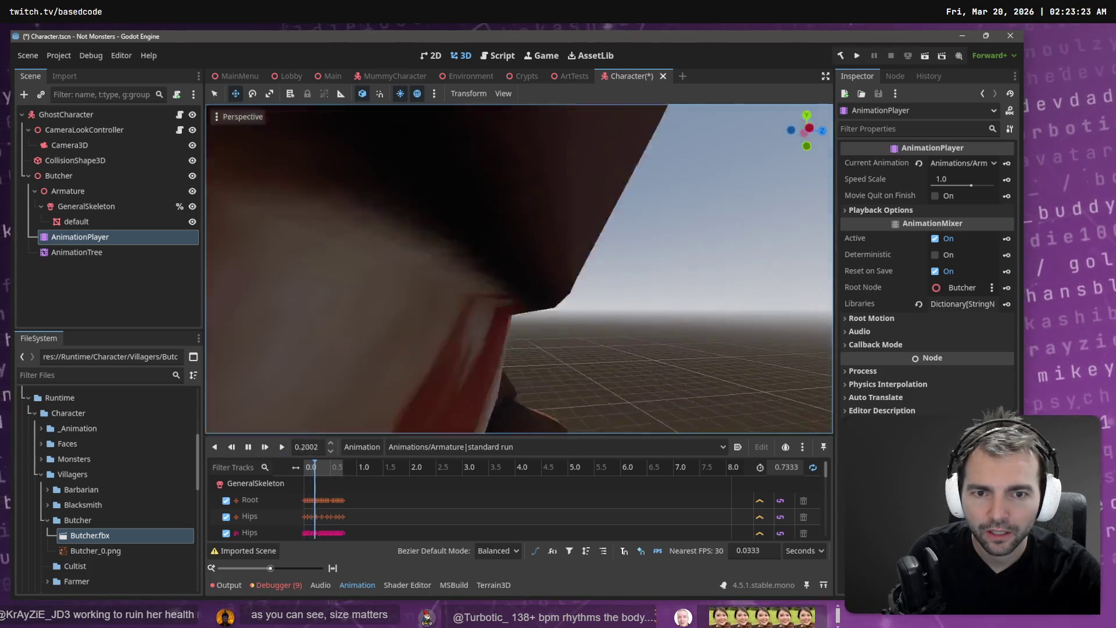
drag(326, 372, 286, 401)
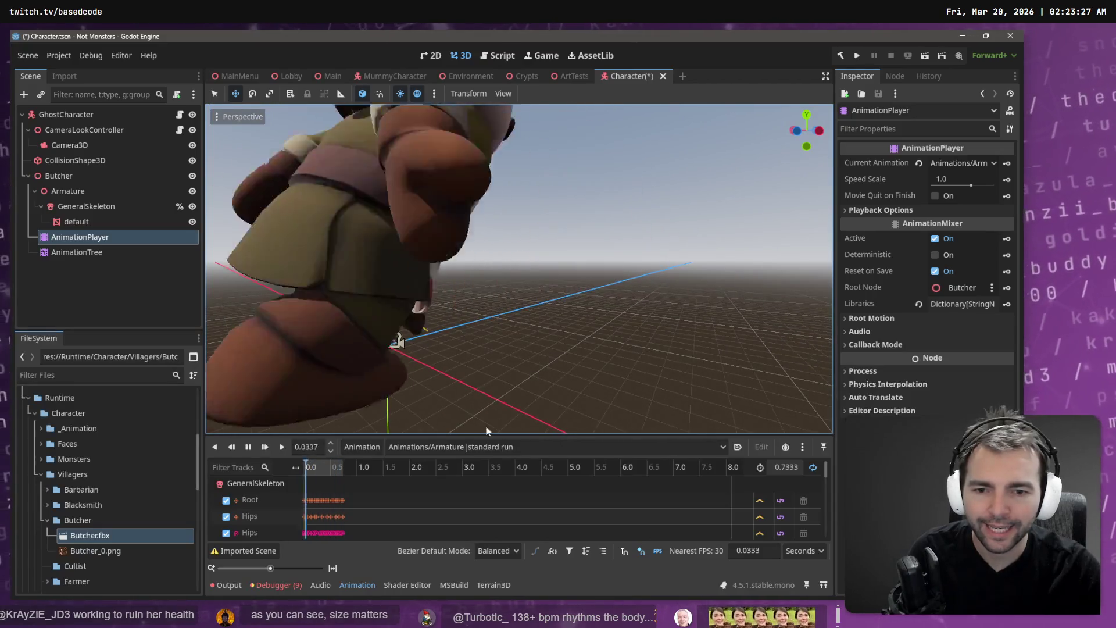
Switch the preview to the 'idle' animation and go back to the AnimationTree.
click(467, 447)
click(482, 459)
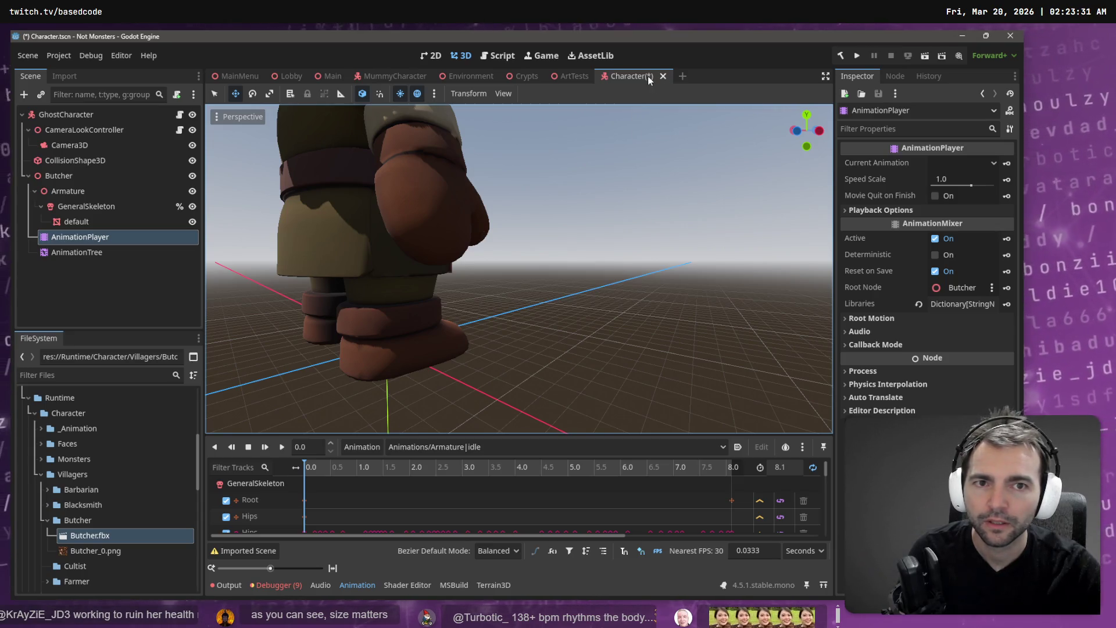
click(78, 253)
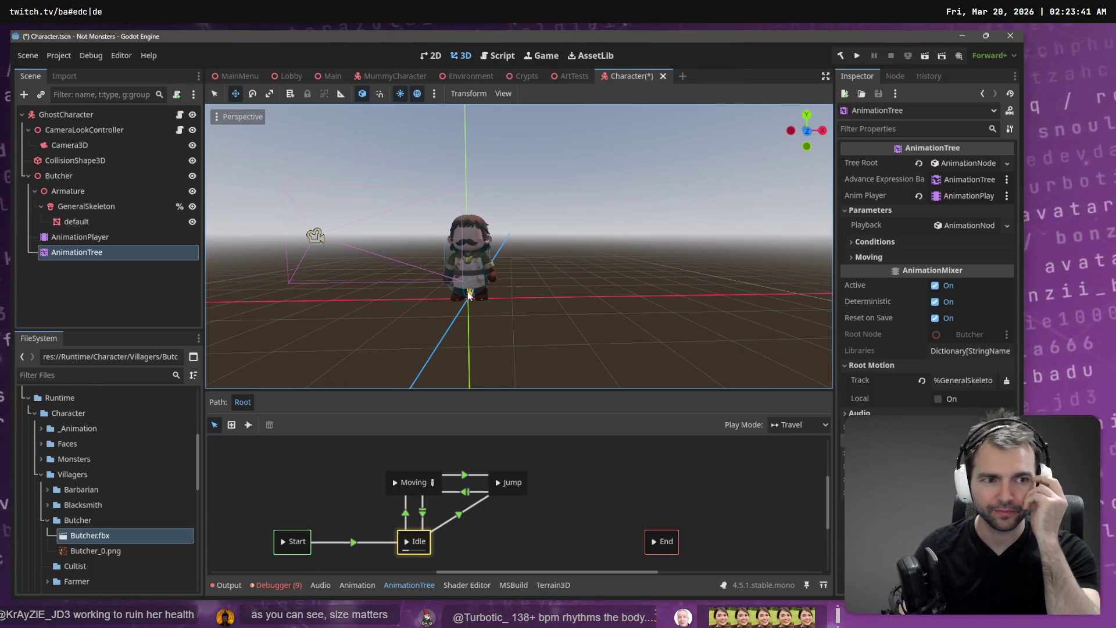
Save the Character scene, switch to the Main scene and select its Crypts group.
key(ctrl+s)
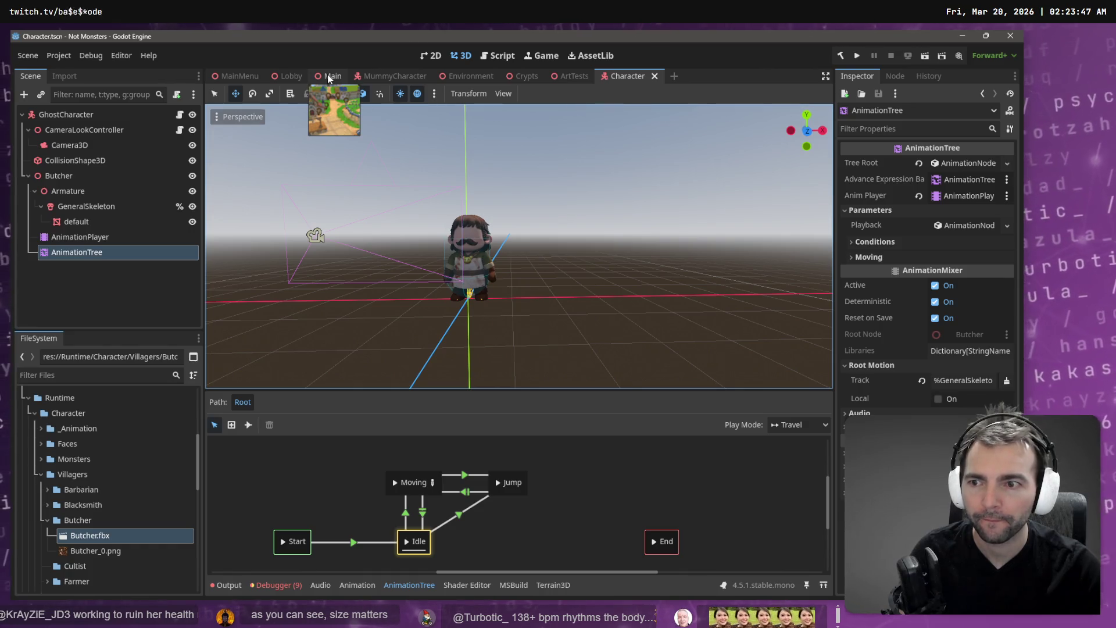
click(327, 74)
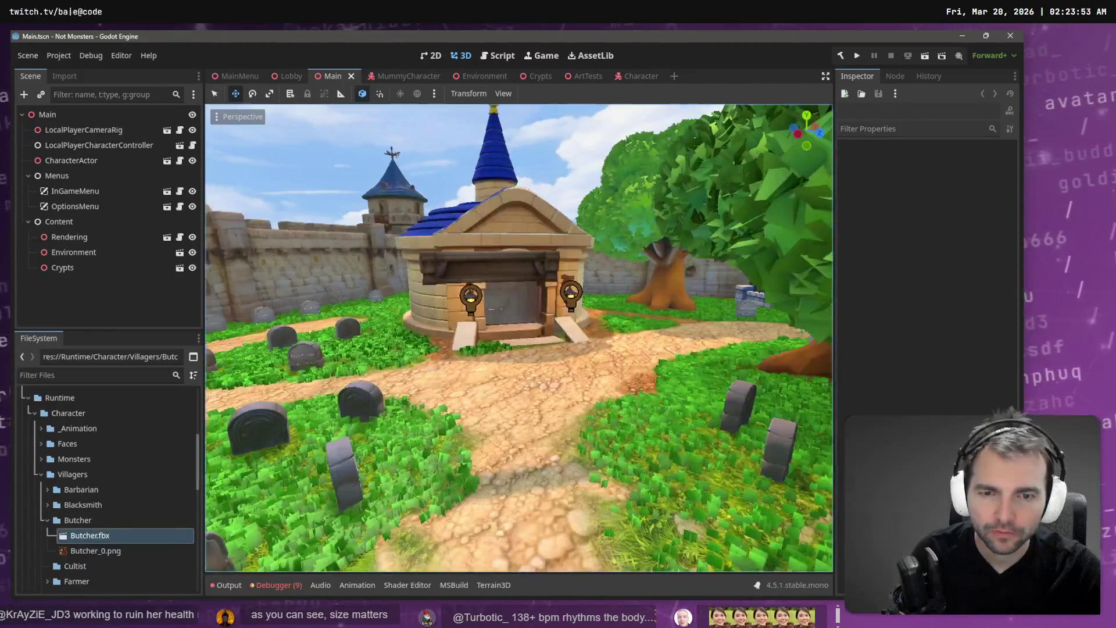
click(520, 262)
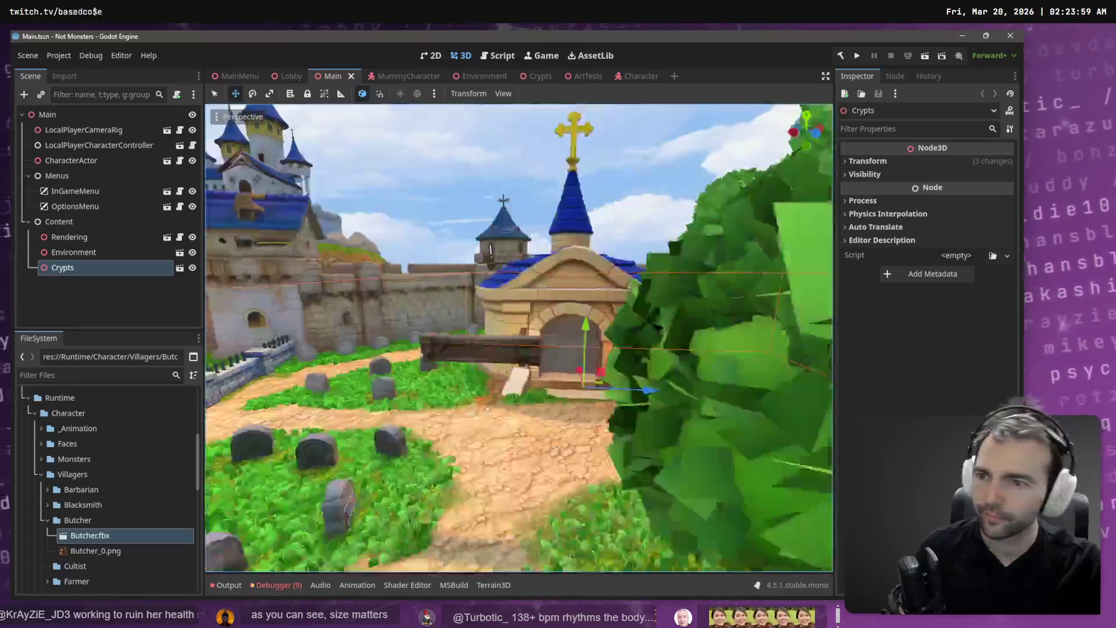
Test-run the game with the new character, stop it, and select the CharacterActor node.
key(F5)
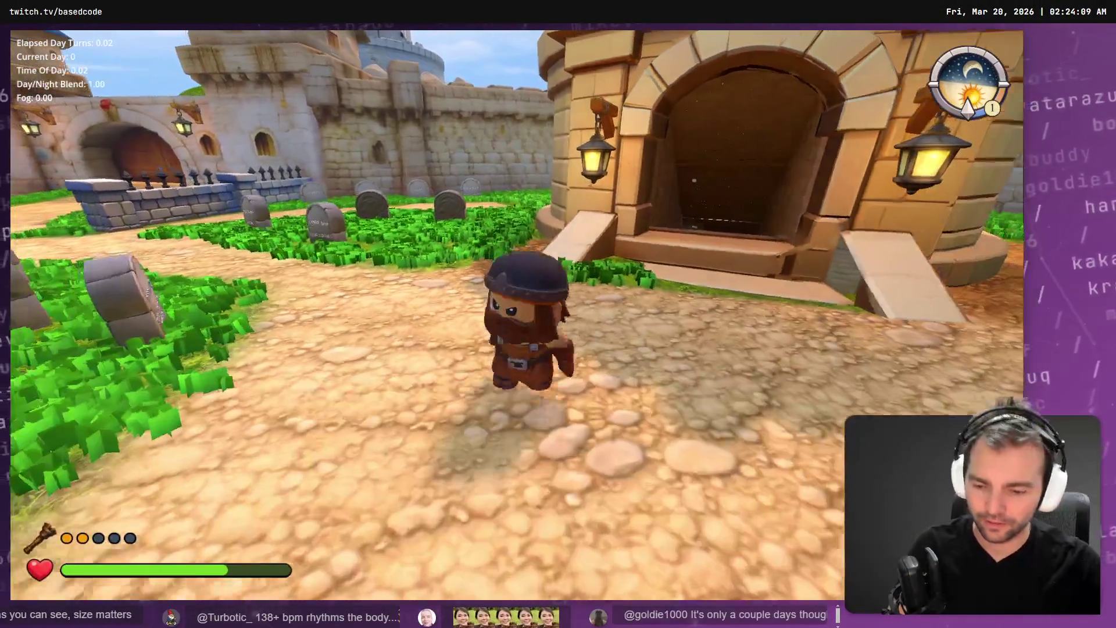
key(F8)
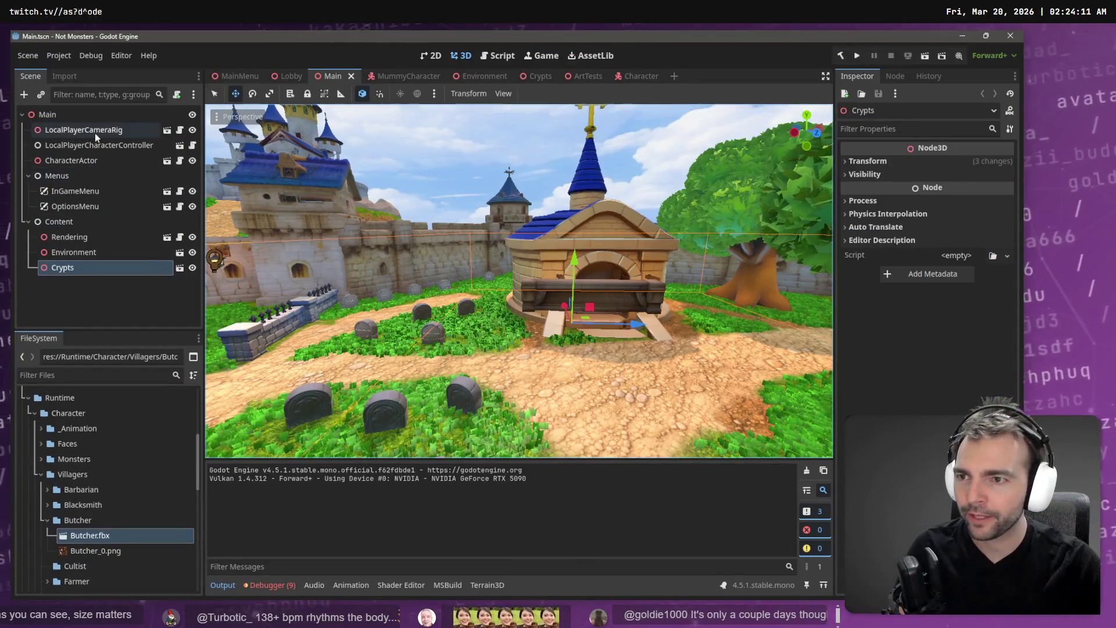
click(71, 160)
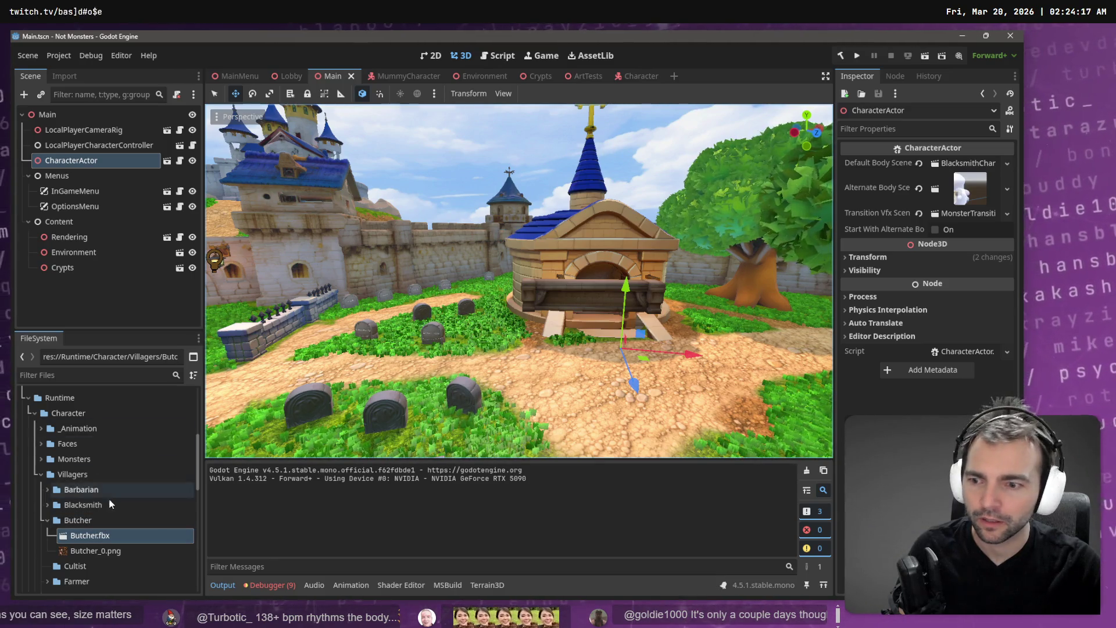
Set Character.tscn as CharacterActor's Default Body Scene, then run the game and move the Butcher around.
scroll(113, 508, down, 10)
click(93, 489)
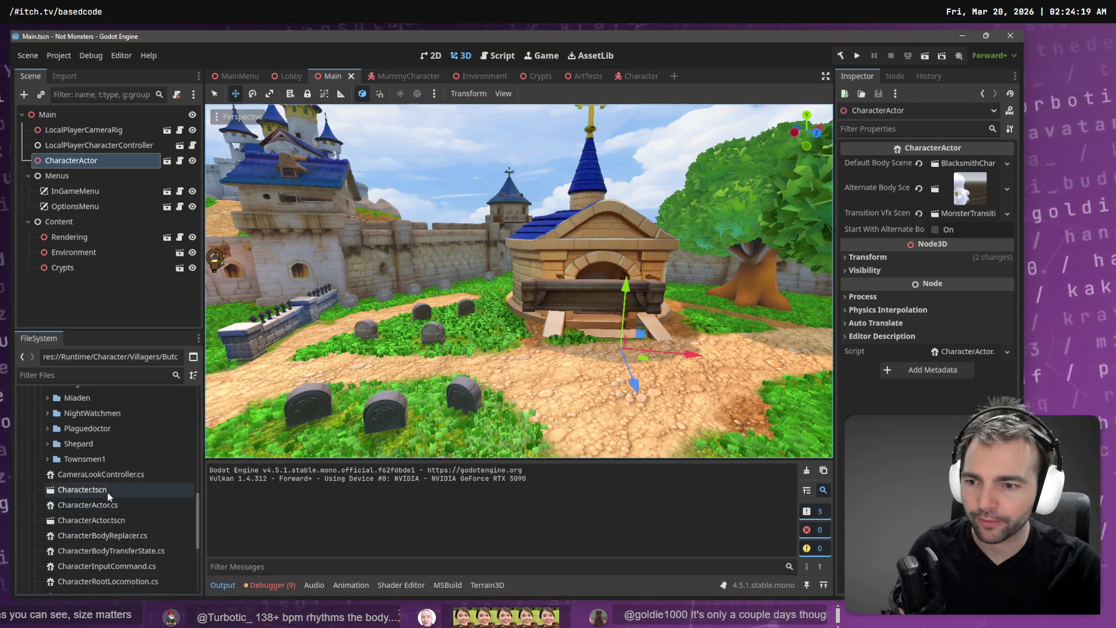
drag(968, 172, 968, 168)
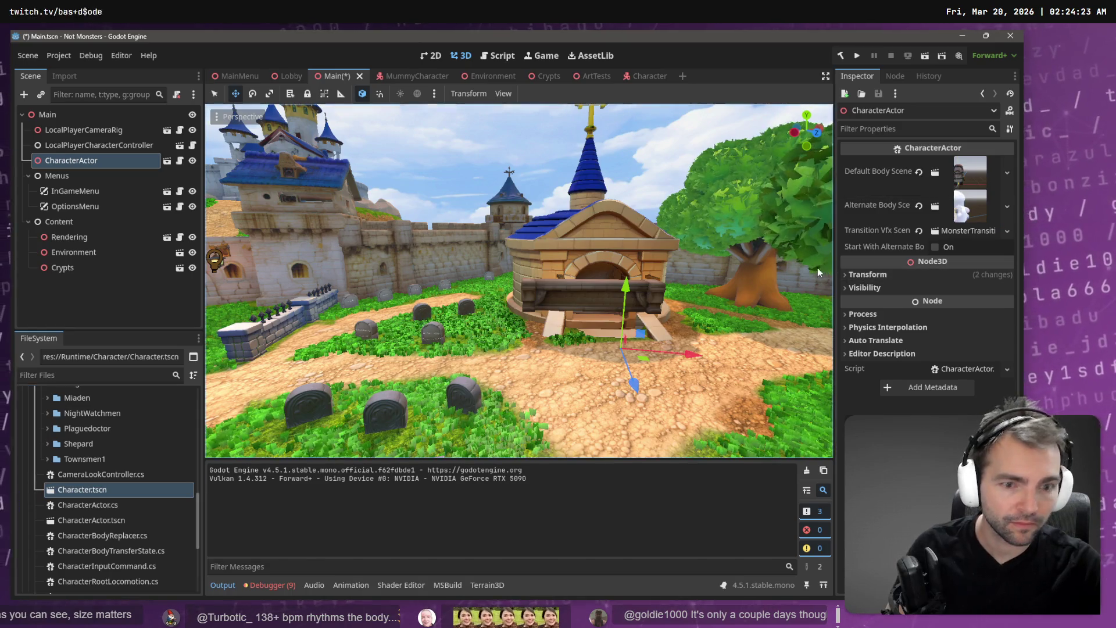
key(F5)
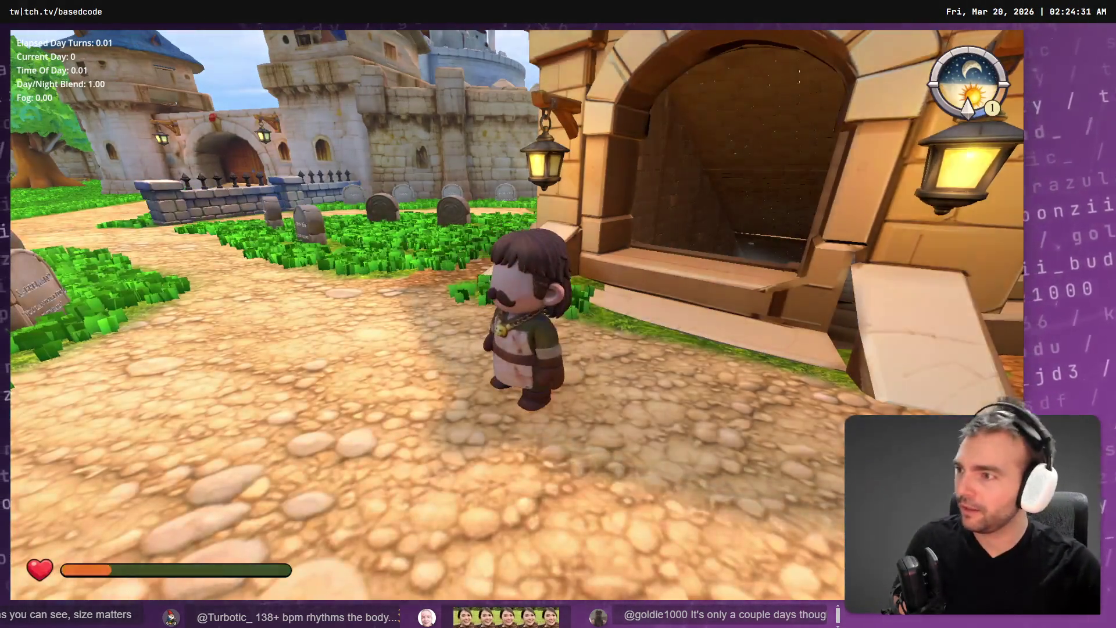
key(w)
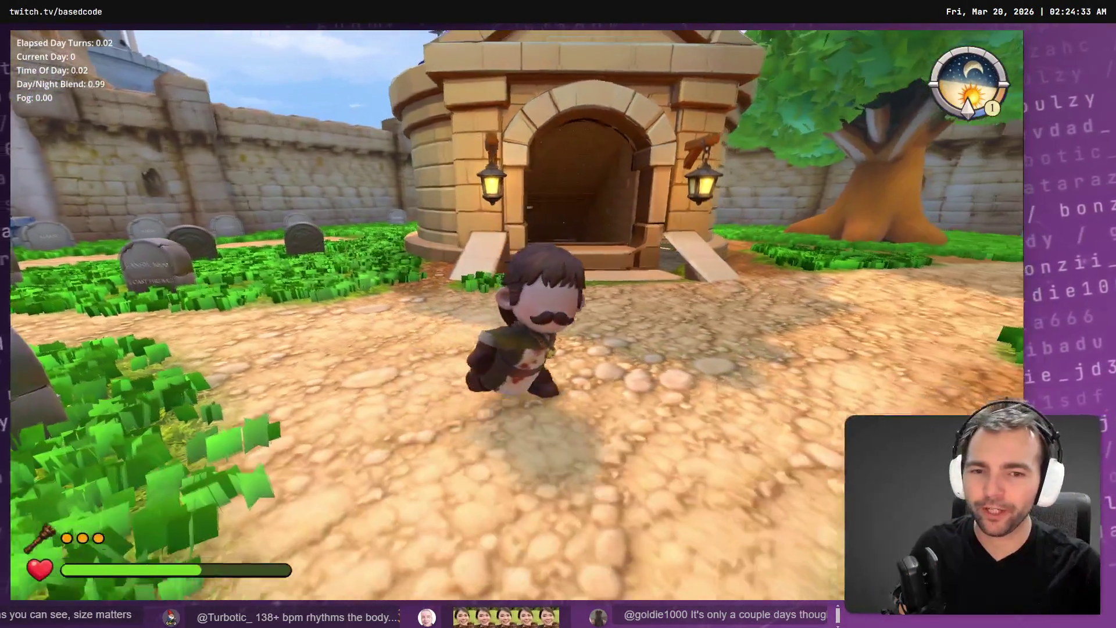
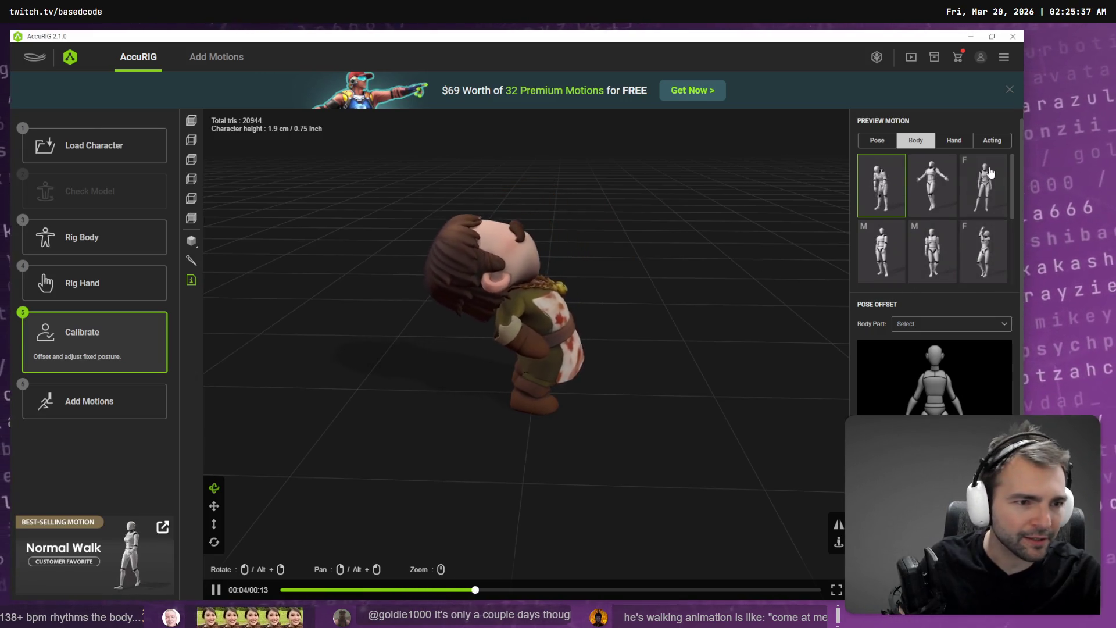
Preview the fifth Acting motion on the butcher, then return to the Rig Body step.
click(992, 140)
click(932, 237)
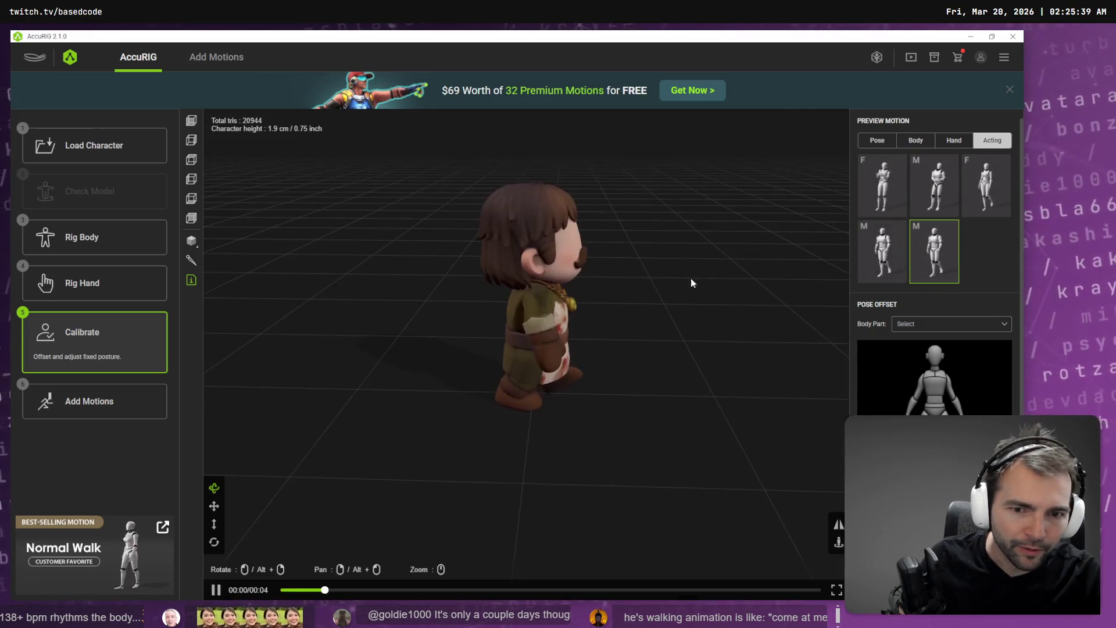
click(81, 237)
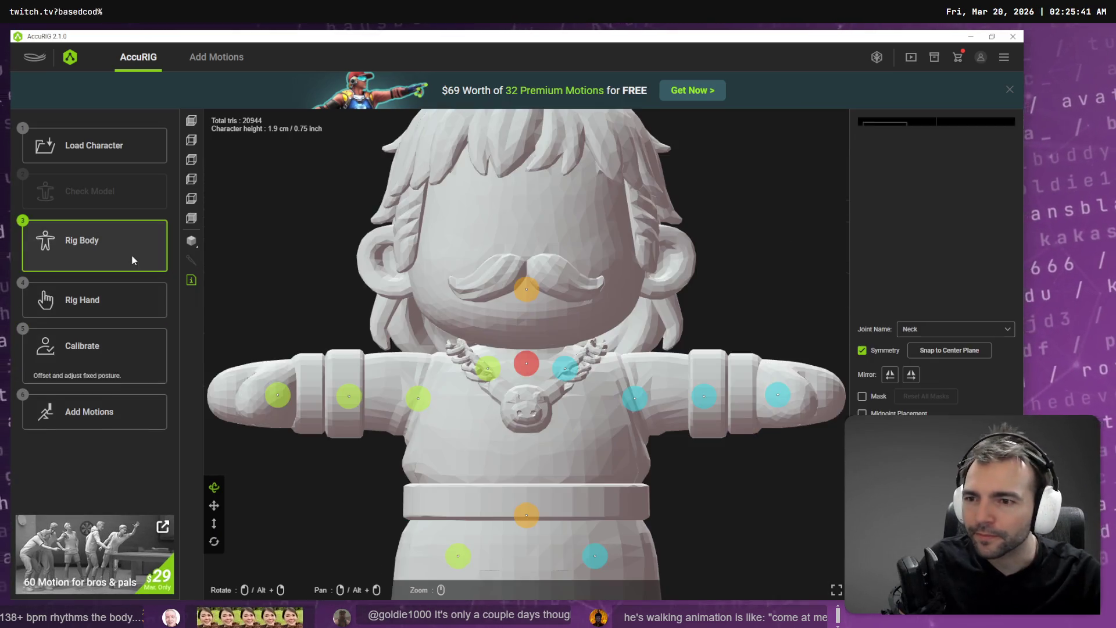
mouse_move(311, 283)
mouse_down()
mouse_move(273, 190)
mouse_move(407, 290)
mouse_move(600, 409)
mouse_move(570, 360)
mouse_move(573, 342)
mouse_move(457, 291)
mouse_move(574, 312)
mouse_move(519, 262)
mouse_up()
mouse_move(448, 287)
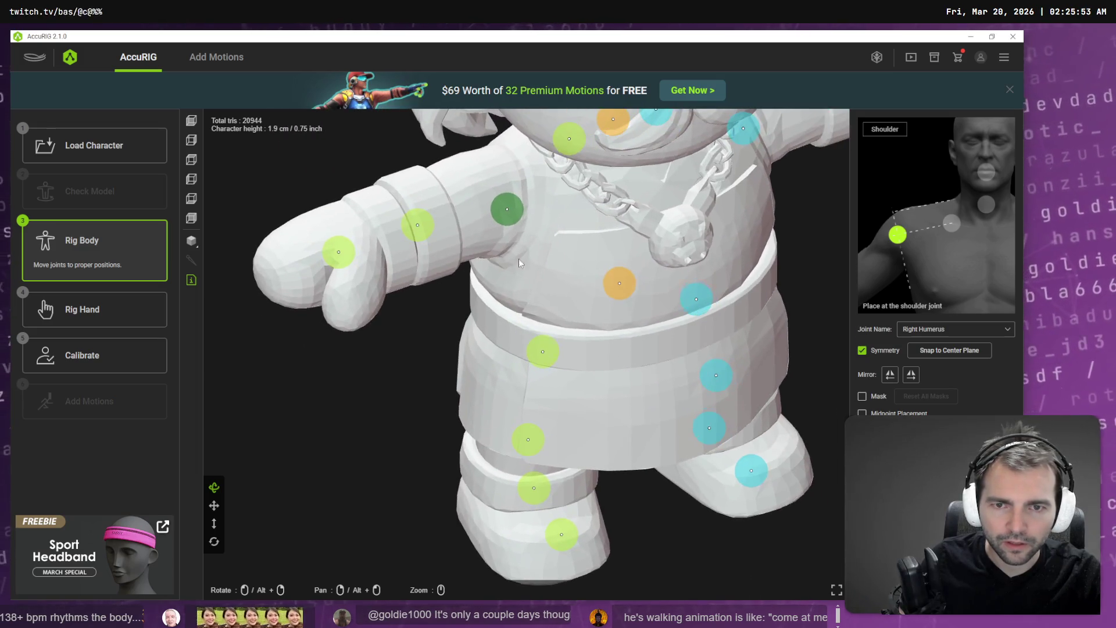
drag(506, 205, 397, 441)
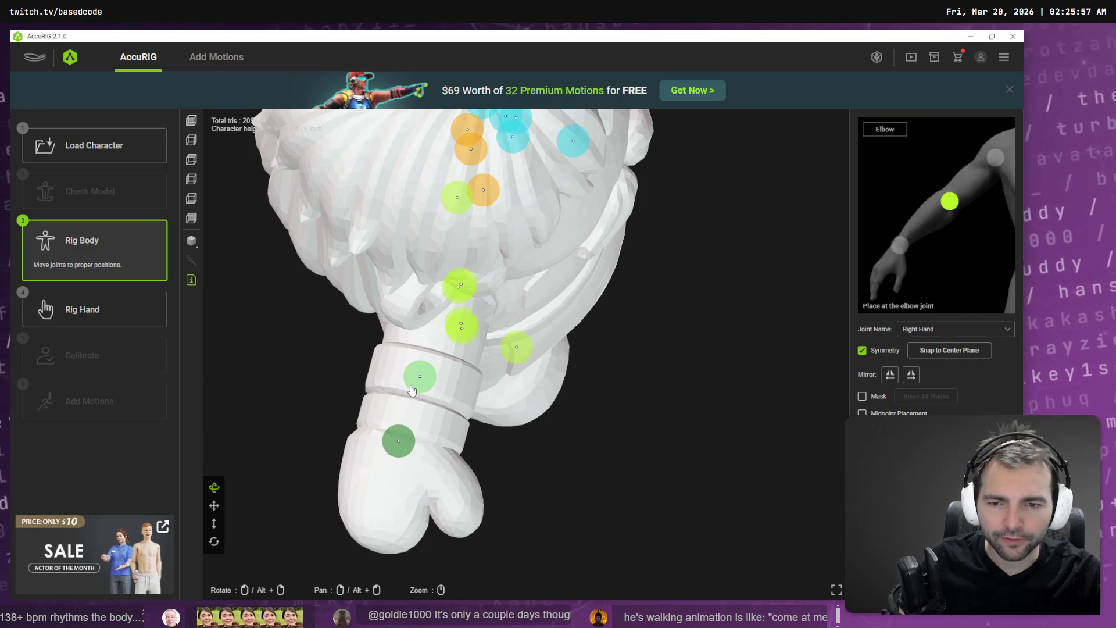
drag(408, 373, 460, 396)
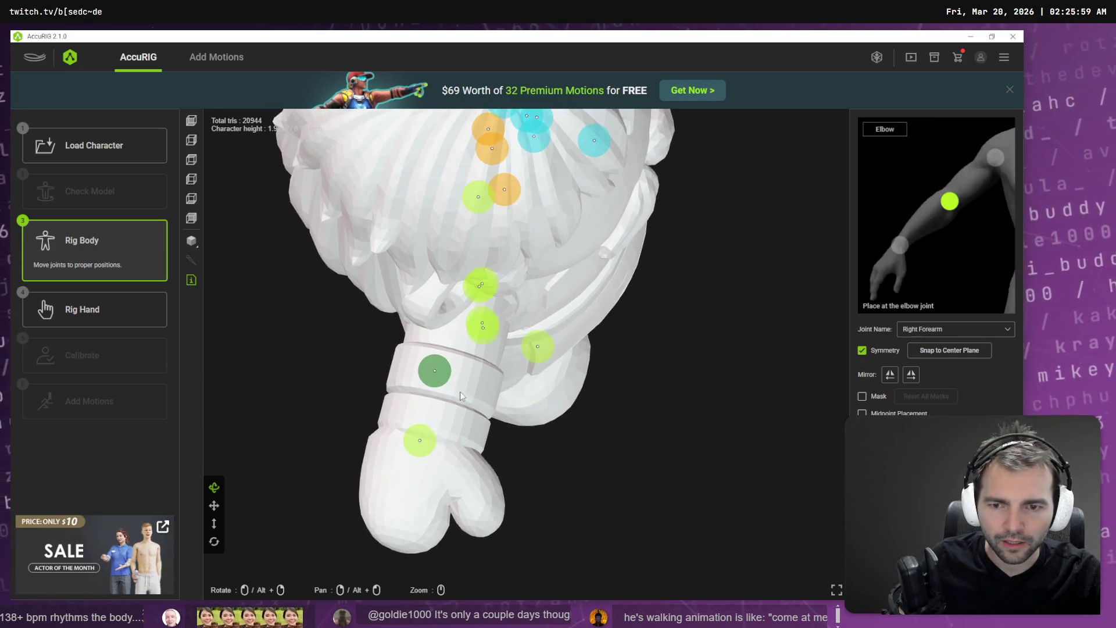
mouse_move(550, 397)
mouse_down()
mouse_move(563, 391)
mouse_move(481, 339)
mouse_move(478, 312)
mouse_up()
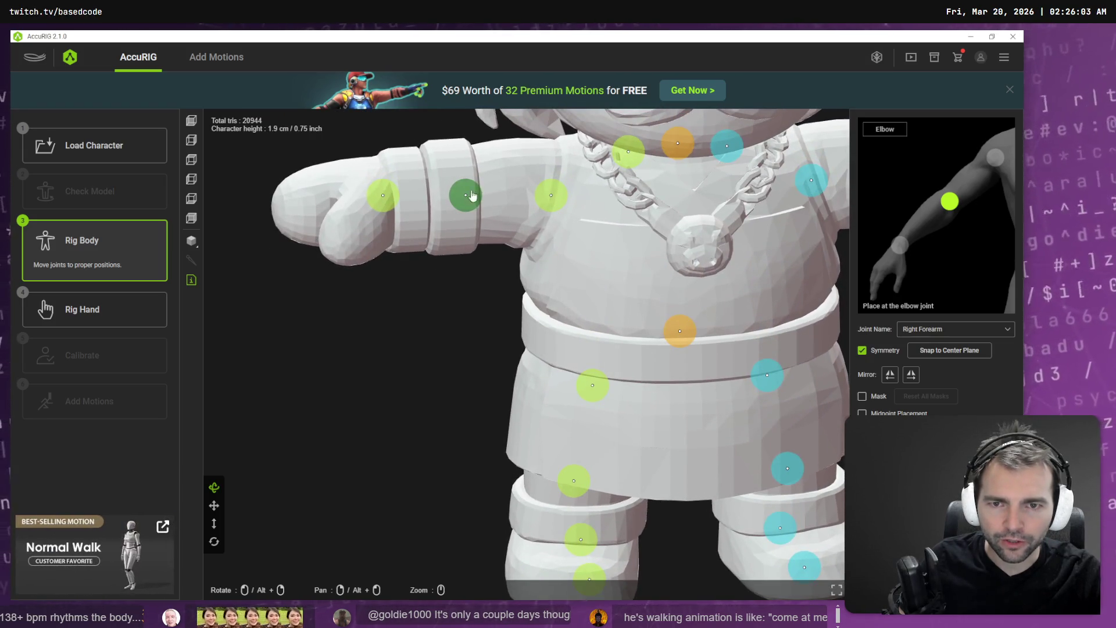
scroll(509, 236, down, 5)
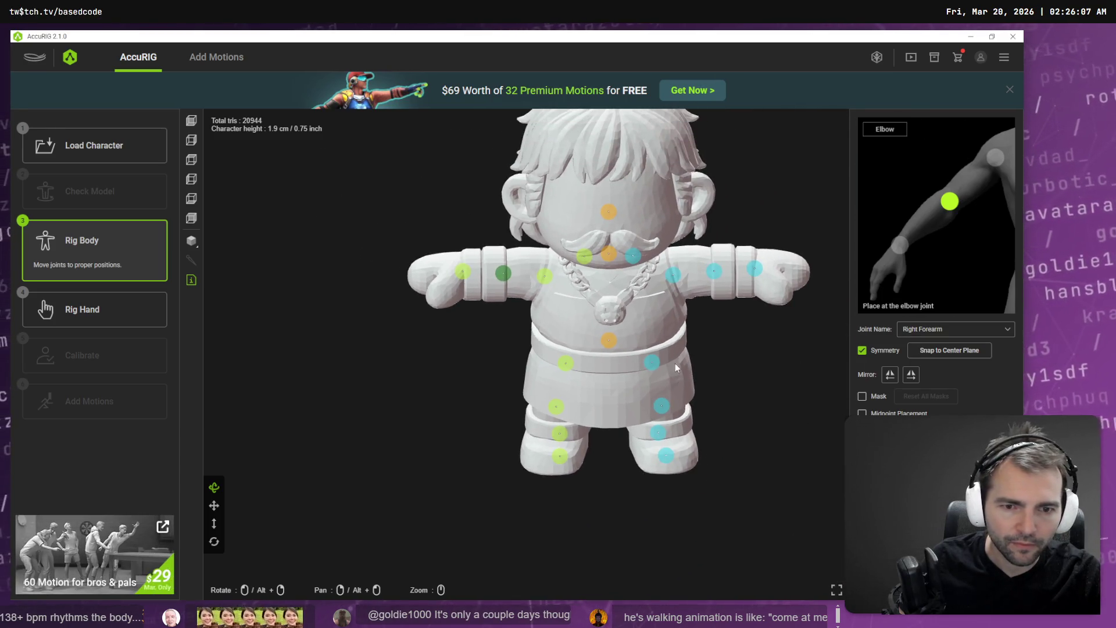
scroll(675, 367, up, 3)
mouse_move(675, 366)
mouse_down()
mouse_move(577, 286)
mouse_move(693, 330)
mouse_move(686, 319)
mouse_up()
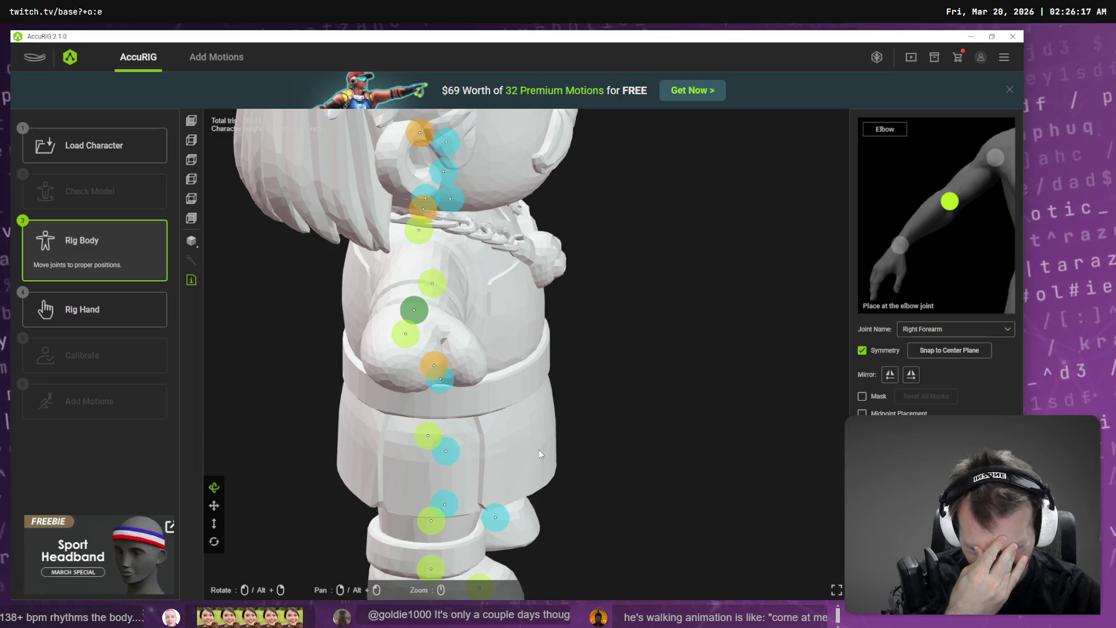
mouse_move(568, 458)
mouse_down()
mouse_move(590, 399)
mouse_move(513, 393)
mouse_up()
click(501, 272)
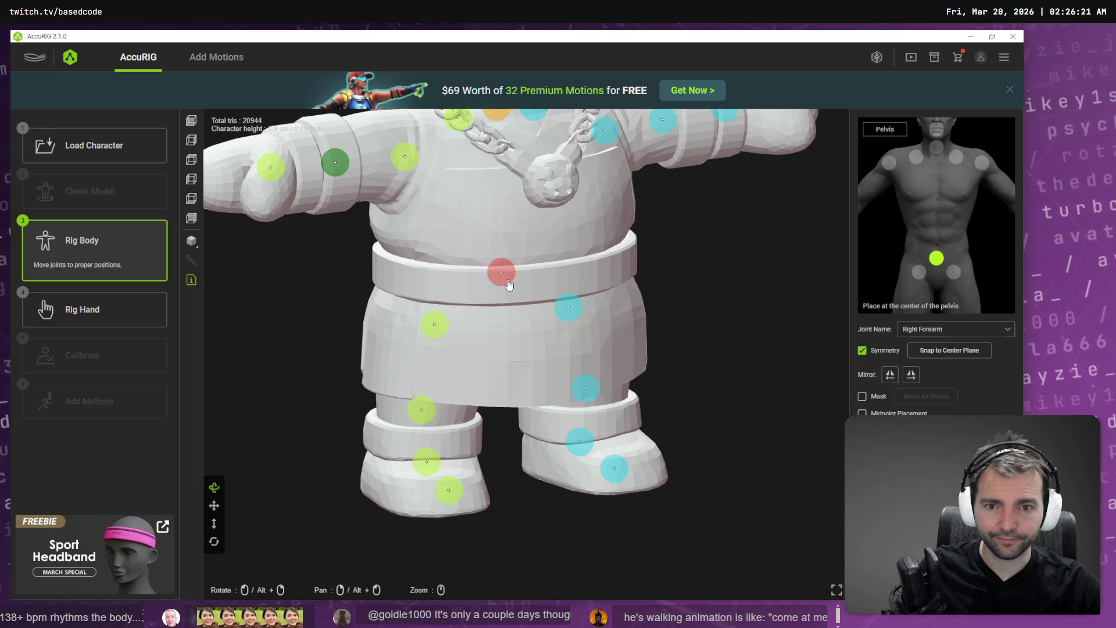
From a side view, centre the pelvis joint and nudge the right hip joint into the thigh.
mouse_move(683, 357)
mouse_down()
mouse_move(572, 368)
mouse_move(598, 354)
mouse_move(586, 342)
mouse_up()
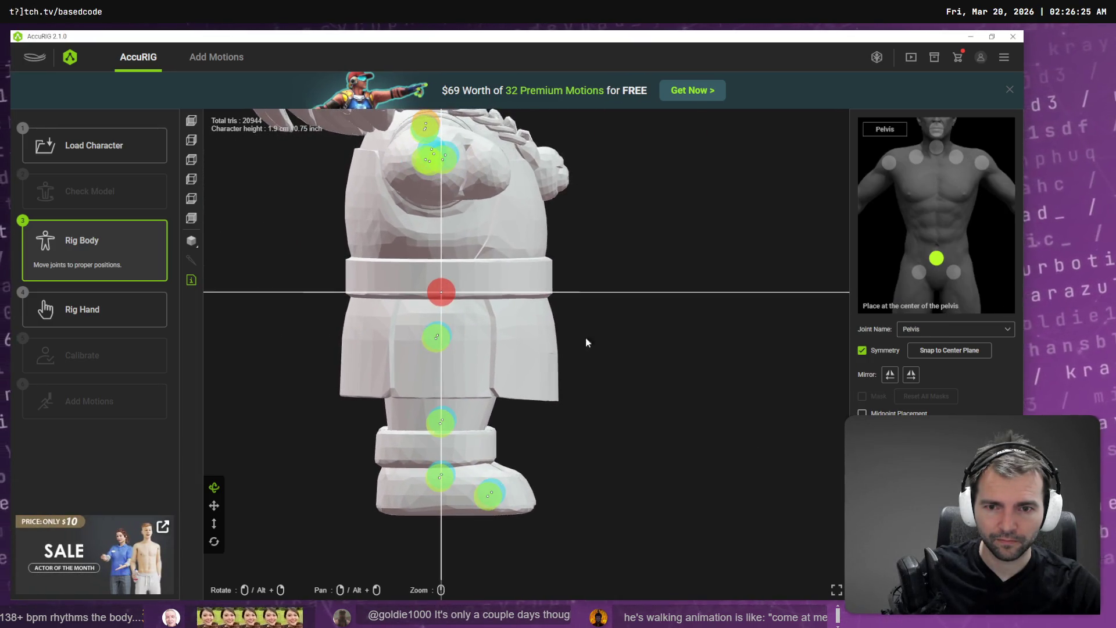
drag(455, 294, 461, 291)
click(443, 336)
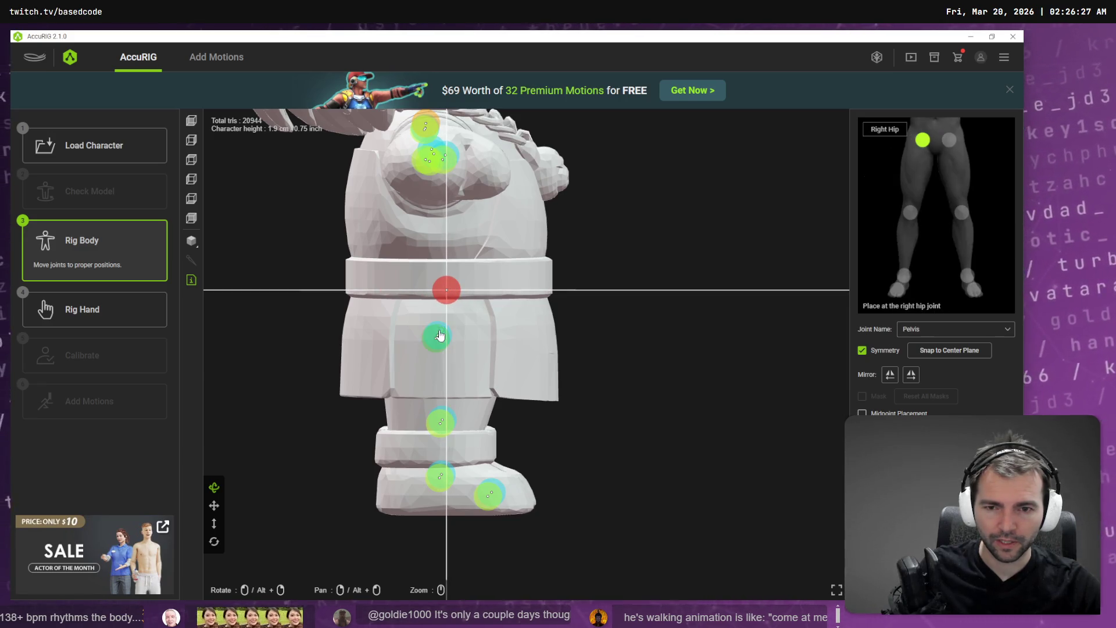
drag(445, 332, 448, 331)
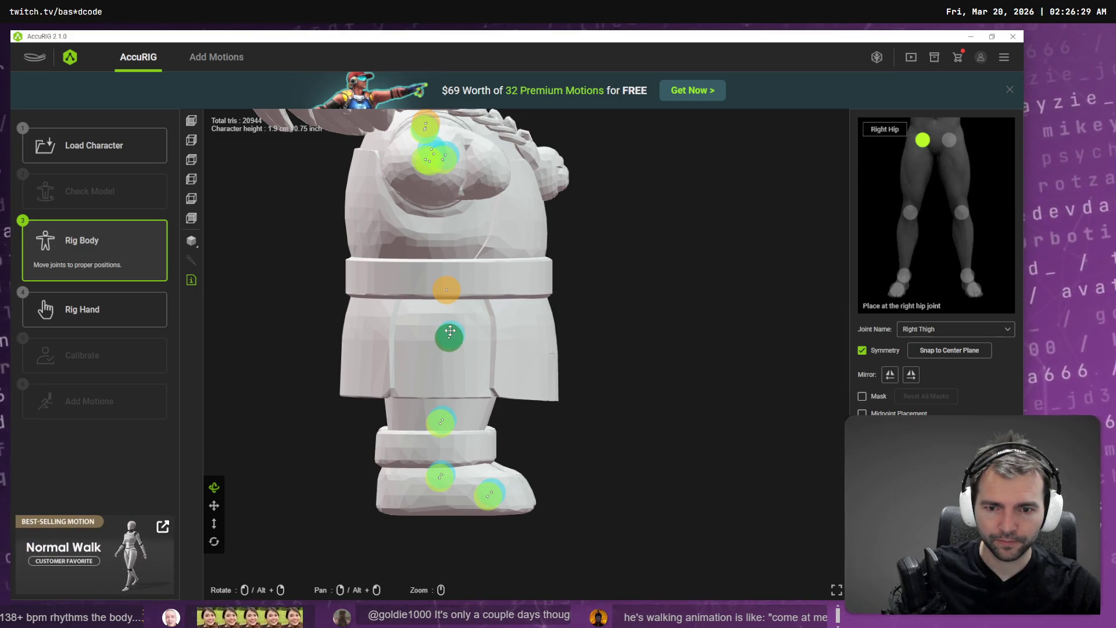
mouse_move(535, 424)
mouse_down()
mouse_move(536, 399)
mouse_move(466, 408)
mouse_move(448, 436)
mouse_move(498, 439)
mouse_move(454, 441)
mouse_up()
click(442, 443)
mouse_move(533, 497)
mouse_down()
mouse_move(651, 498)
mouse_move(605, 525)
mouse_move(305, 397)
mouse_up()
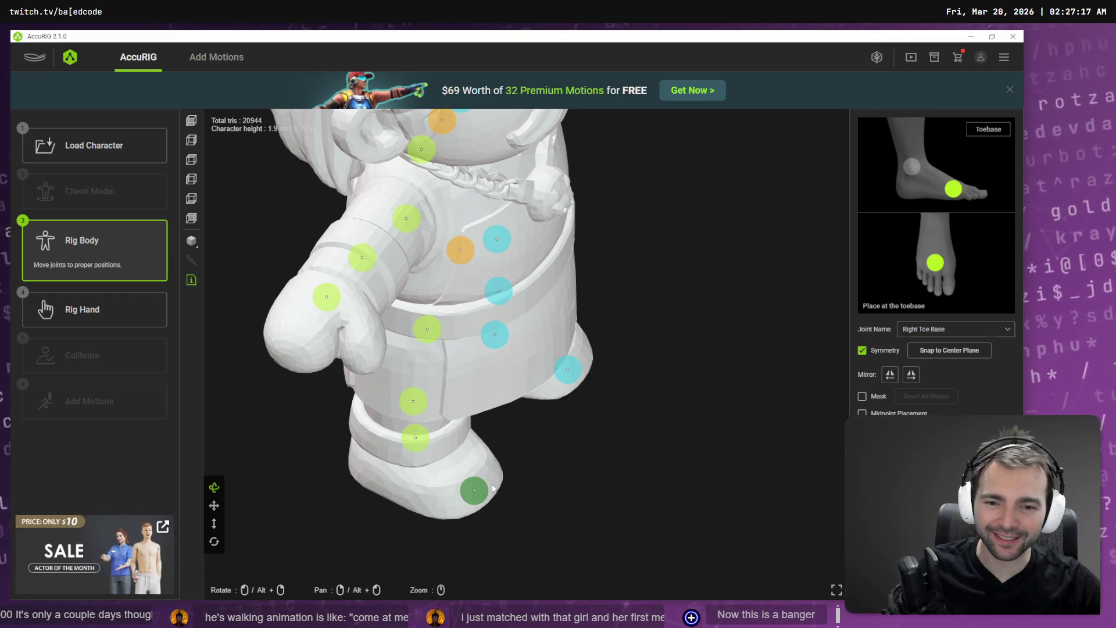
Select the right ankle joint and inspect it and the right toe base from front, side, below and back.
mouse_move(653, 452)
mouse_down()
mouse_move(595, 413)
mouse_move(598, 436)
mouse_move(603, 410)
mouse_up()
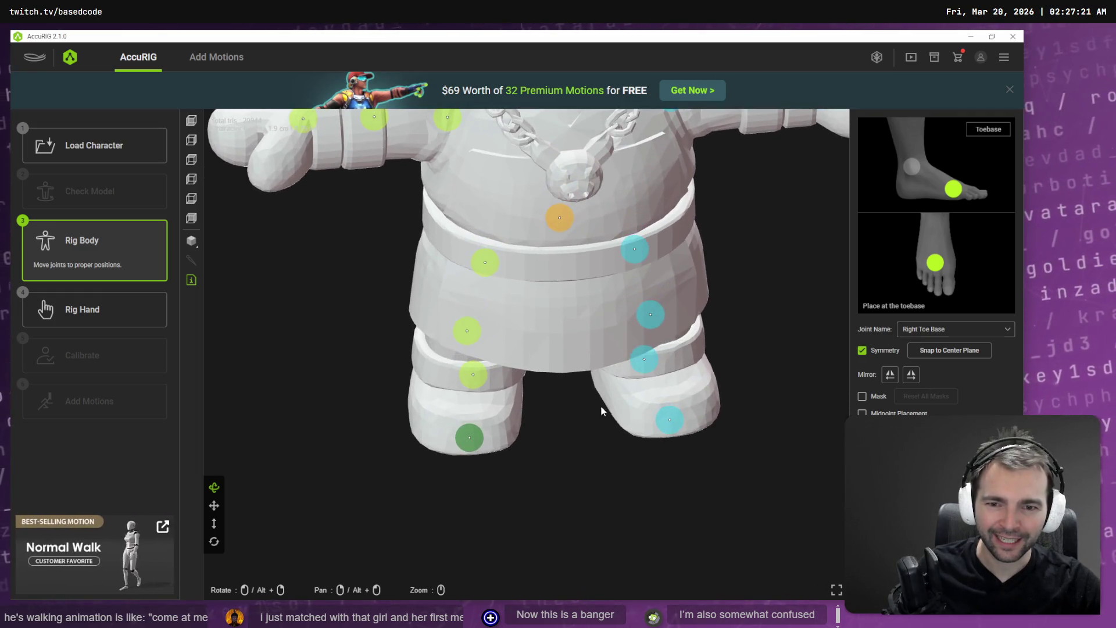
click(466, 375)
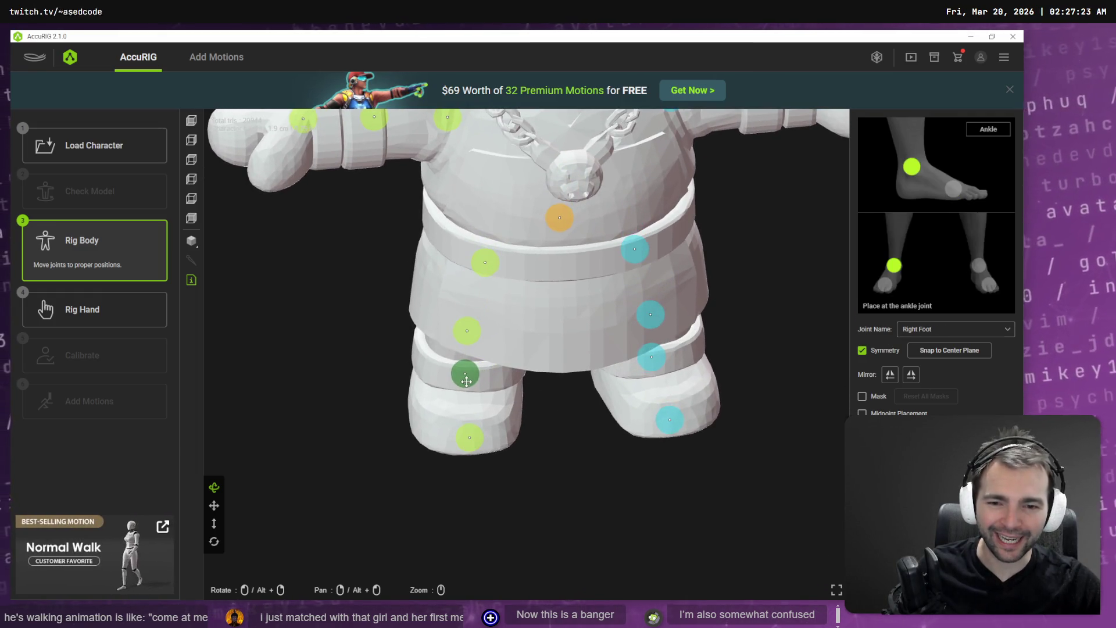
mouse_move(523, 442)
mouse_down()
mouse_move(583, 444)
mouse_move(640, 469)
mouse_move(629, 491)
mouse_move(620, 399)
mouse_move(732, 398)
mouse_move(653, 455)
mouse_move(660, 368)
mouse_move(717, 354)
mouse_move(703, 387)
mouse_up()
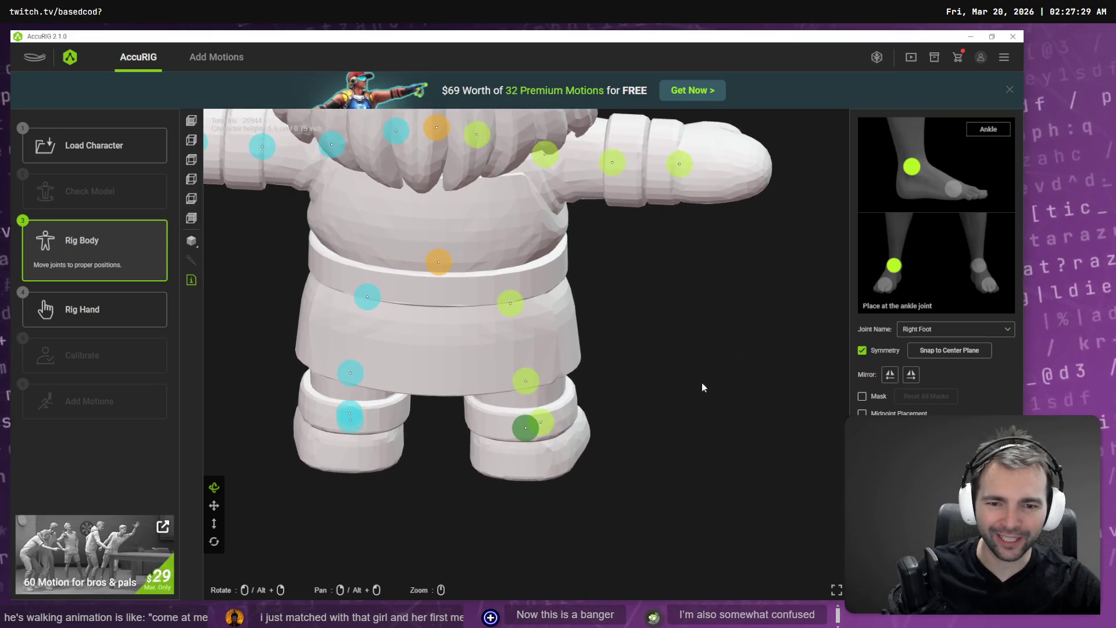
mouse_move(639, 468)
mouse_down()
mouse_move(552, 459)
mouse_move(465, 430)
mouse_move(494, 453)
mouse_move(511, 453)
mouse_move(379, 409)
mouse_move(415, 422)
mouse_up()
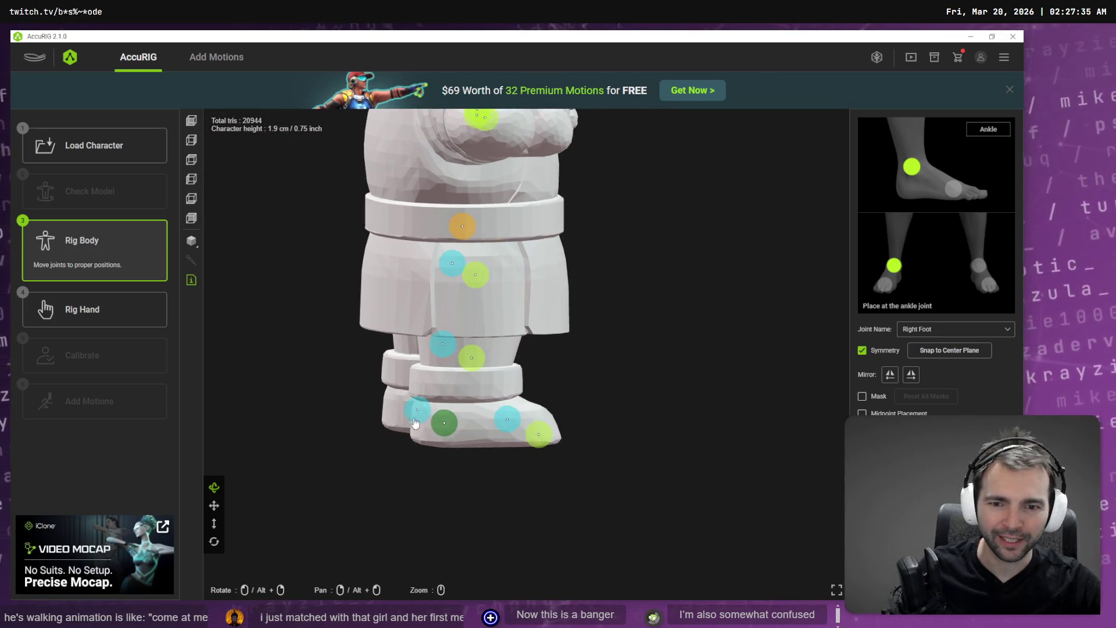
mouse_move(568, 428)
mouse_down()
mouse_move(605, 378)
mouse_move(615, 386)
mouse_move(507, 376)
mouse_move(515, 409)
mouse_up()
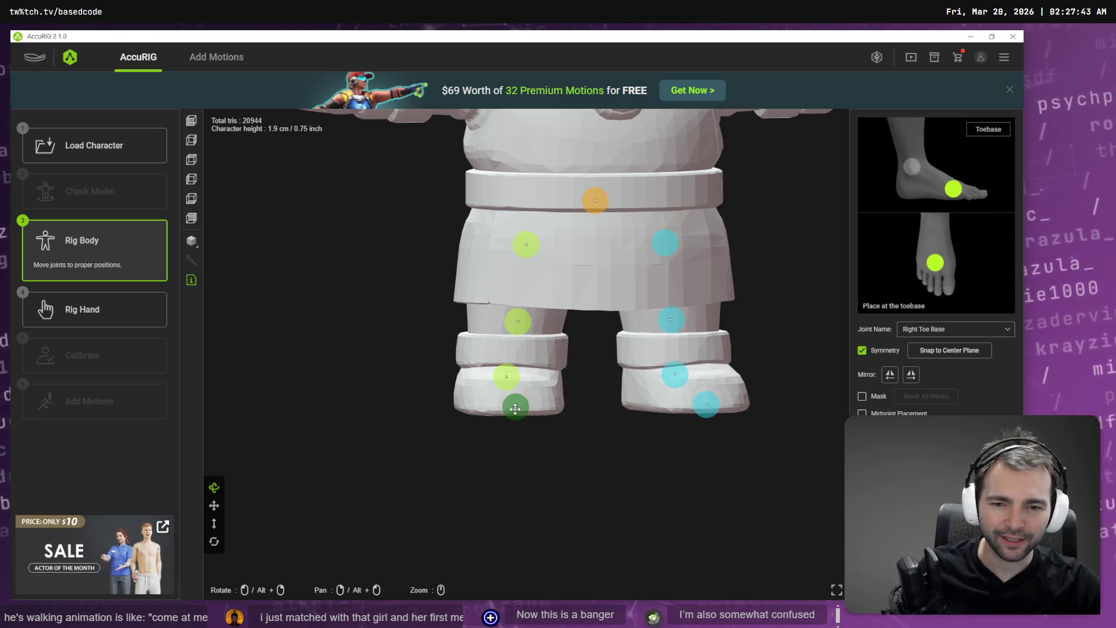
mouse_move(558, 454)
mouse_down()
mouse_move(645, 466)
mouse_move(625, 473)
mouse_move(540, 421)
mouse_up()
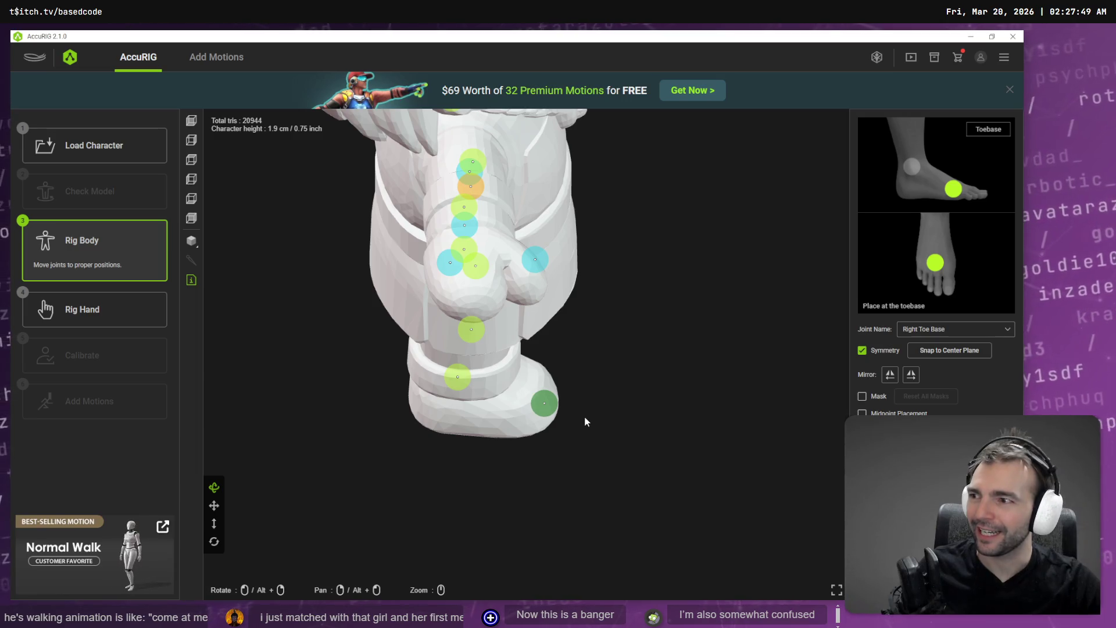
mouse_move(605, 428)
mouse_down()
mouse_move(501, 429)
mouse_move(512, 405)
mouse_up()
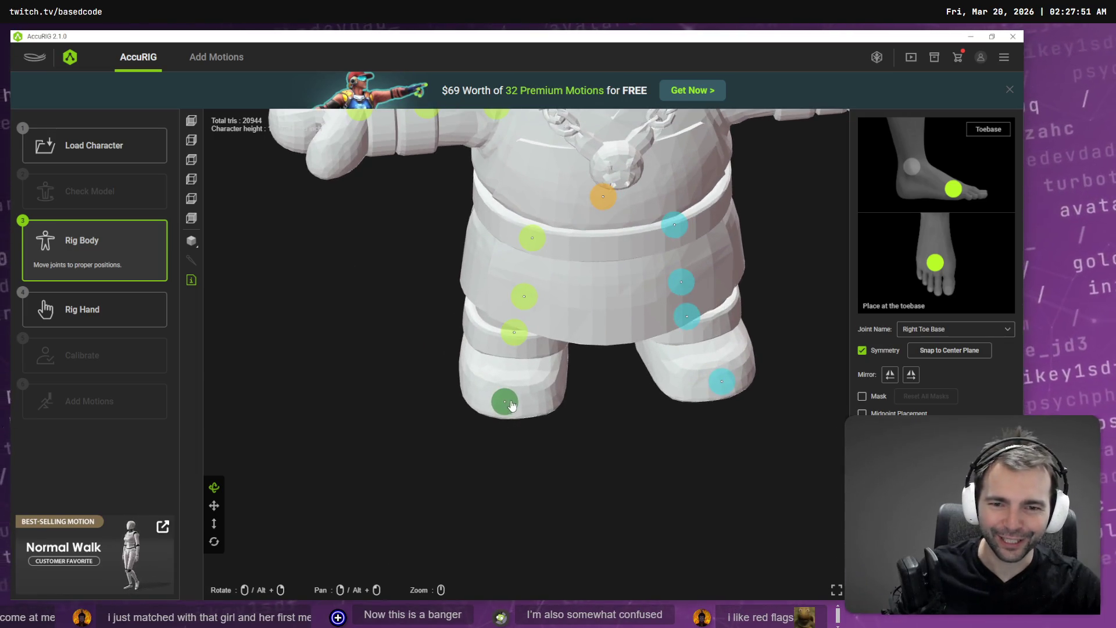
mouse_move(437, 413)
mouse_down()
mouse_move(635, 424)
mouse_move(638, 539)
mouse_move(520, 451)
mouse_move(518, 411)
mouse_up()
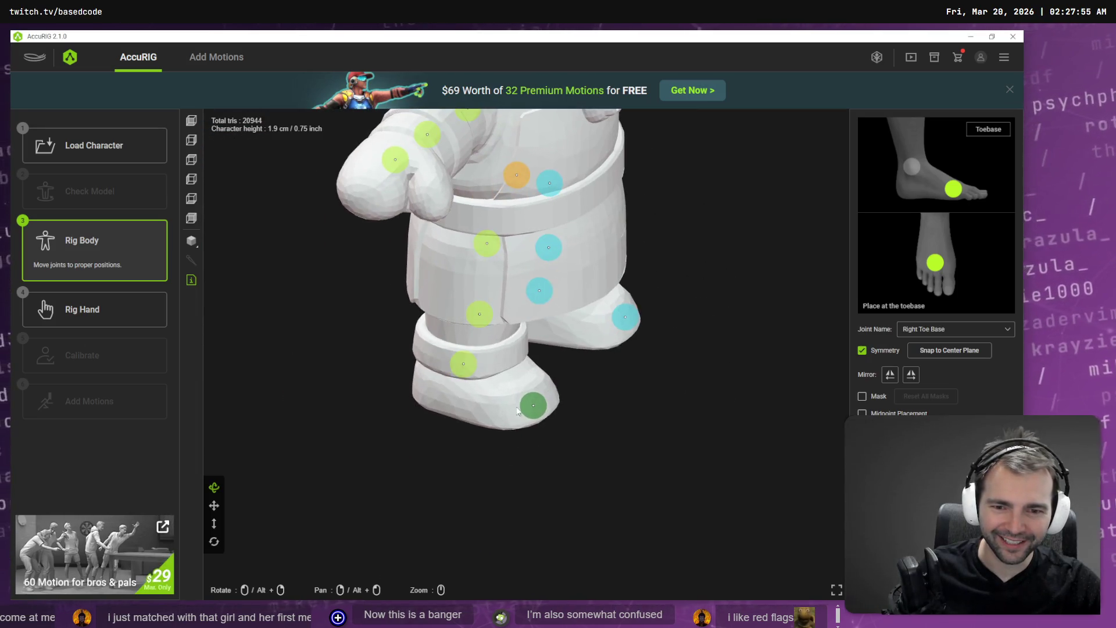
mouse_move(586, 376)
mouse_down()
mouse_move(399, 334)
mouse_move(366, 343)
mouse_up()
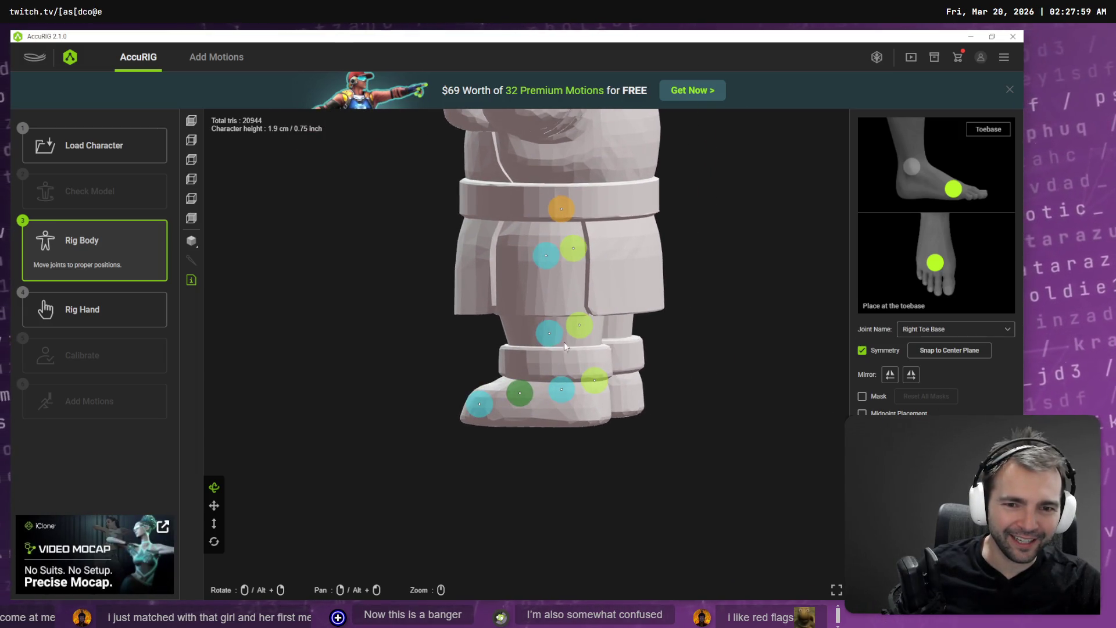
mouse_move(463, 342)
mouse_down()
mouse_move(567, 315)
mouse_move(481, 361)
mouse_move(600, 294)
mouse_up()
mouse_move(685, 300)
mouse_down()
mouse_move(680, 286)
mouse_move(579, 275)
mouse_up()
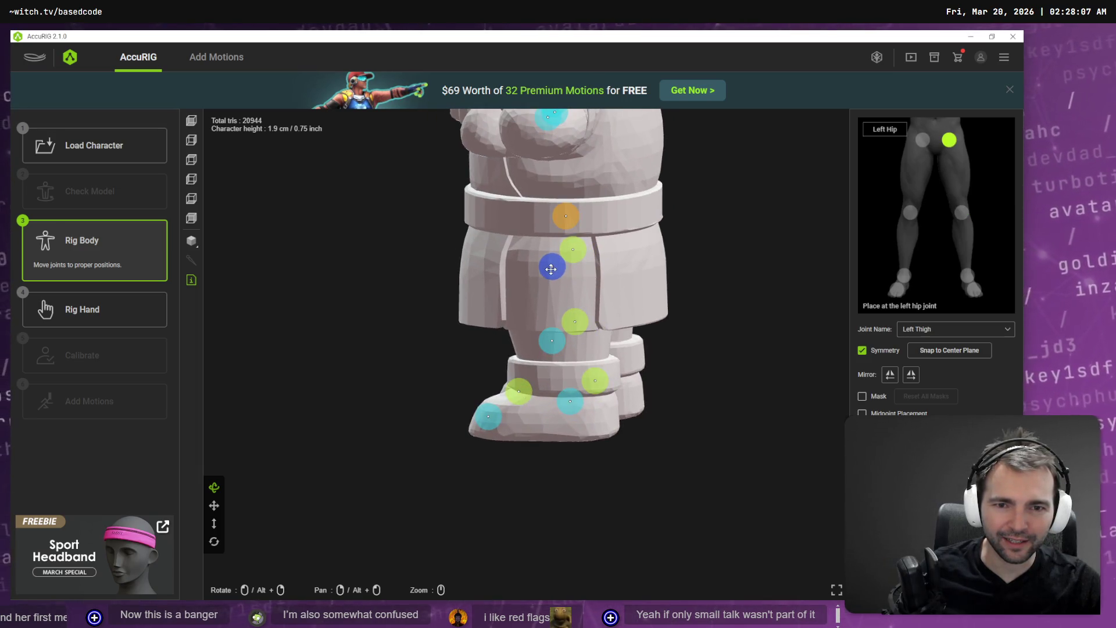
Drag the right hip joint out over the right leg, check it, and advance to Rig Hand.
click(567, 220)
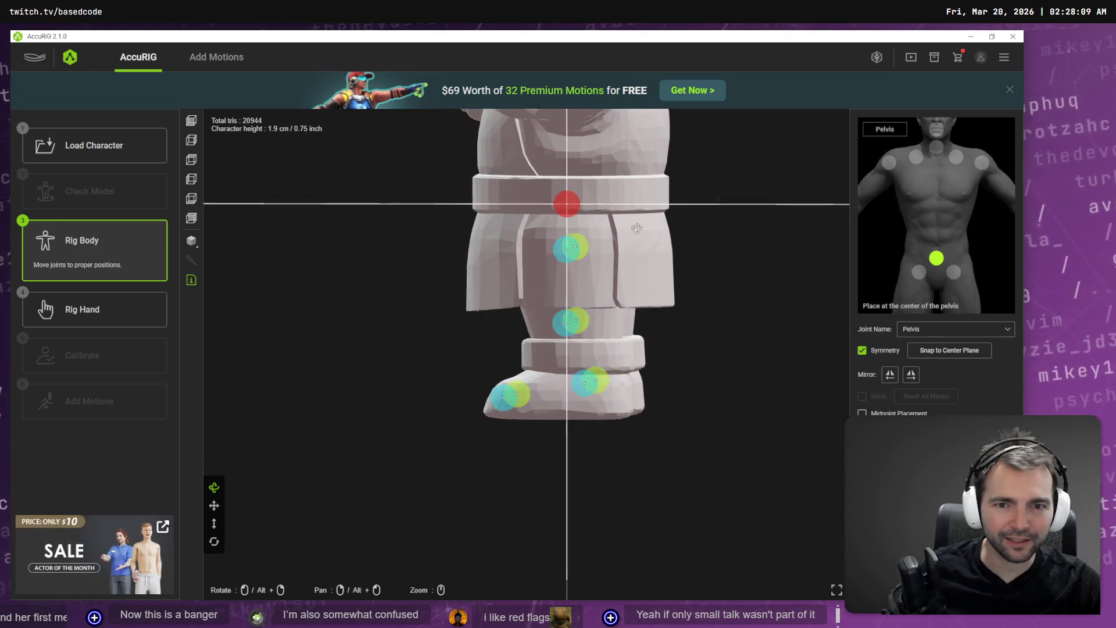
mouse_move(635, 224)
mouse_down()
mouse_move(594, 227)
mouse_move(642, 296)
mouse_move(628, 309)
mouse_move(523, 236)
mouse_move(640, 251)
mouse_move(570, 251)
mouse_move(599, 262)
mouse_move(643, 244)
mouse_move(645, 217)
mouse_up()
scroll(624, 312, up, 5)
click(562, 243)
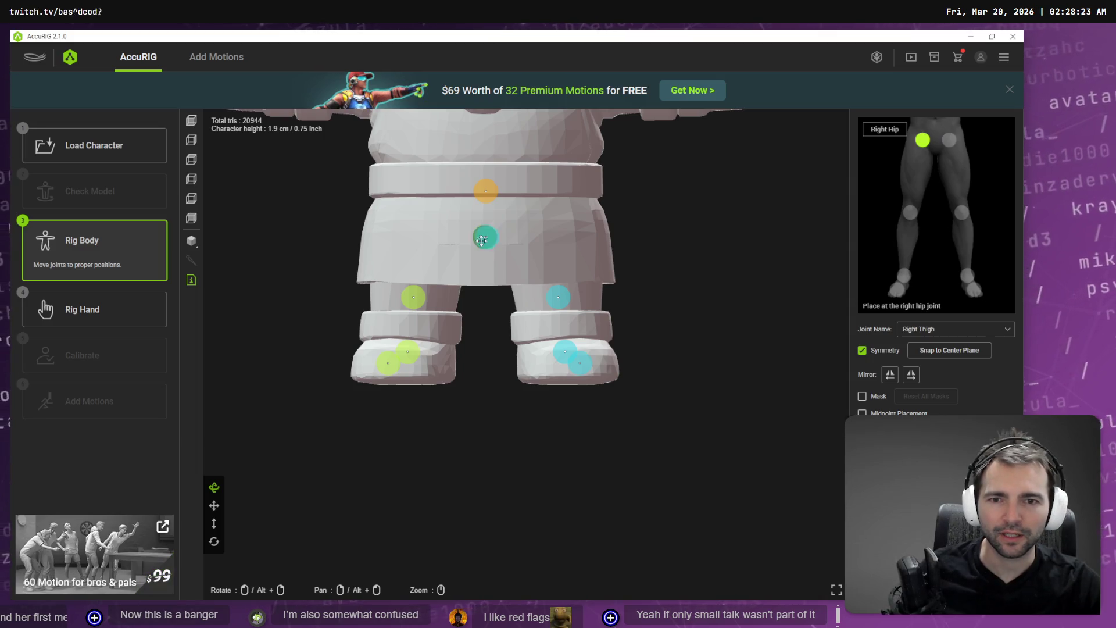
mouse_move(501, 244)
mouse_down()
mouse_move(630, 297)
mouse_move(620, 264)
mouse_move(508, 277)
mouse_up()
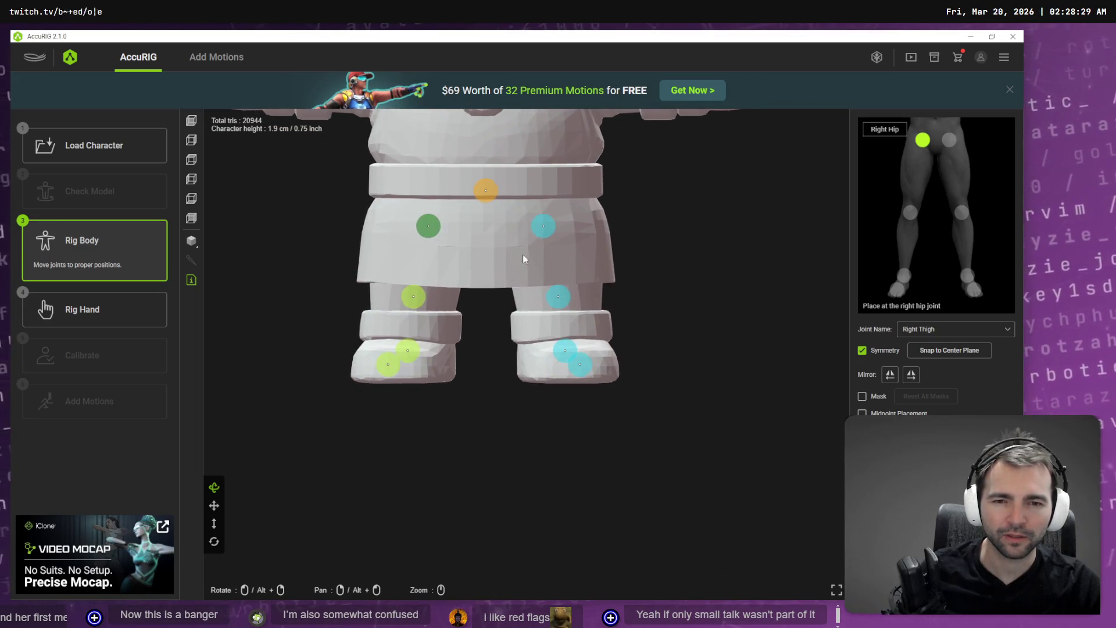
mouse_move(639, 280)
mouse_down()
mouse_move(653, 237)
mouse_move(626, 229)
mouse_move(560, 250)
mouse_move(541, 272)
mouse_move(549, 223)
mouse_move(715, 246)
mouse_move(685, 214)
mouse_move(381, 310)
mouse_up()
click(116, 319)
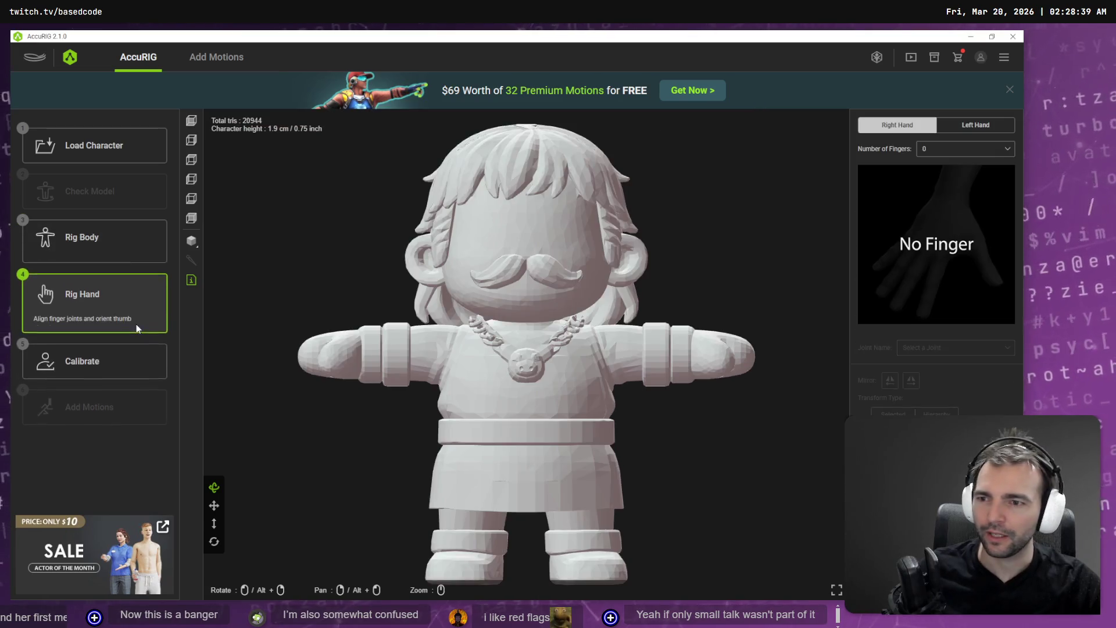
Leave Number of Fingers at 0 and calibrate the rig.
click(156, 370)
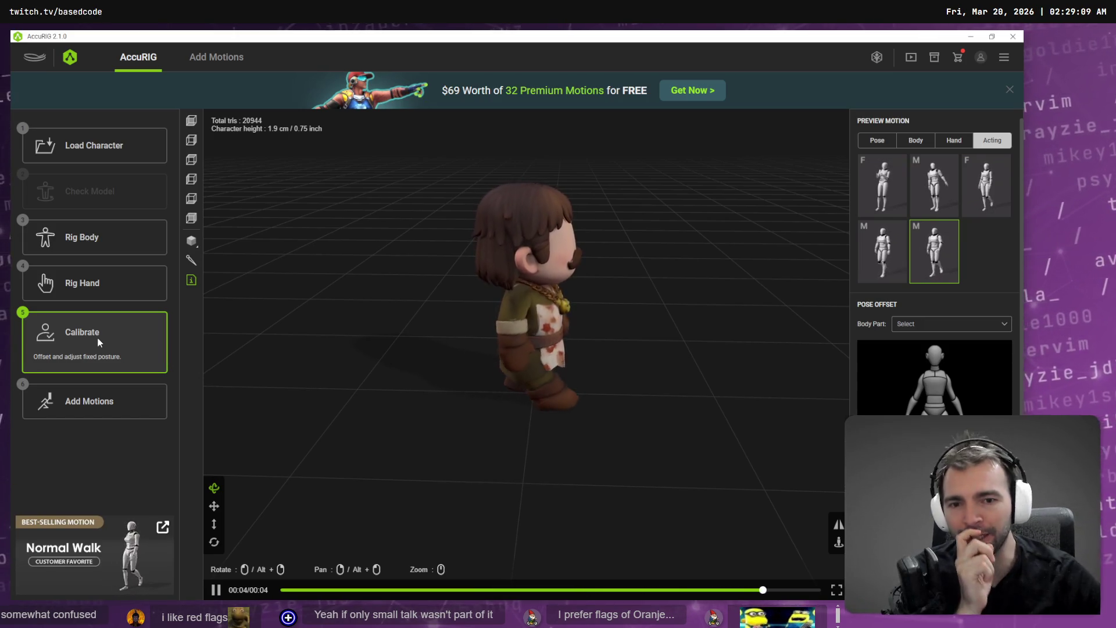
Preview acting motions, body motions and a standing pose on the rigged butcher from several angles.
click(882, 185)
drag(714, 294, 597, 295)
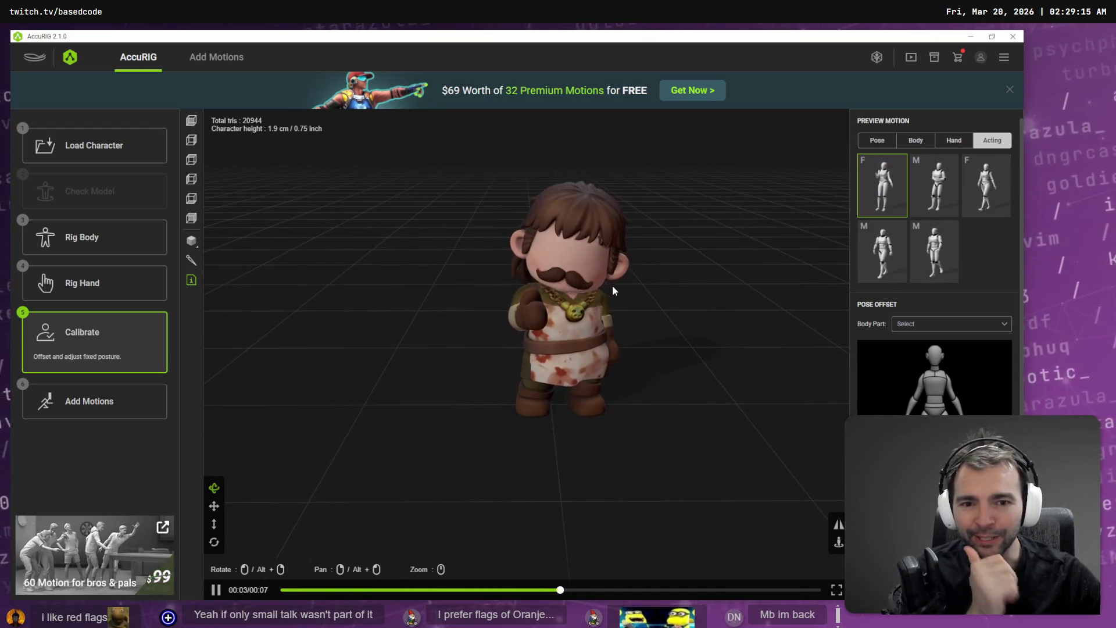
click(926, 194)
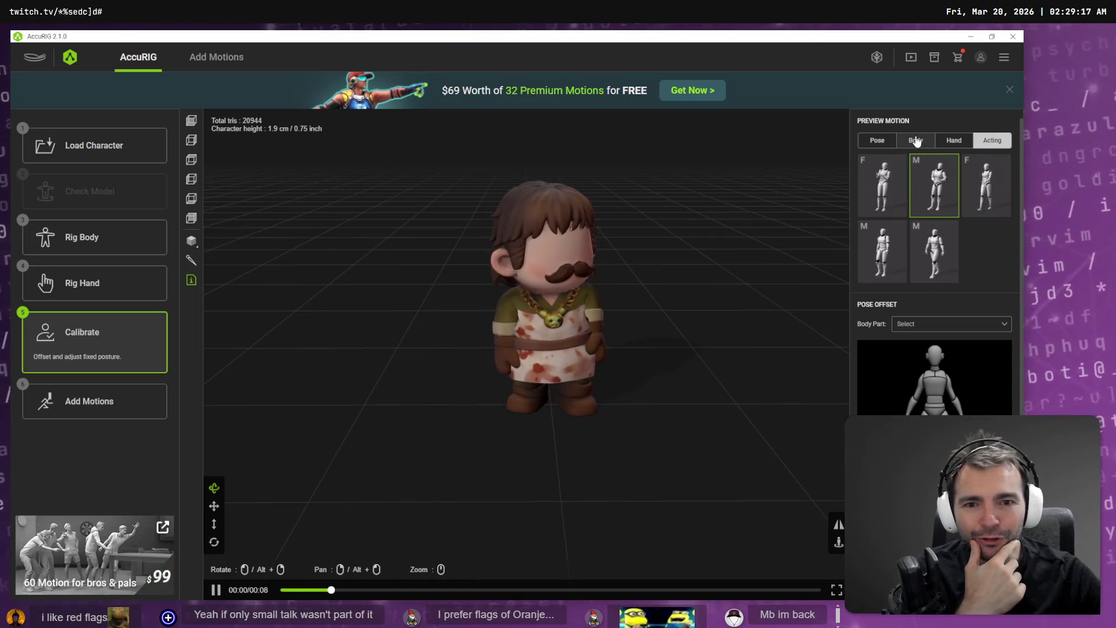
click(915, 140)
mouse_move(718, 258)
mouse_down()
mouse_move(655, 292)
mouse_move(630, 282)
mouse_up()
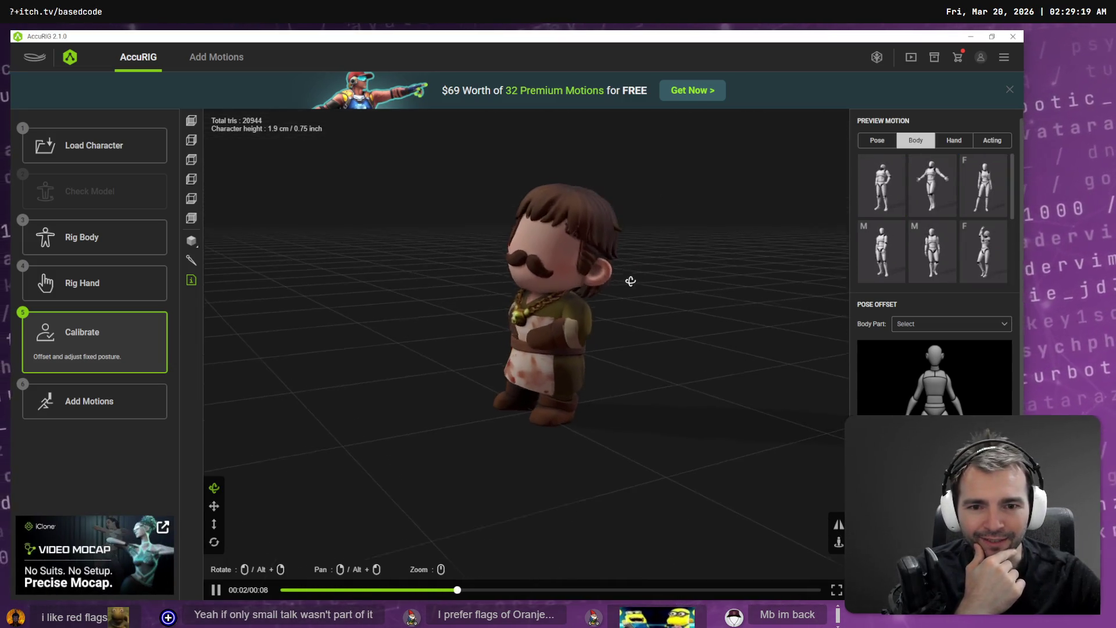
click(877, 141)
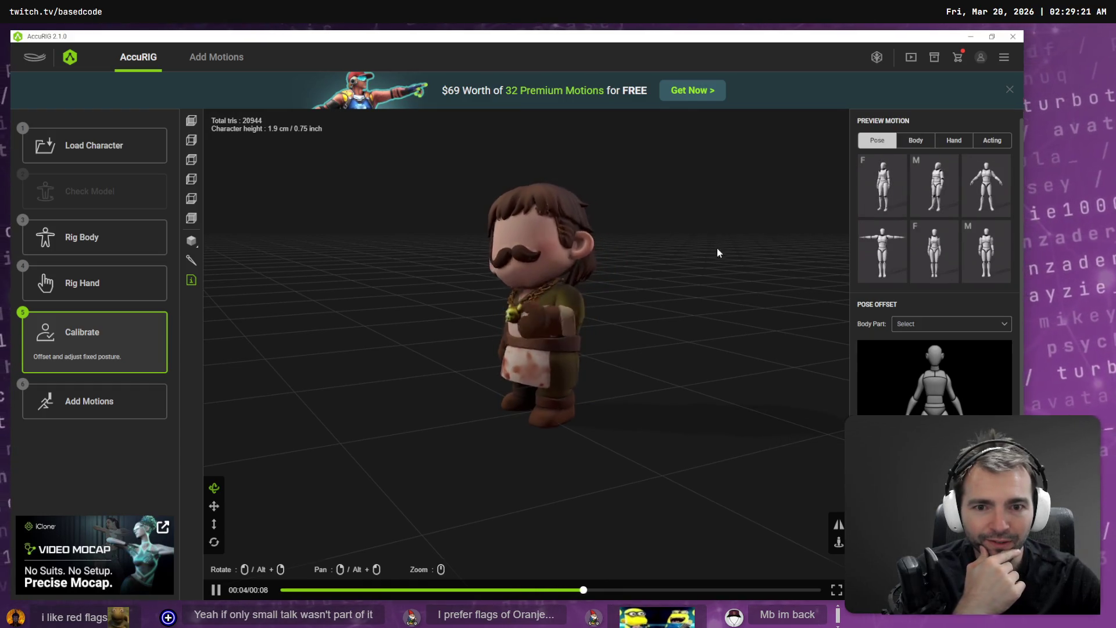
click(985, 272)
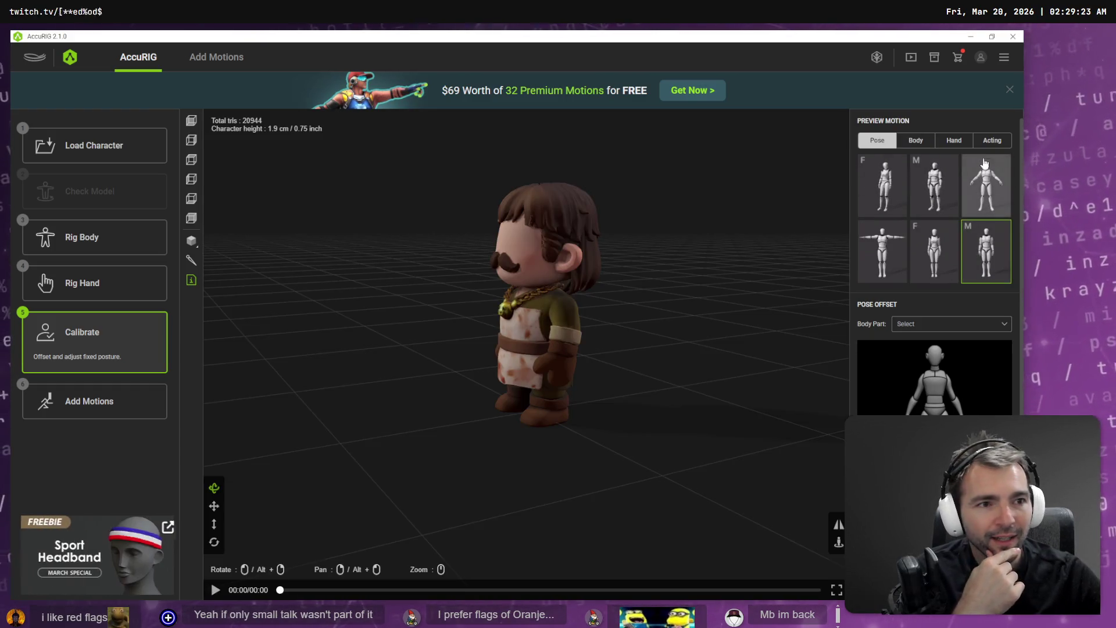
click(992, 140)
click(931, 251)
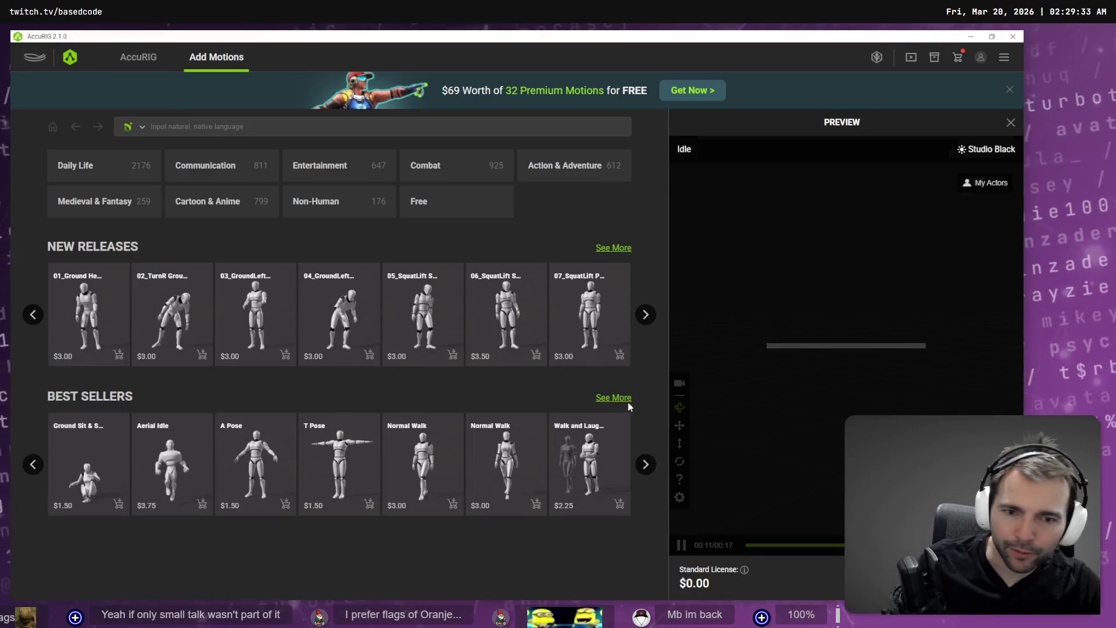
Open the export settings and start an FBX export to the save dialog.
click(150, 61)
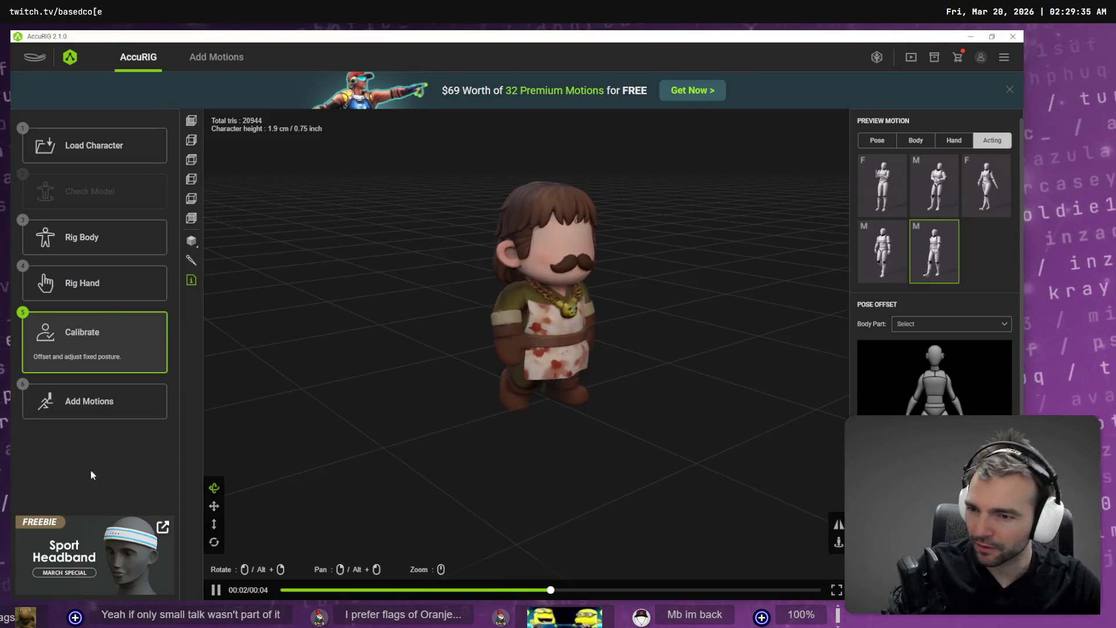
click(120, 414)
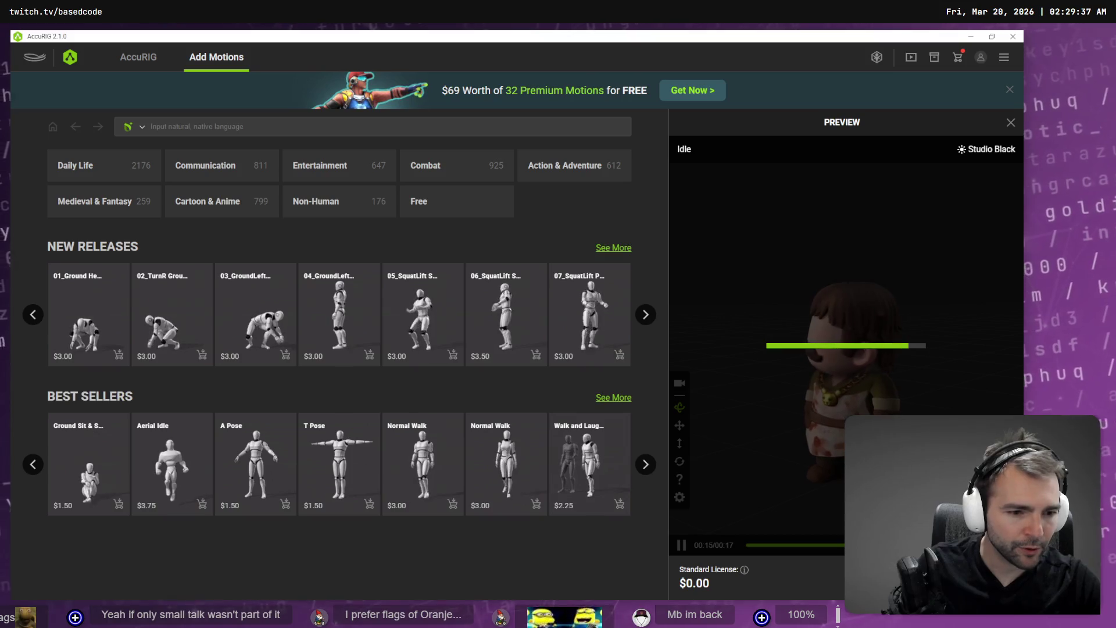
click(536, 309)
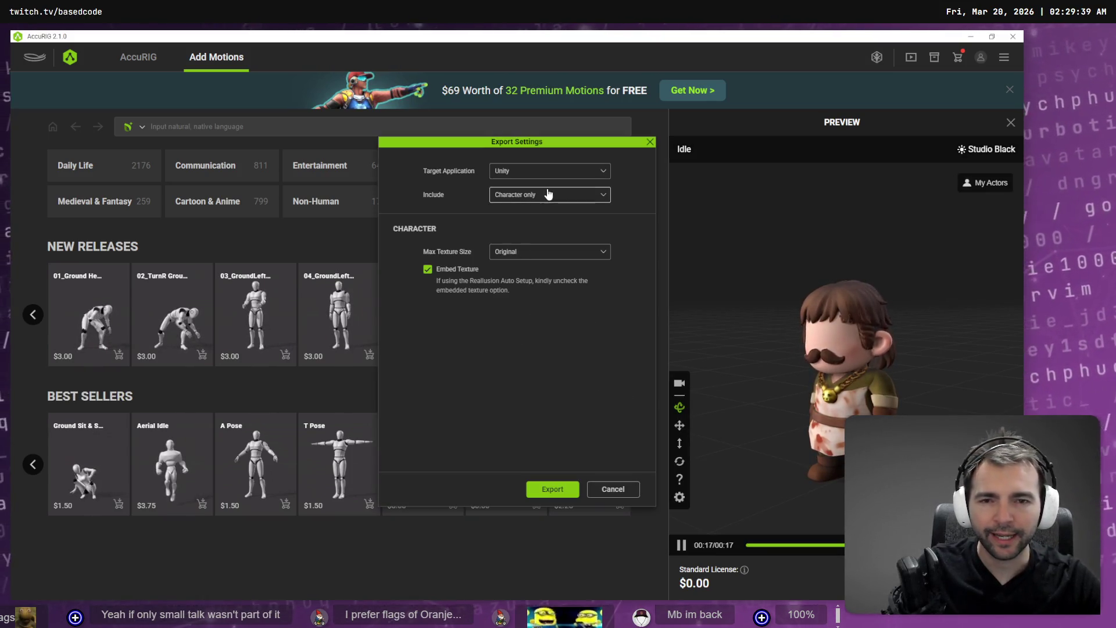
click(554, 491)
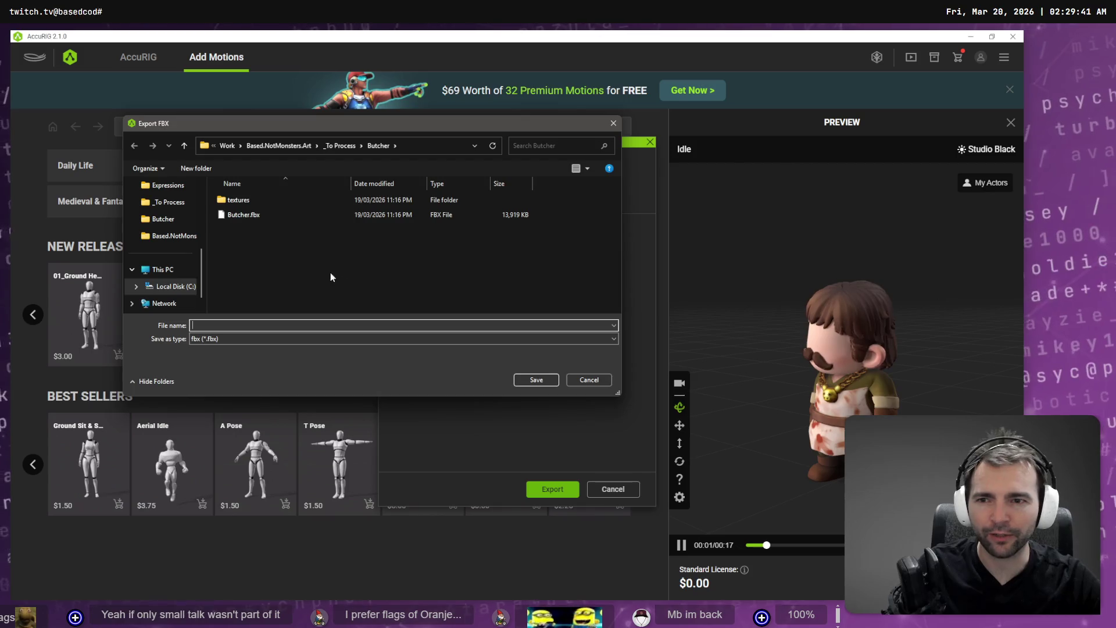
In Godot, reveal Butcher.fbx's folder in File Manager, then return to AccuRIG's save dialog.
key(alt+Tab)
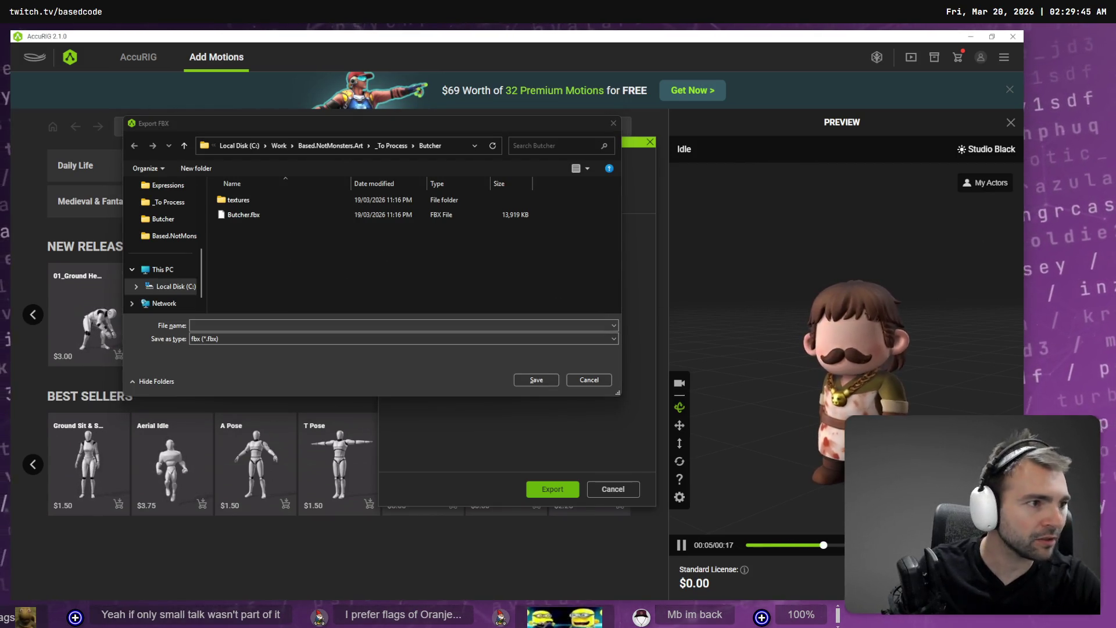
key(alt+Tab)
scroll(71, 482, up, 5)
double_click(110, 478)
right_click(86, 512)
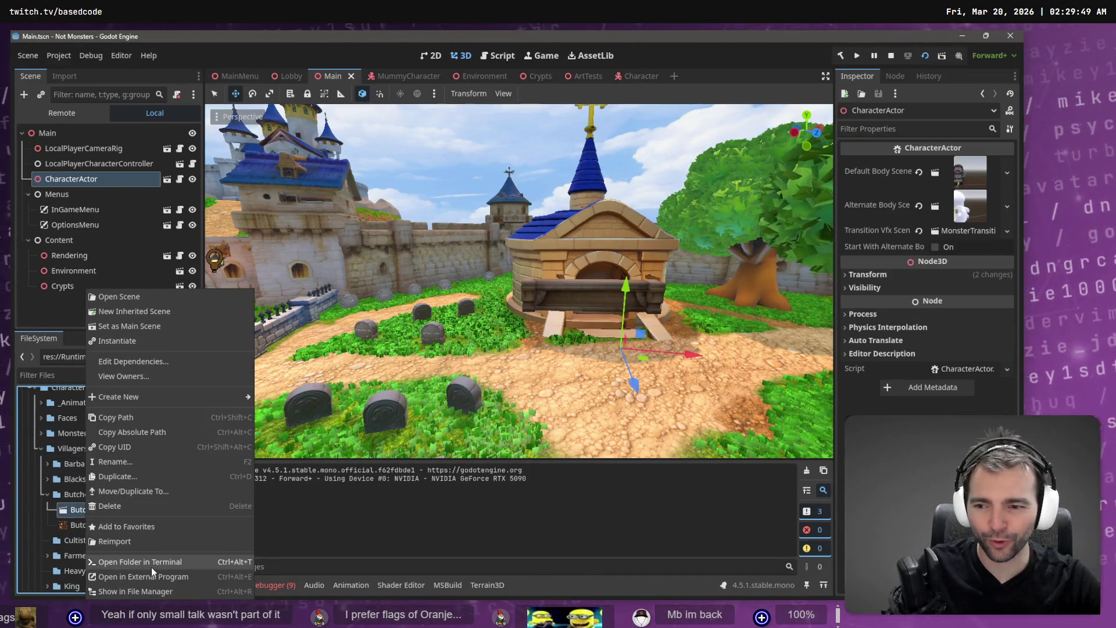
click(165, 591)
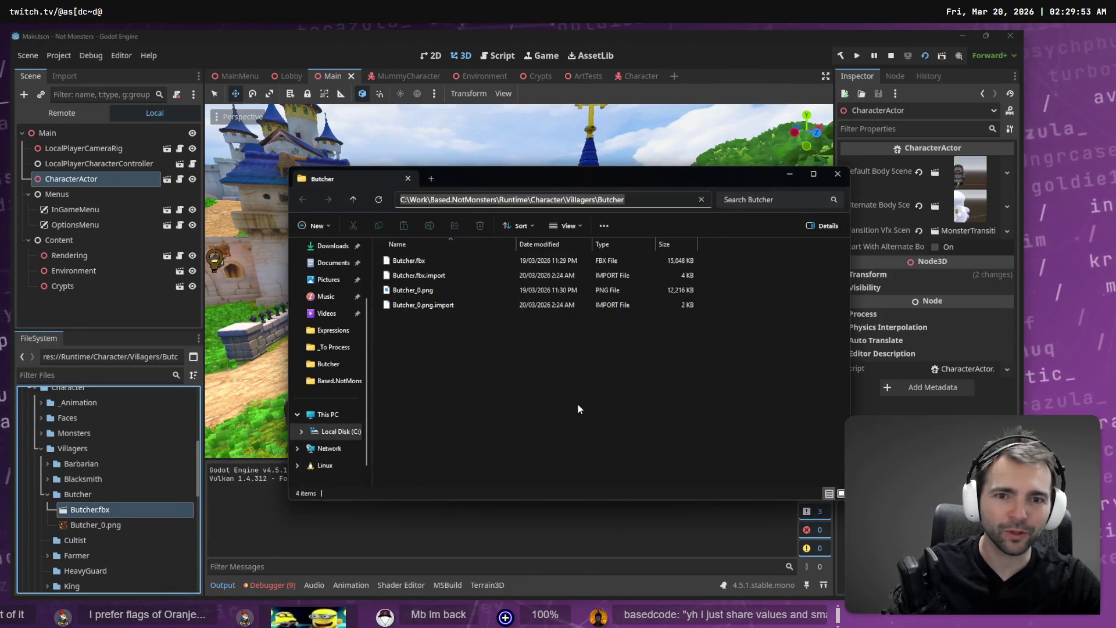
key(alt+Tab)
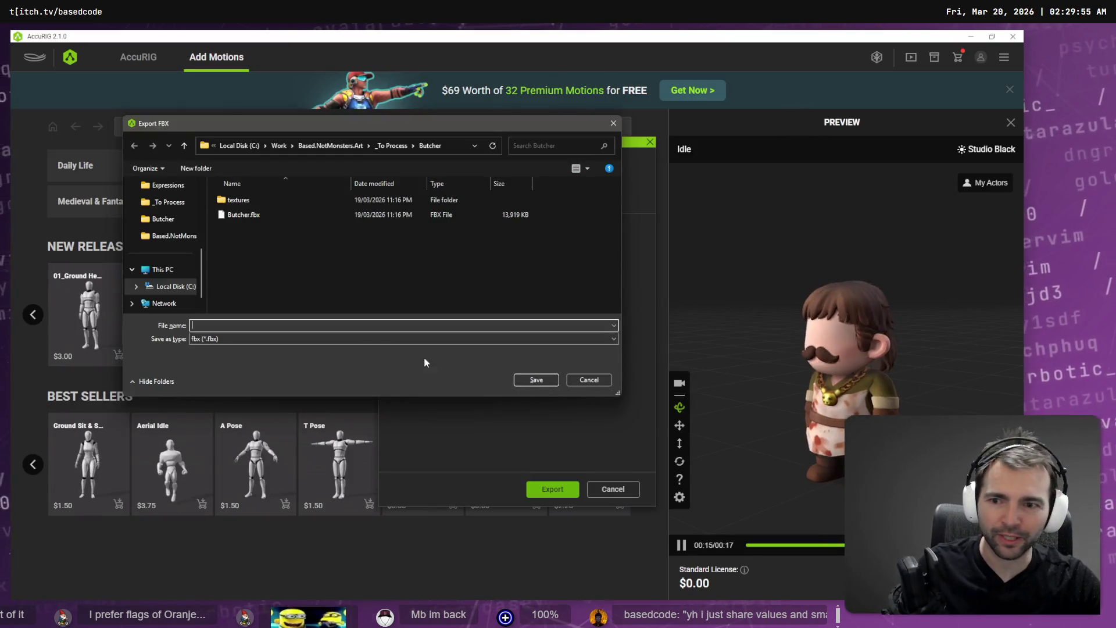
Save the FBX over Butcher.fbx in the Villagers\Butcher folder, confirming the replacement.
key(Return)
double_click(250, 200)
click(557, 327)
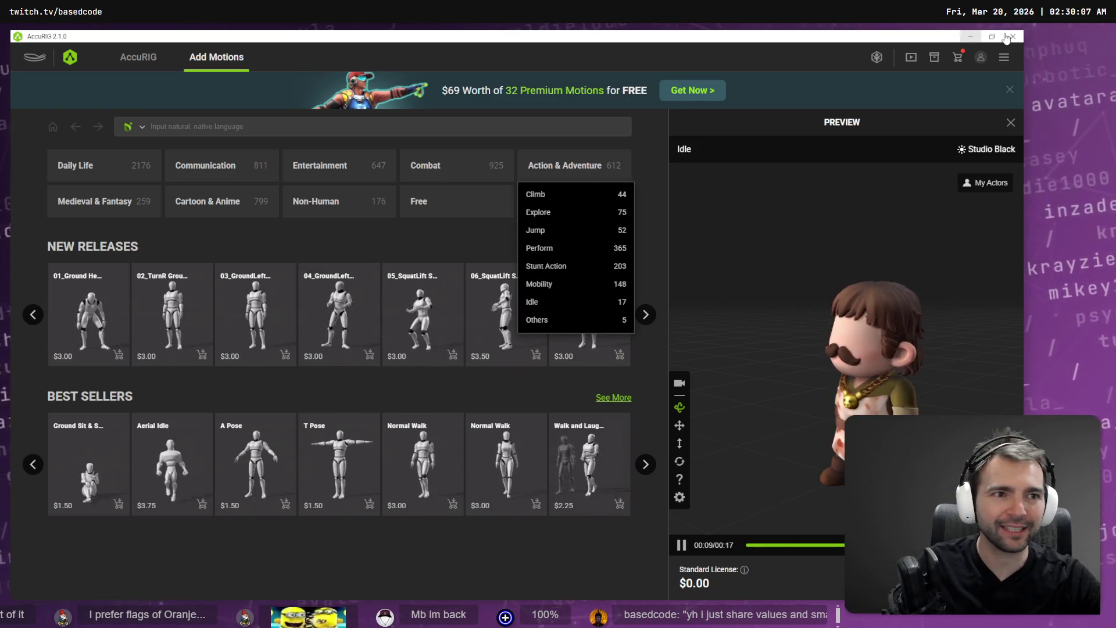
key(alt+Tab)
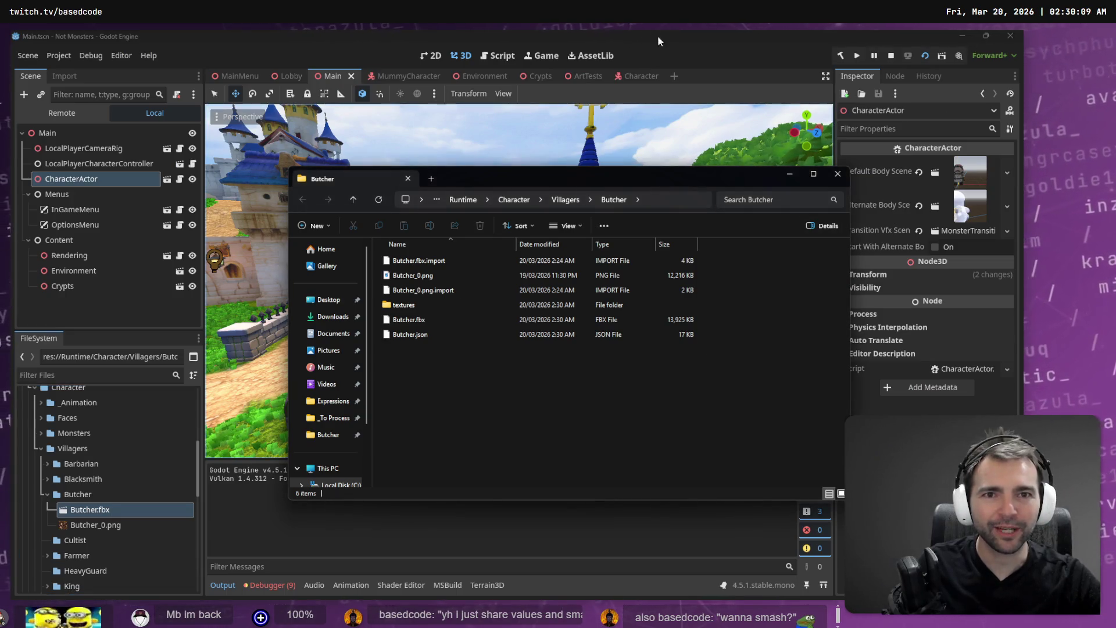
Let Godot reimport the updated Butcher files and clear the output log.
click(657, 36)
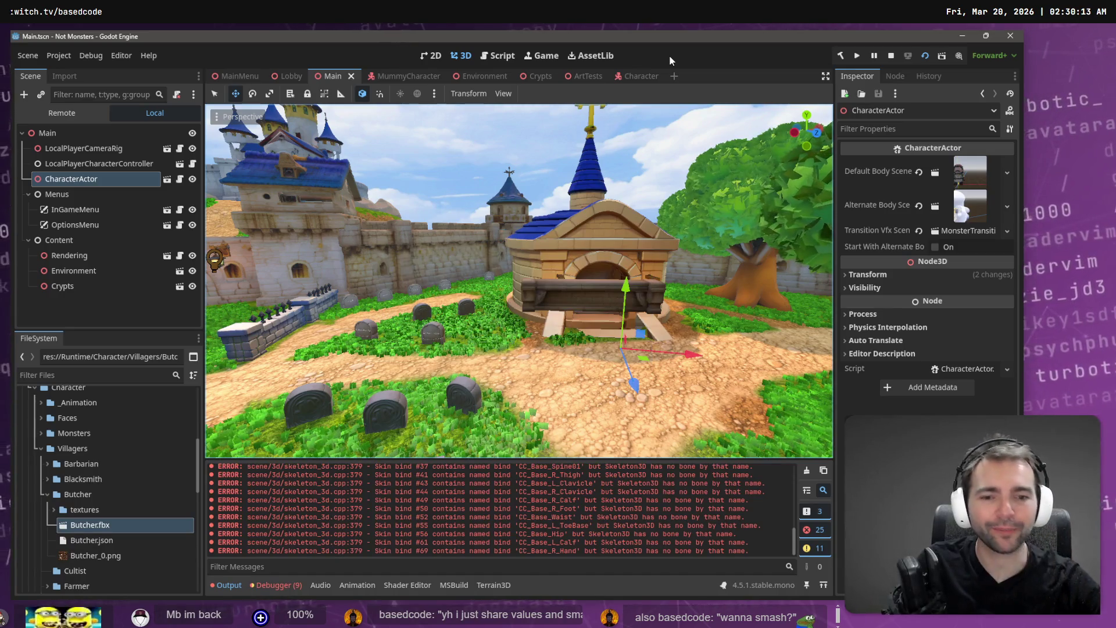
click(807, 470)
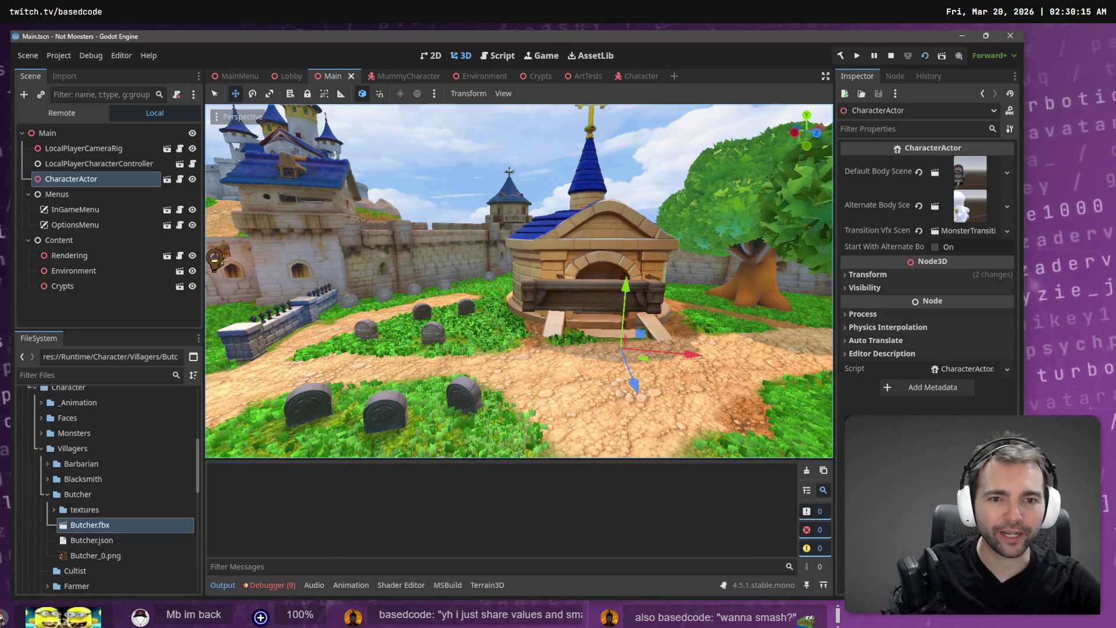
scroll(465, 302, up, 5)
In the Crypts scene, set the stray roof piece's X position to 0.
click(432, 347)
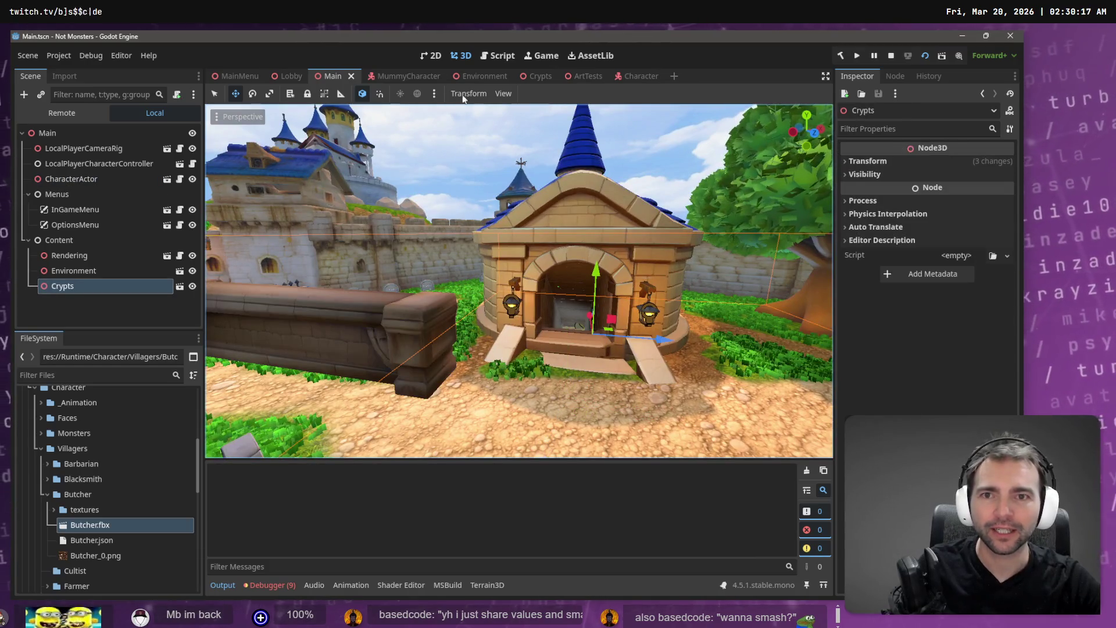
click(535, 78)
scroll(581, 184, down, 10)
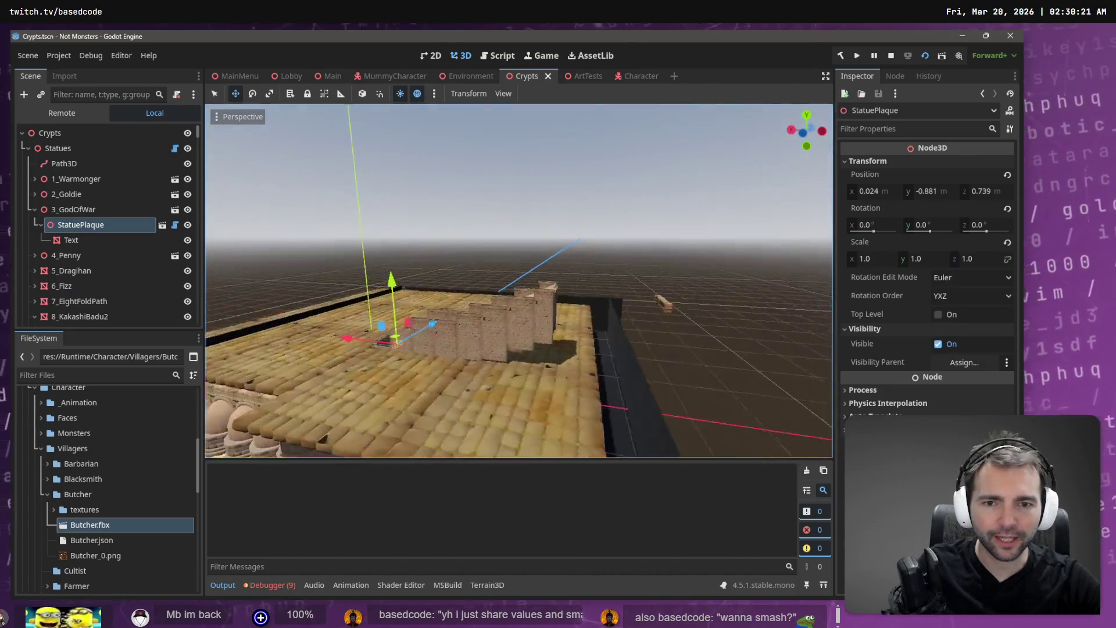
drag(558, 186, 591, 186)
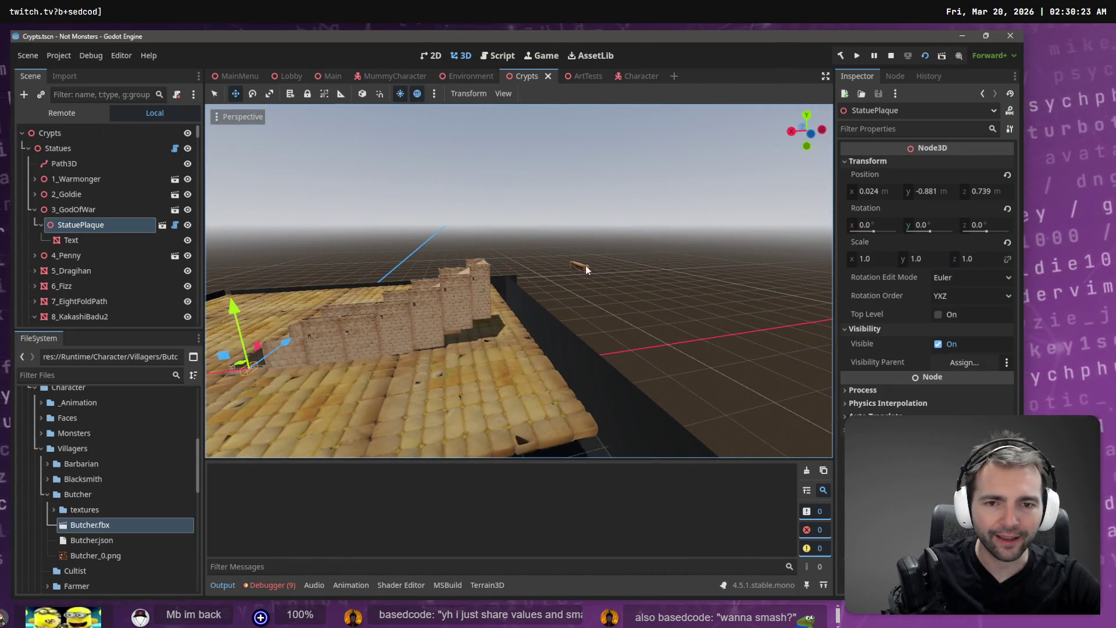
click(585, 265)
drag(517, 279, 651, 270)
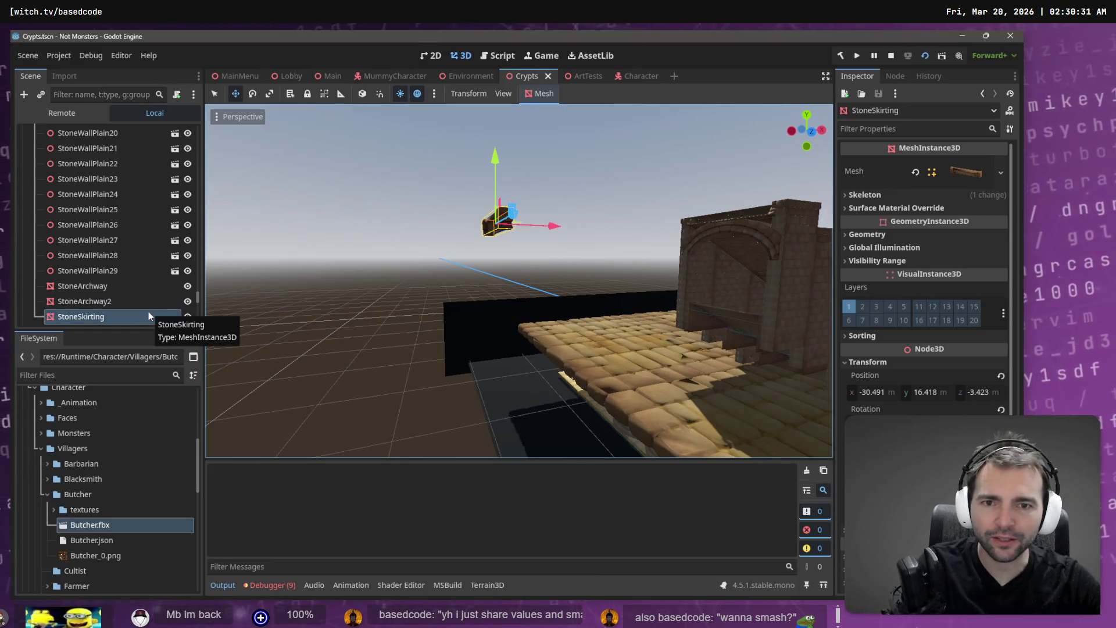
click(878, 392)
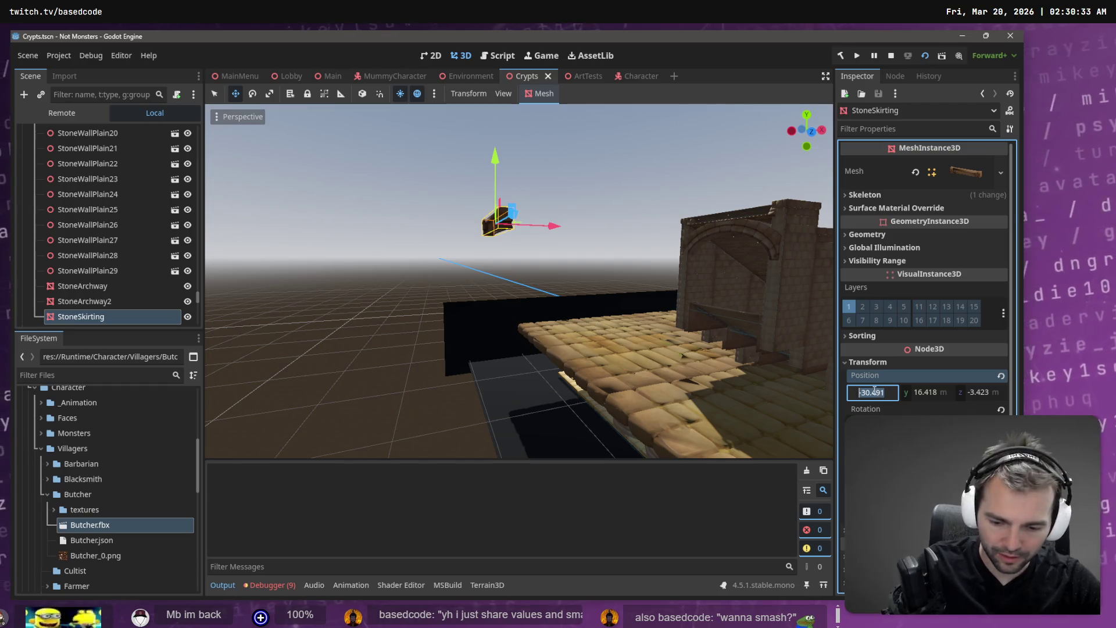
text(0)
key(Return)
Delete the StoneSkirting node from the Crypts scene.
drag(519, 281, 252, 322)
click(101, 315)
key(Delete)
click(517, 337)
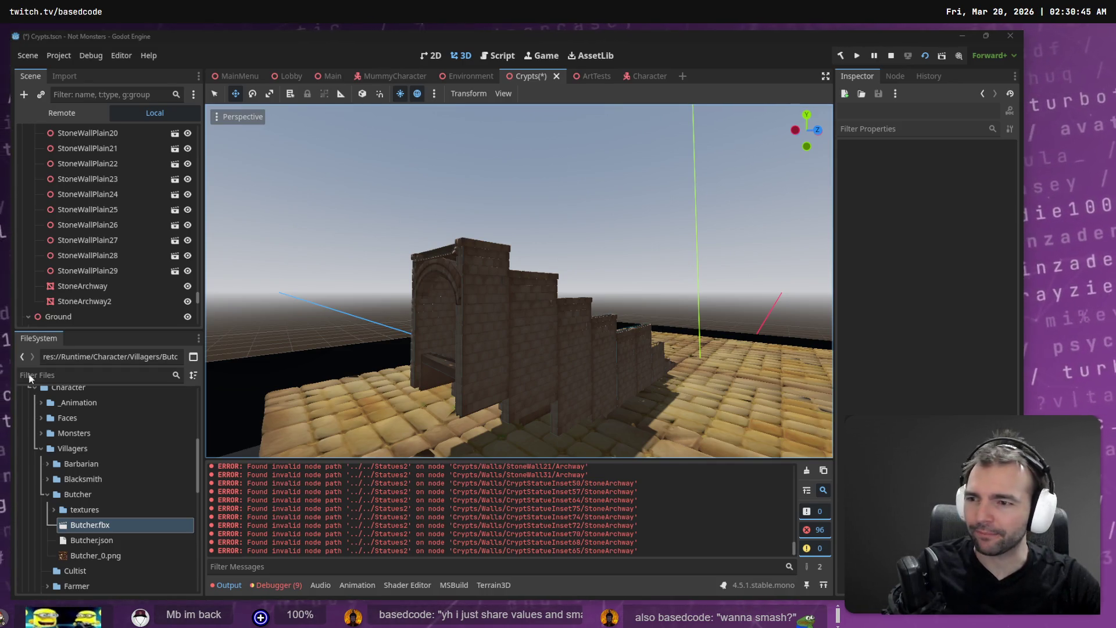
Fly the camera through the archway corridor to check it, then save the Crypts scene.
right_click(608, 299)
key(w)
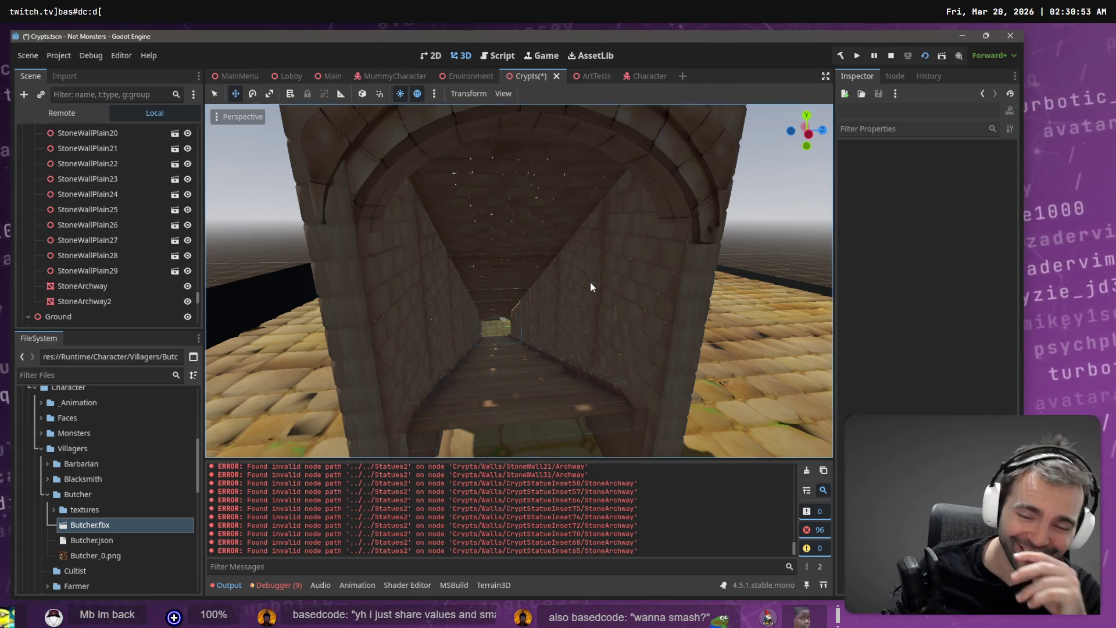
right_click(265, 220)
key(s)
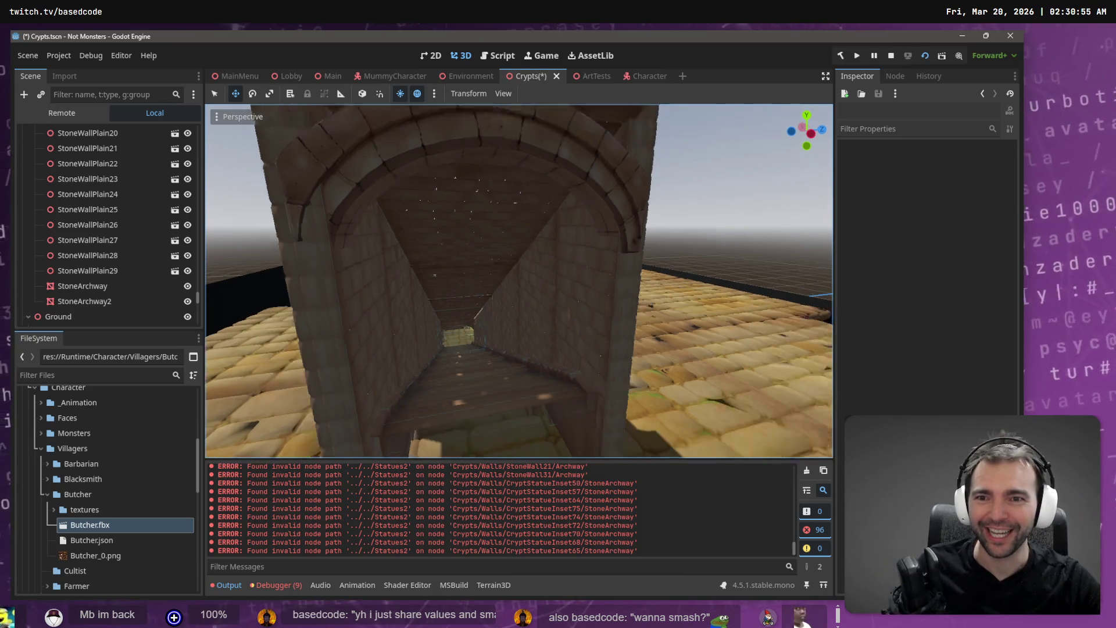
key(w)
key(ctrl+s)
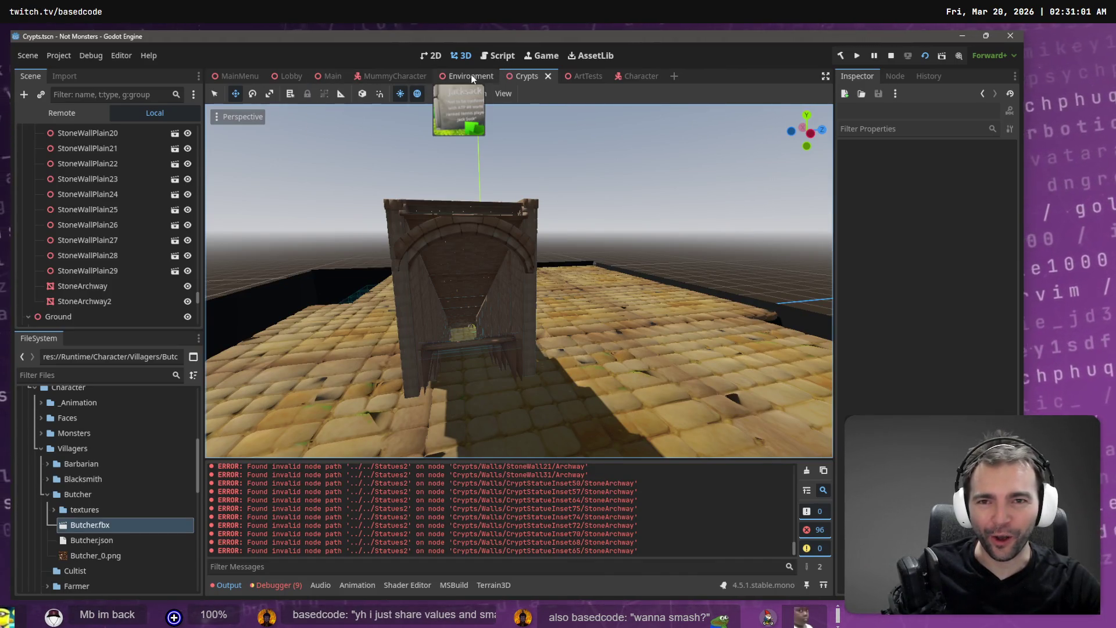
click(392, 80)
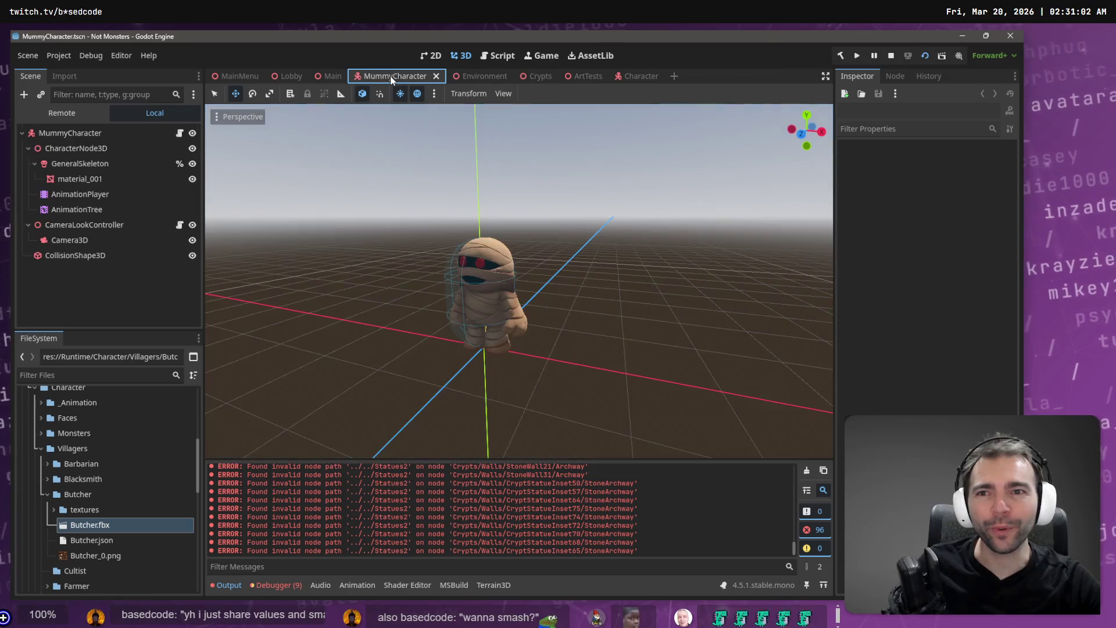
click(329, 76)
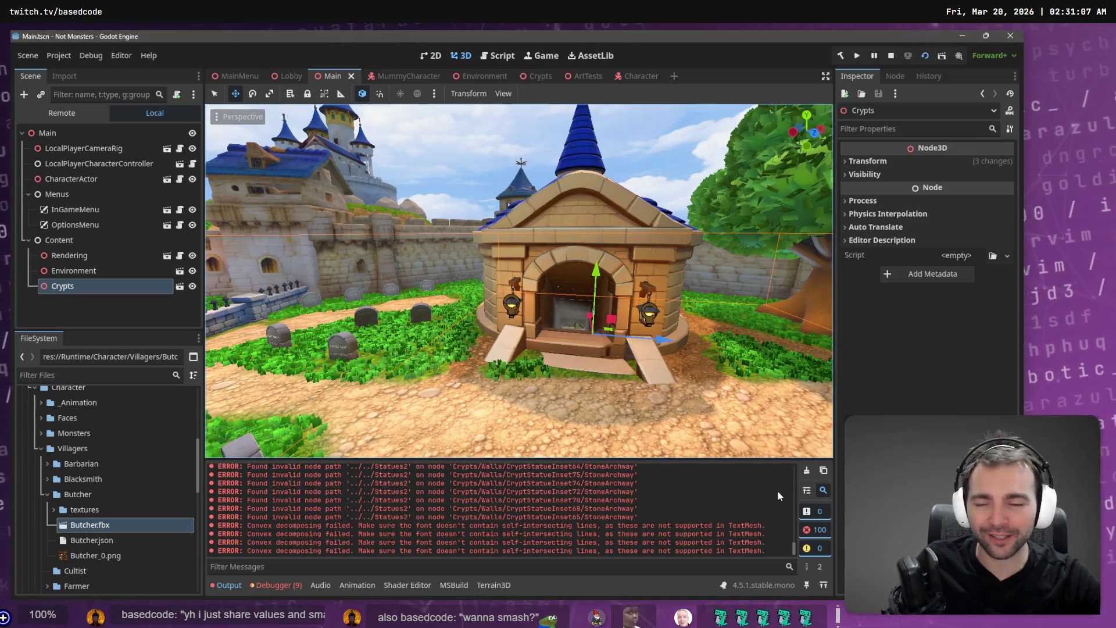
click(807, 472)
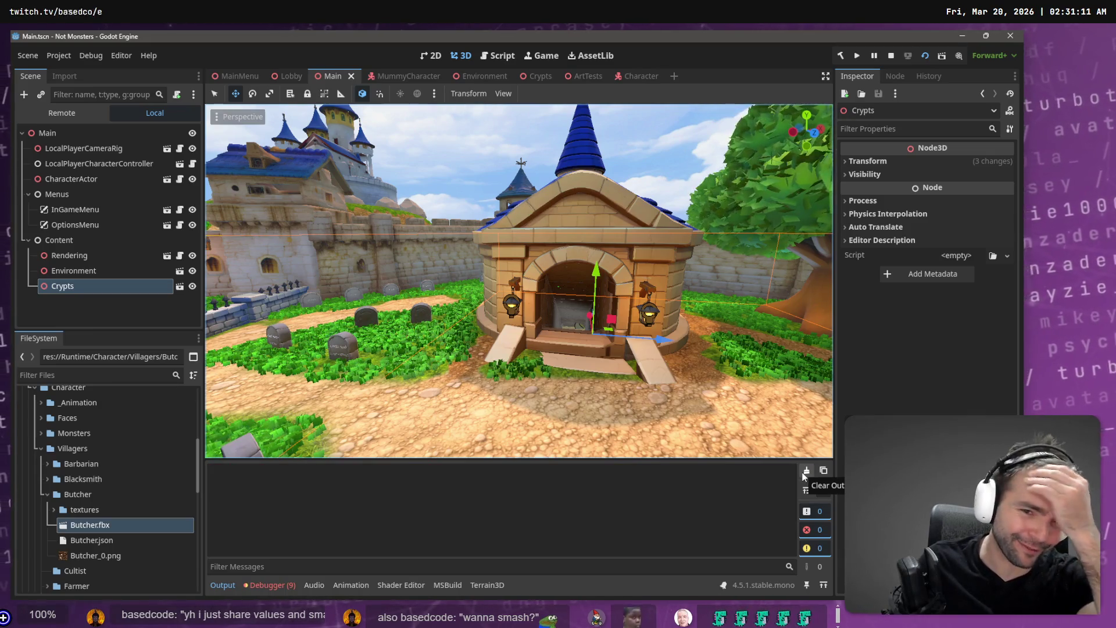
click(290, 76)
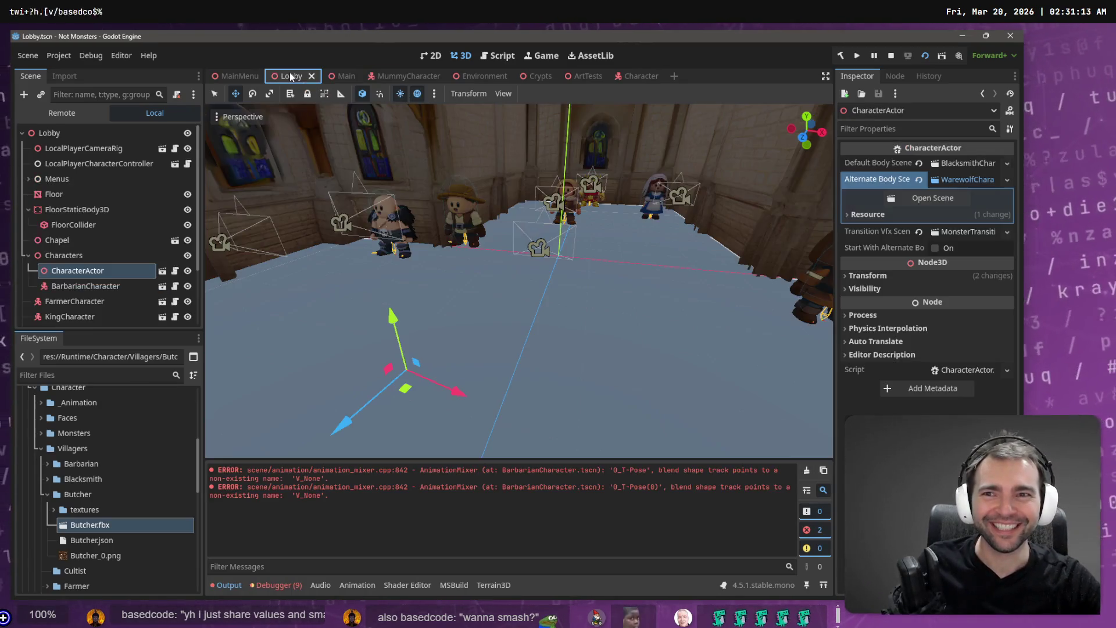
click(479, 77)
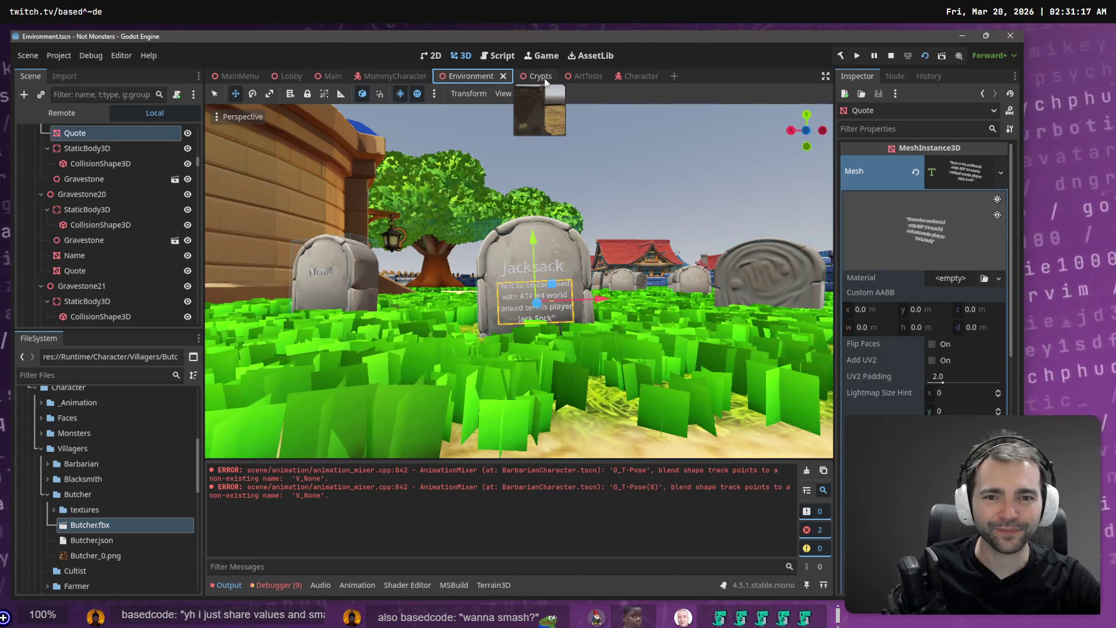
click(546, 81)
click(588, 76)
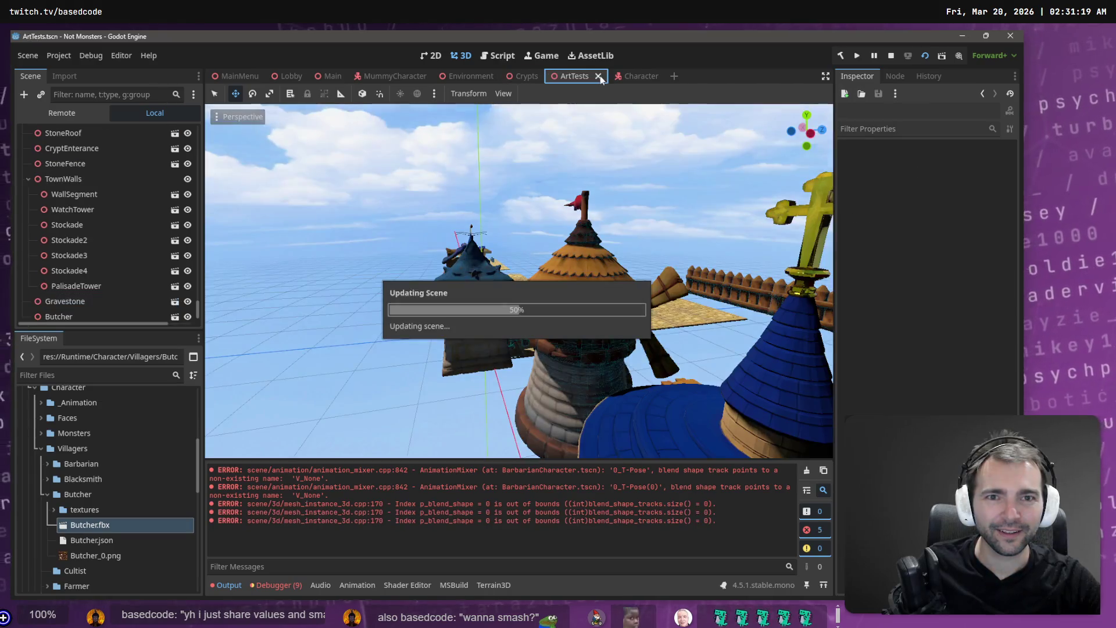
middle_click(584, 77)
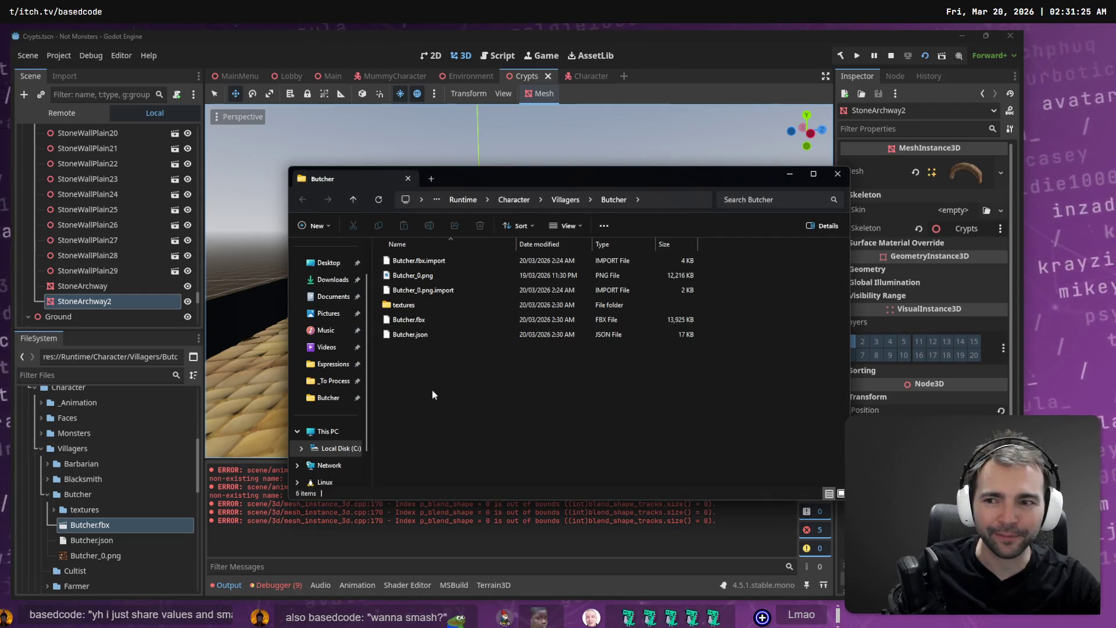
In the Character scene, move AnimationTree under GhostCharacter and delete the old Butcher node.
click(259, 38)
click(581, 76)
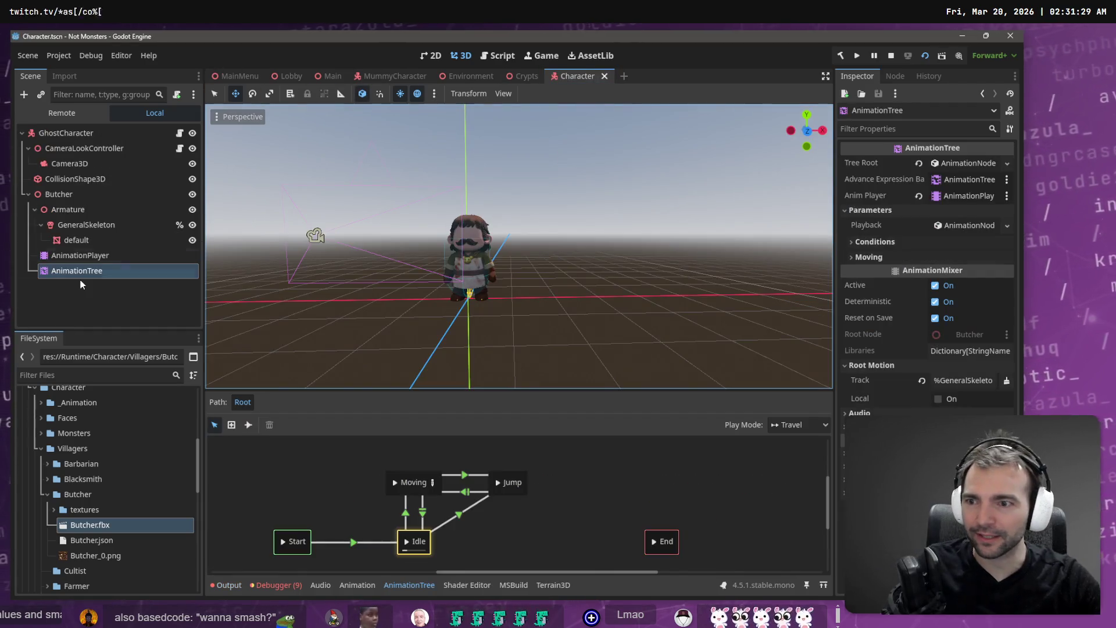
drag(82, 269, 82, 134)
click(72, 192)
key(Delete)
key(Return)
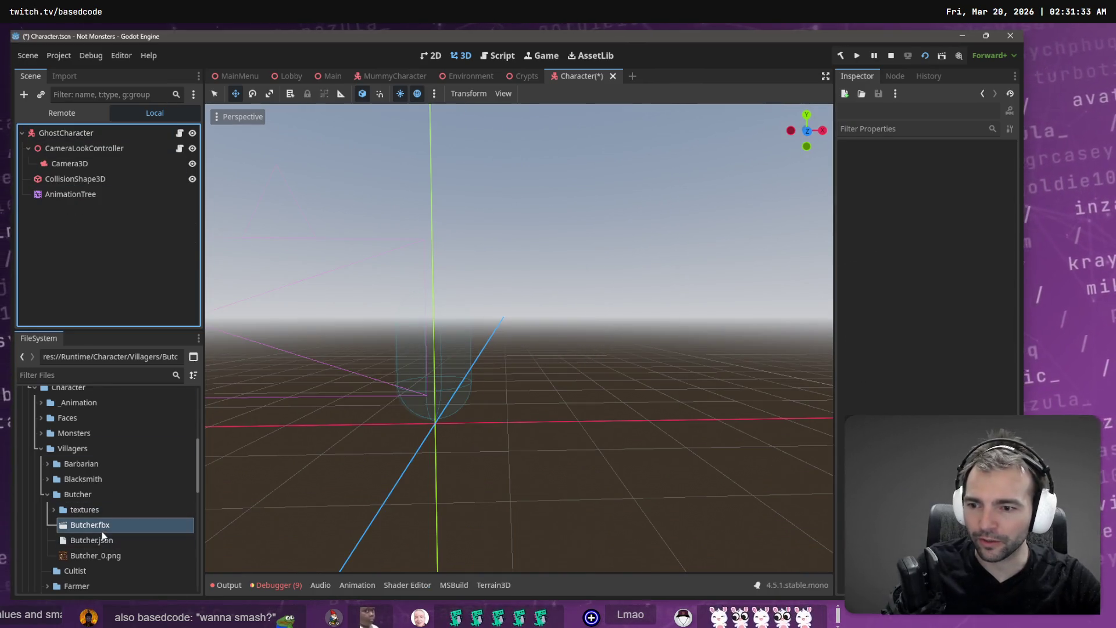
Open the advanced import settings for Butcher.fbx.
click(87, 133)
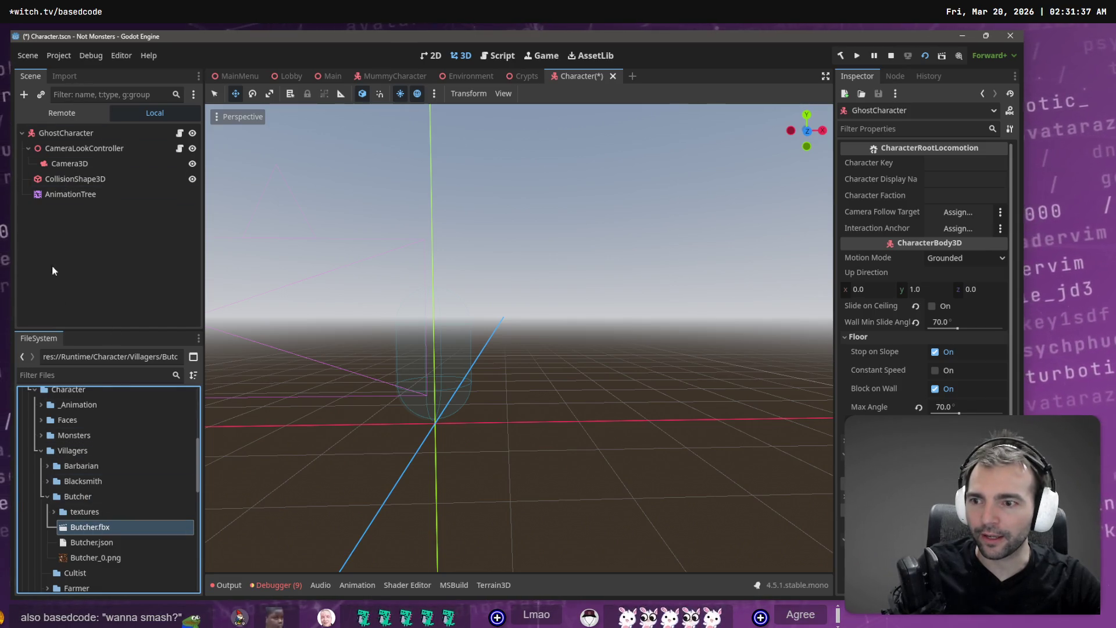
click(65, 76)
click(69, 317)
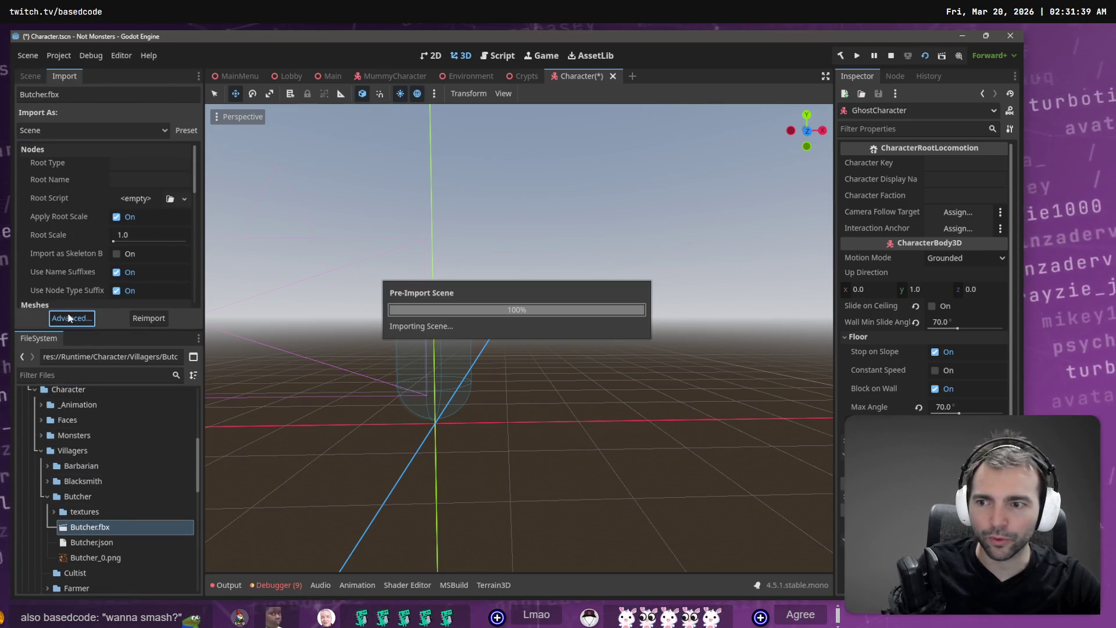
Give the Skeleton3D a New BoneMap using SkeletonProfileHumanoid, then reimport Butcher.fbx.
scroll(862, 211, up, 3)
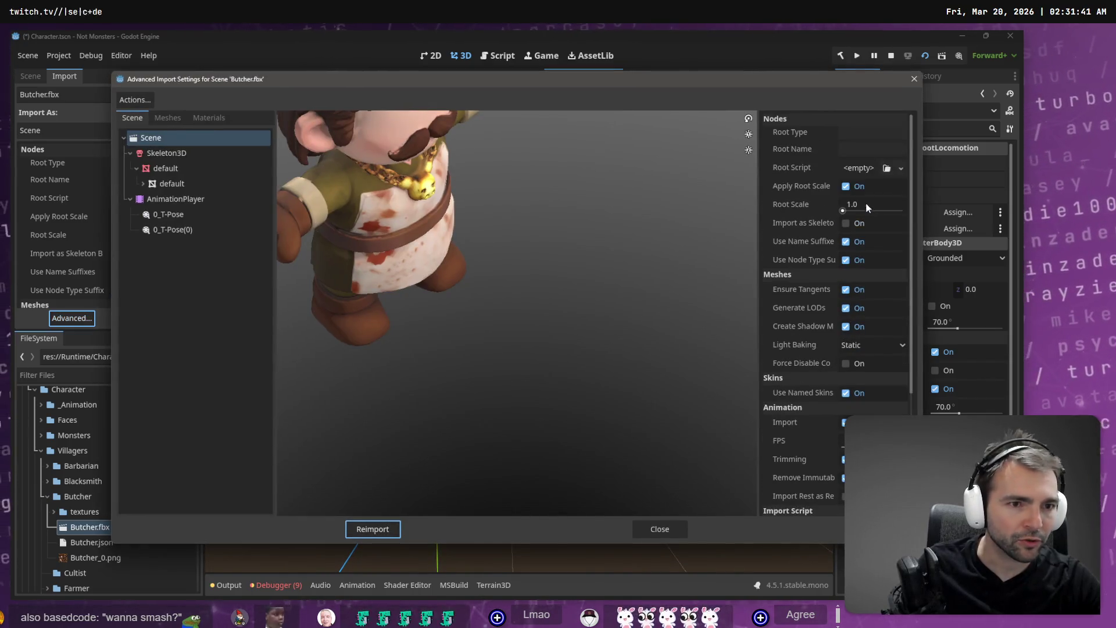
click(166, 153)
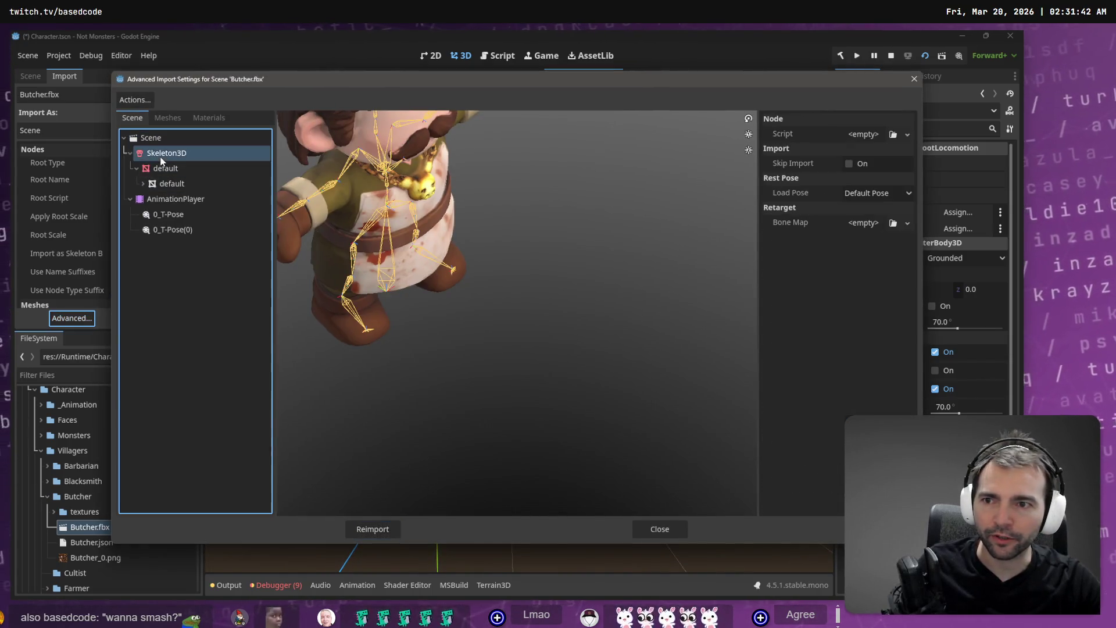
click(908, 223)
click(902, 257)
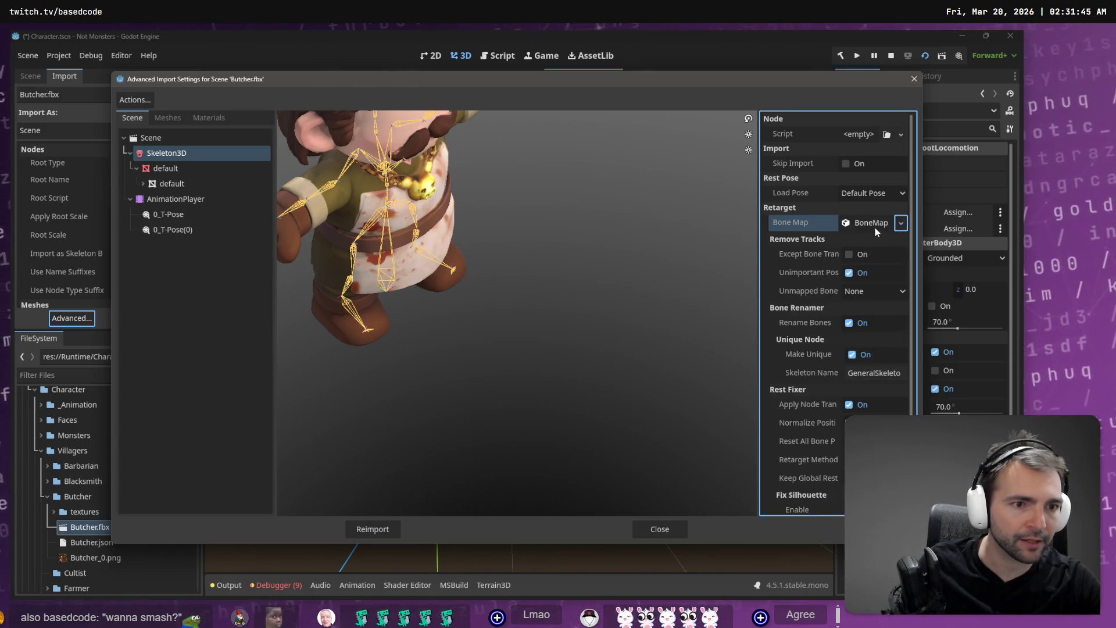
click(871, 223)
click(898, 241)
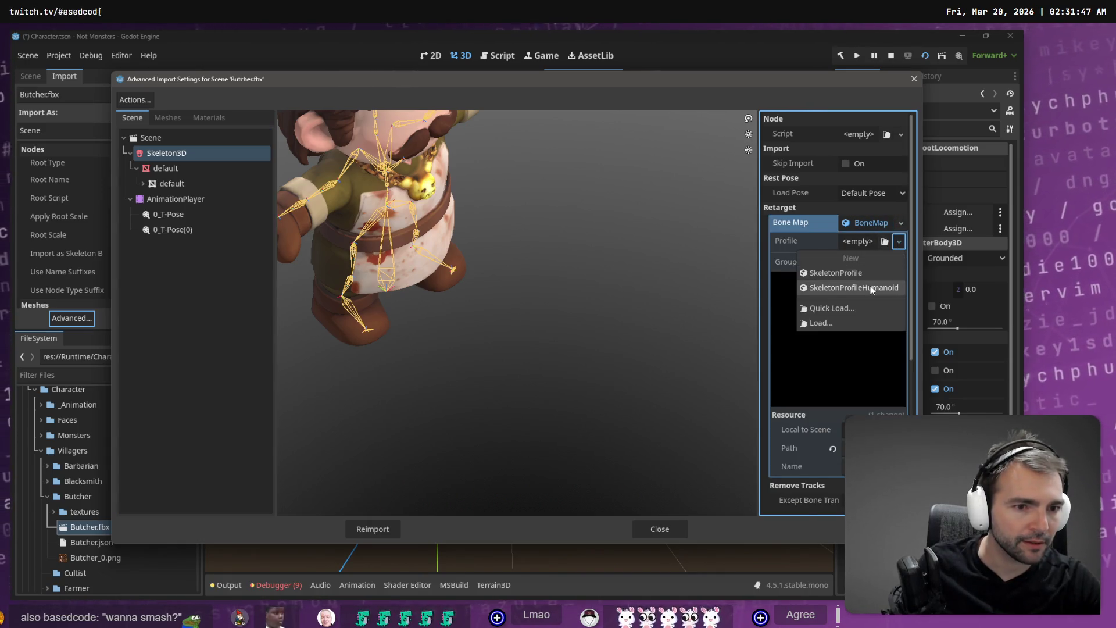
click(872, 286)
click(372, 529)
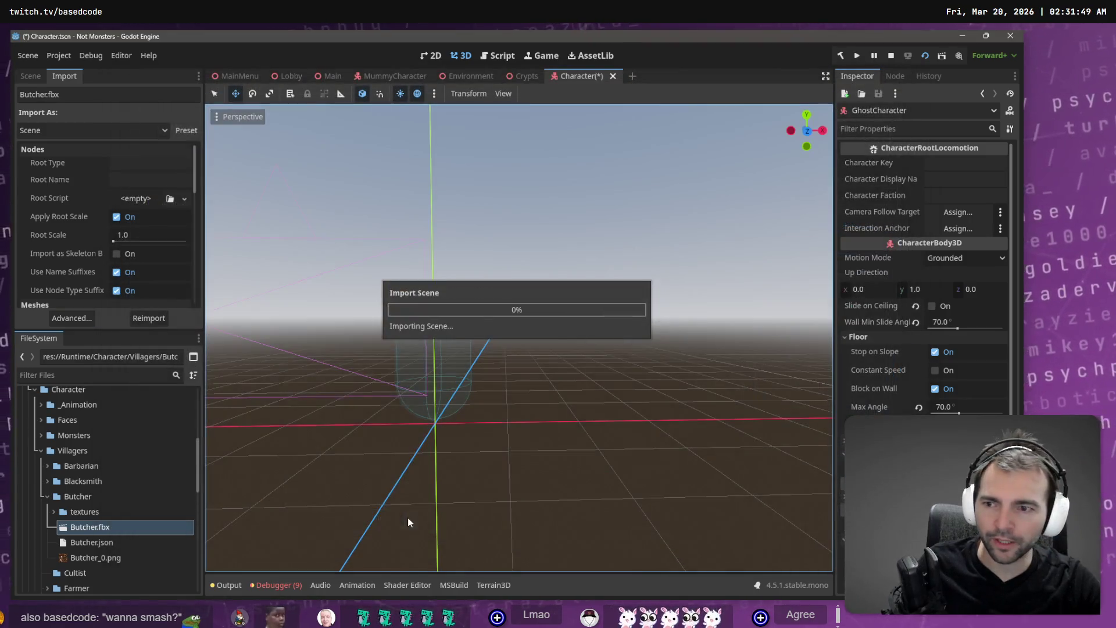
Drop Butcher.fbx under GhostCharacter and make its nodes local.
mouse_move(90, 526)
mouse_down()
mouse_move(110, 279)
mouse_move(77, 140)
mouse_up()
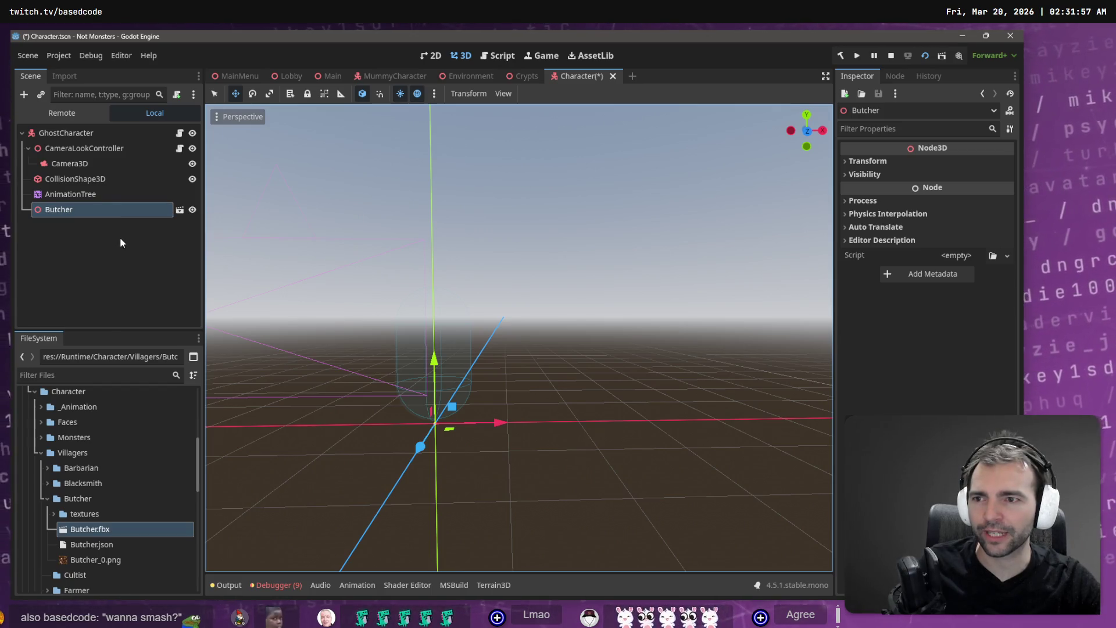
right_click(109, 211)
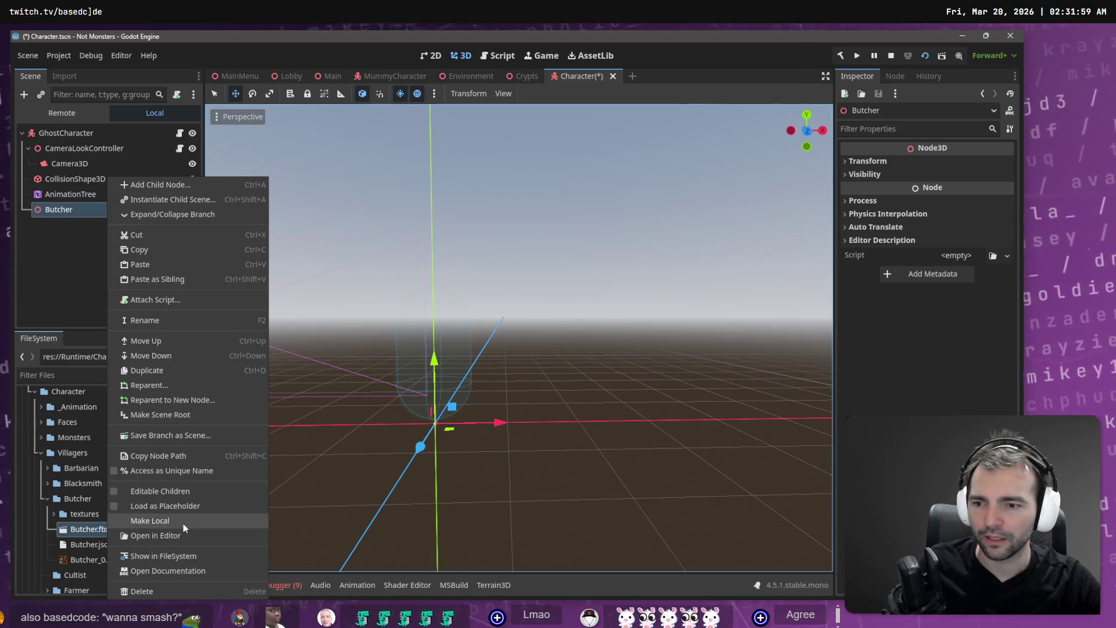
click(183, 523)
Open Manage Animations for the Butcher's AnimationPlayer.
click(77, 225)
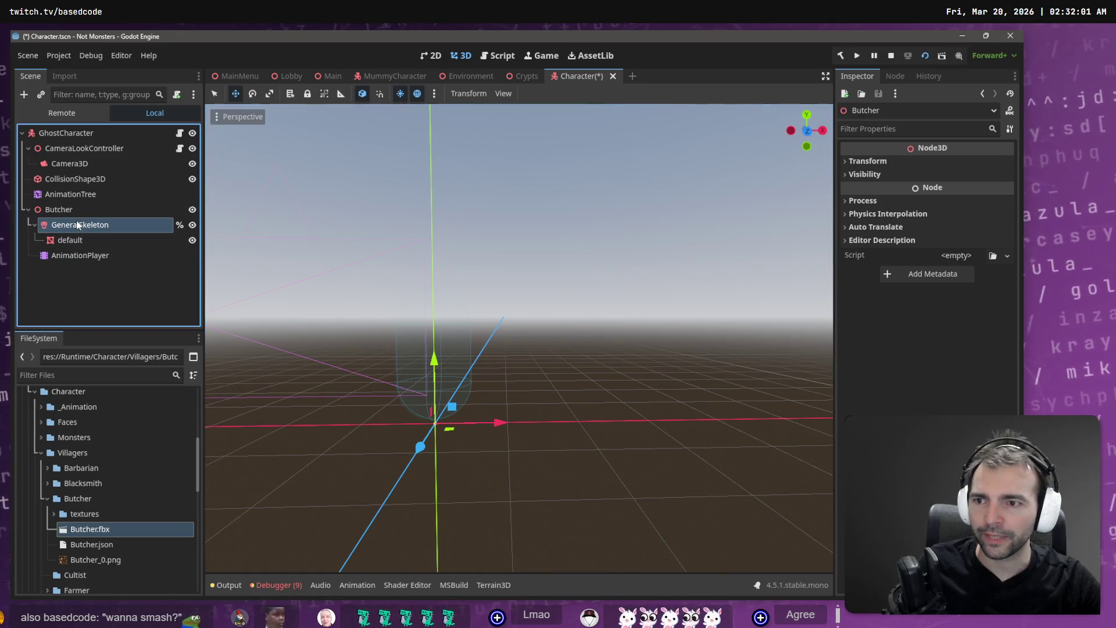
click(93, 259)
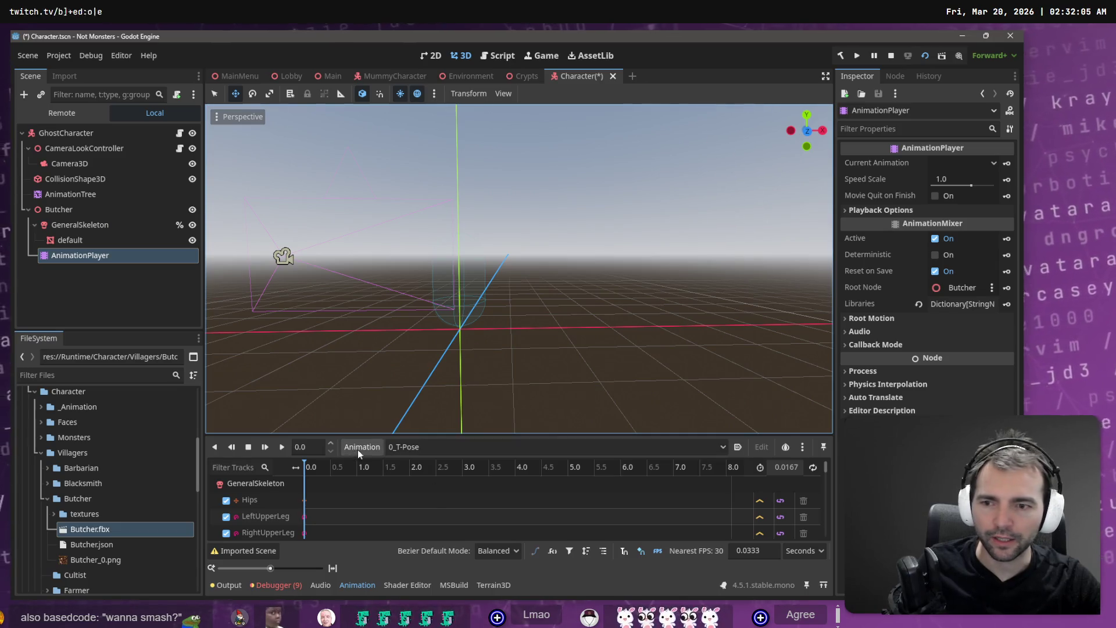
click(357, 449)
click(382, 479)
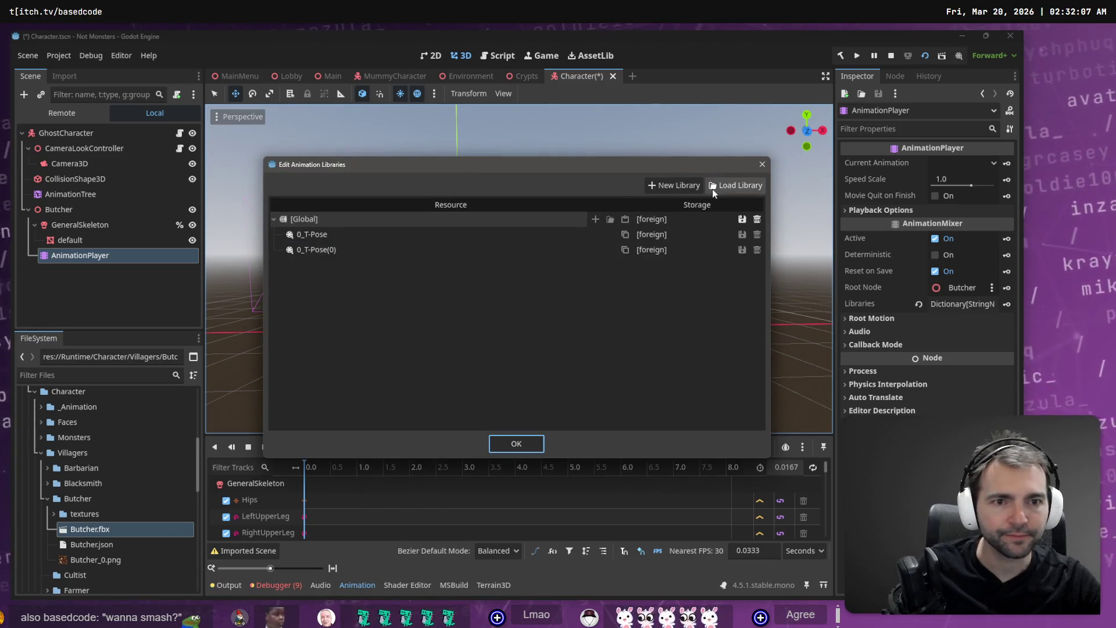
Load the Animations library into the Butcher's animation libraries.
click(713, 190)
double_click(239, 155)
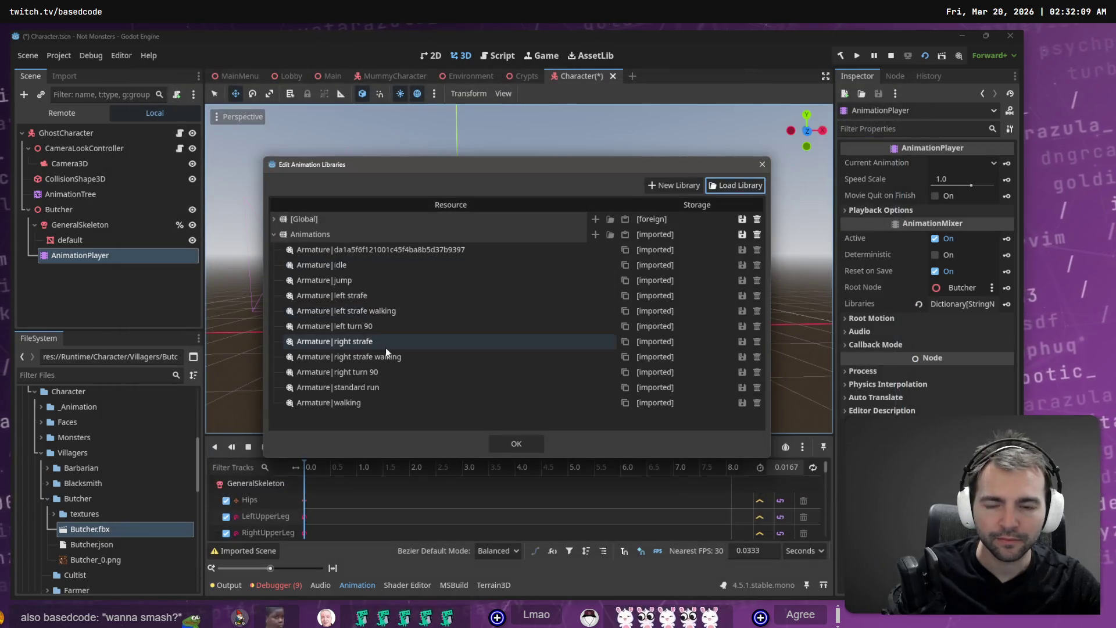
click(505, 448)
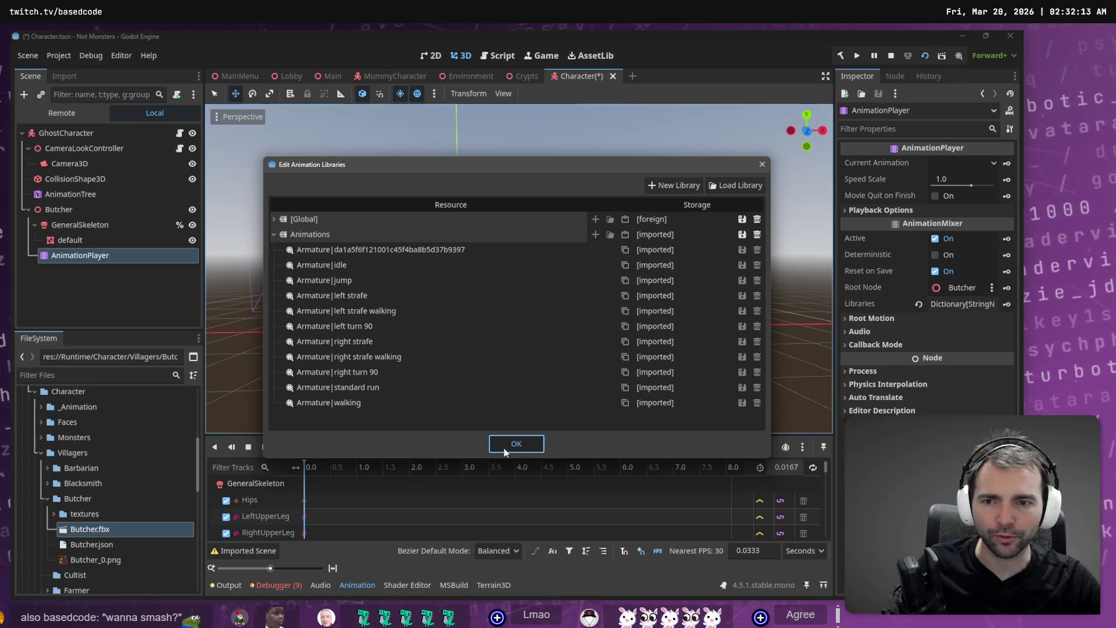
click(505, 452)
Play the left strafe walking animation and frame the GeneralSkeleton in the viewport.
click(494, 447)
click(479, 500)
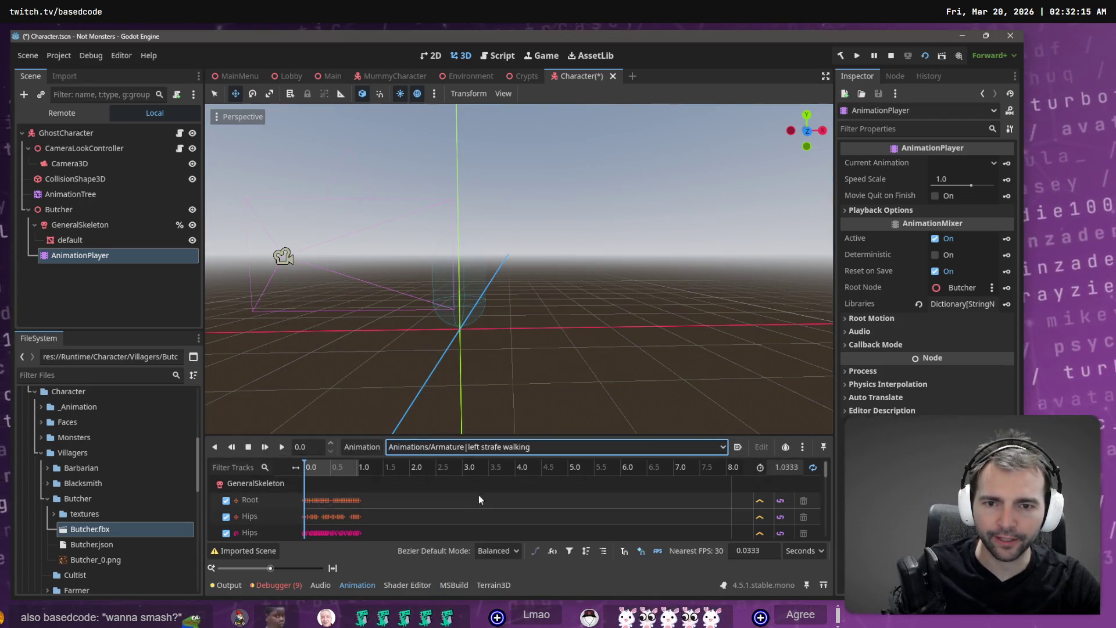
click(282, 446)
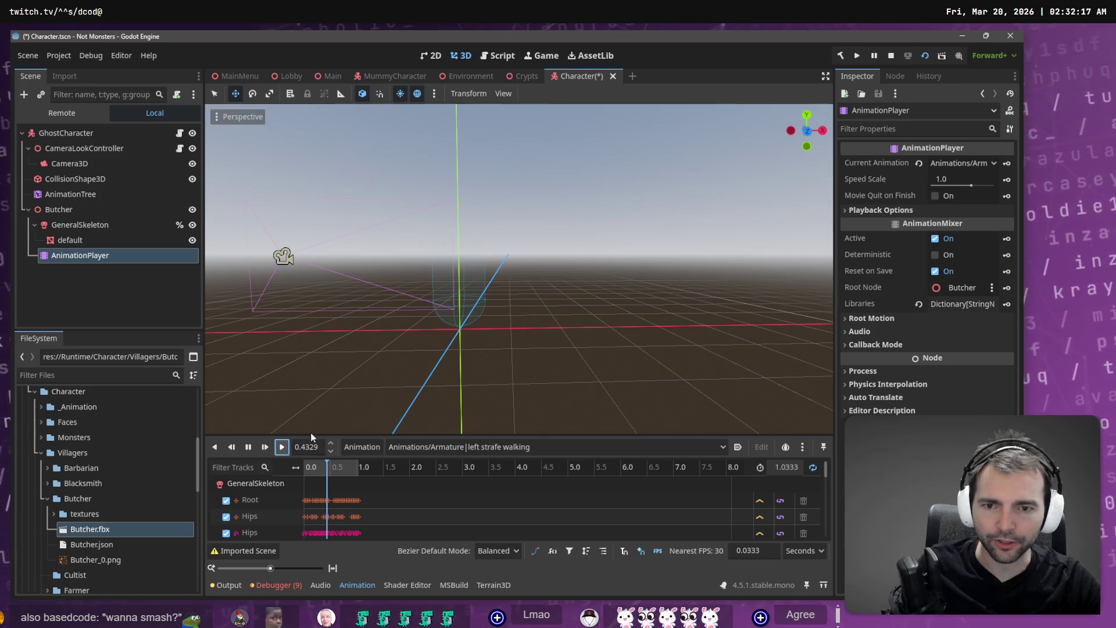
click(101, 226)
key(f)
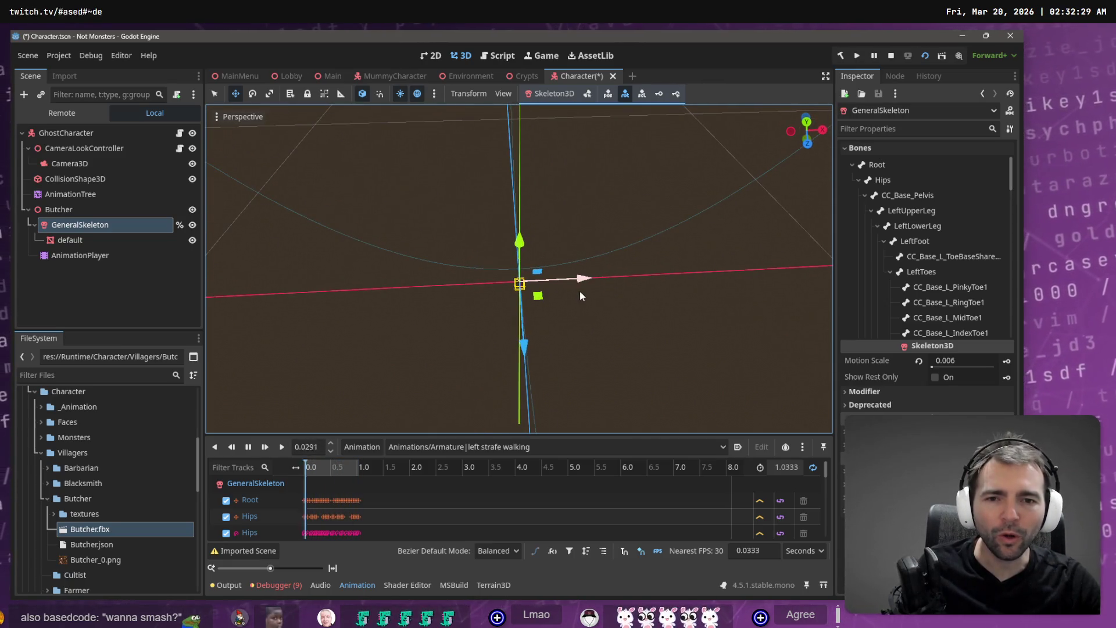
scroll(583, 295, up, 3)
scroll(579, 297, down, 3)
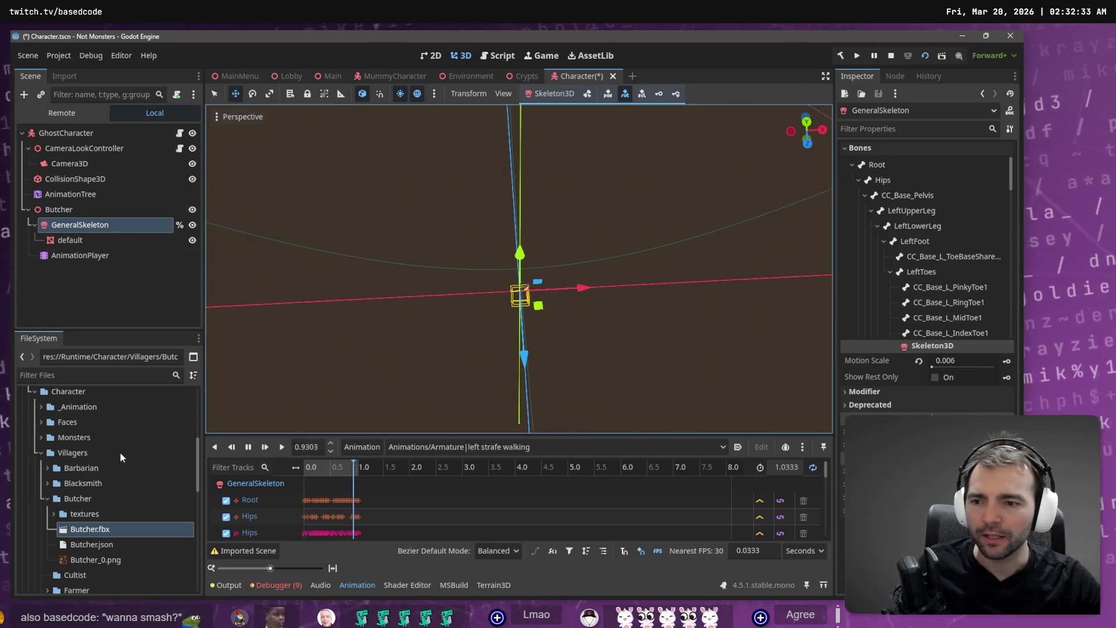
Set Butcher.fbx's Root Scale to 100 in the Import dock.
click(65, 77)
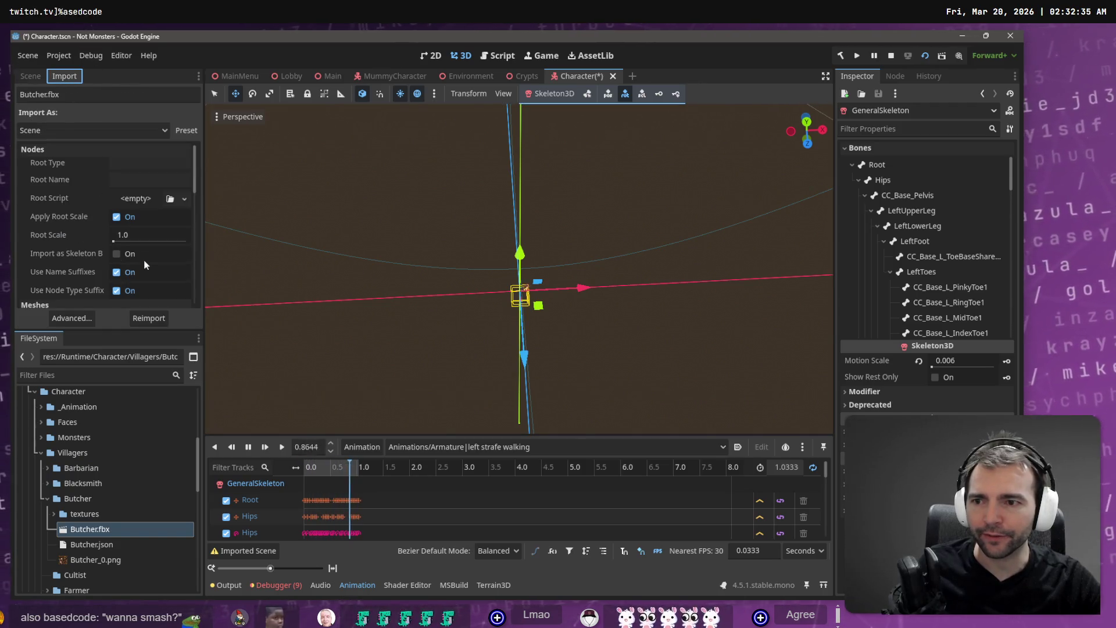
click(145, 235)
text(0)
key(Return)
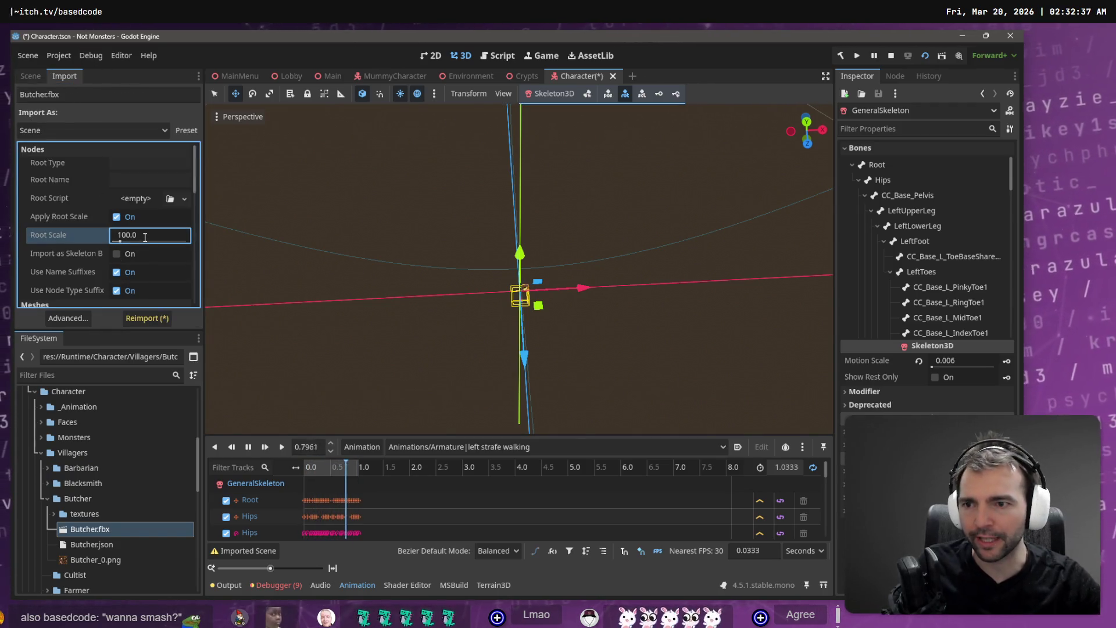
Reimport Butcher.fbx at root scale 100 and delete the old Butcher node.
click(149, 320)
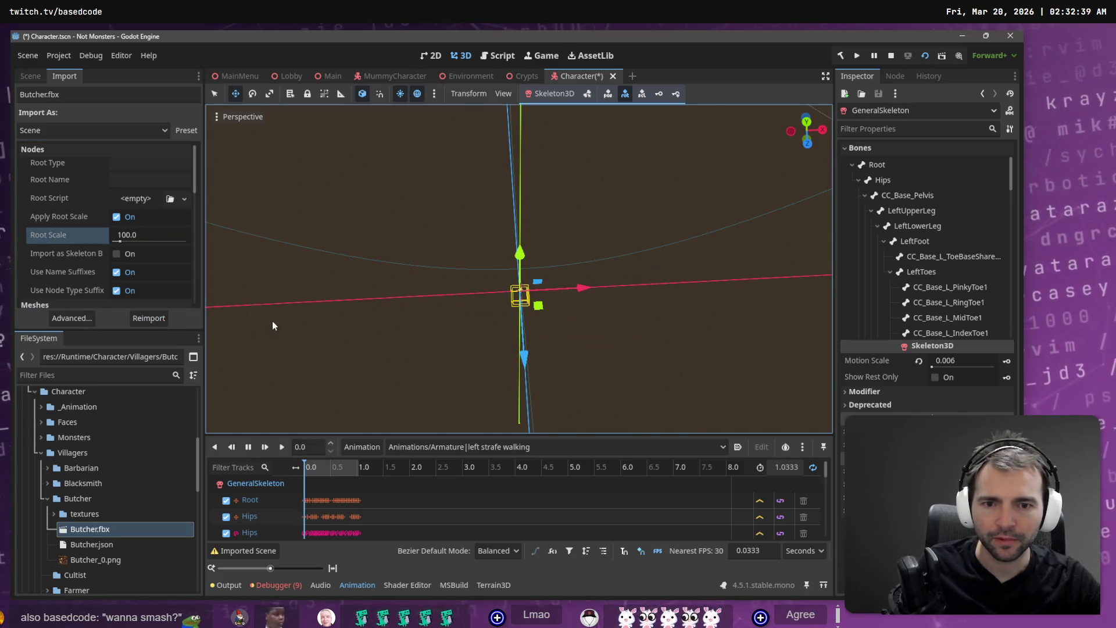
click(30, 76)
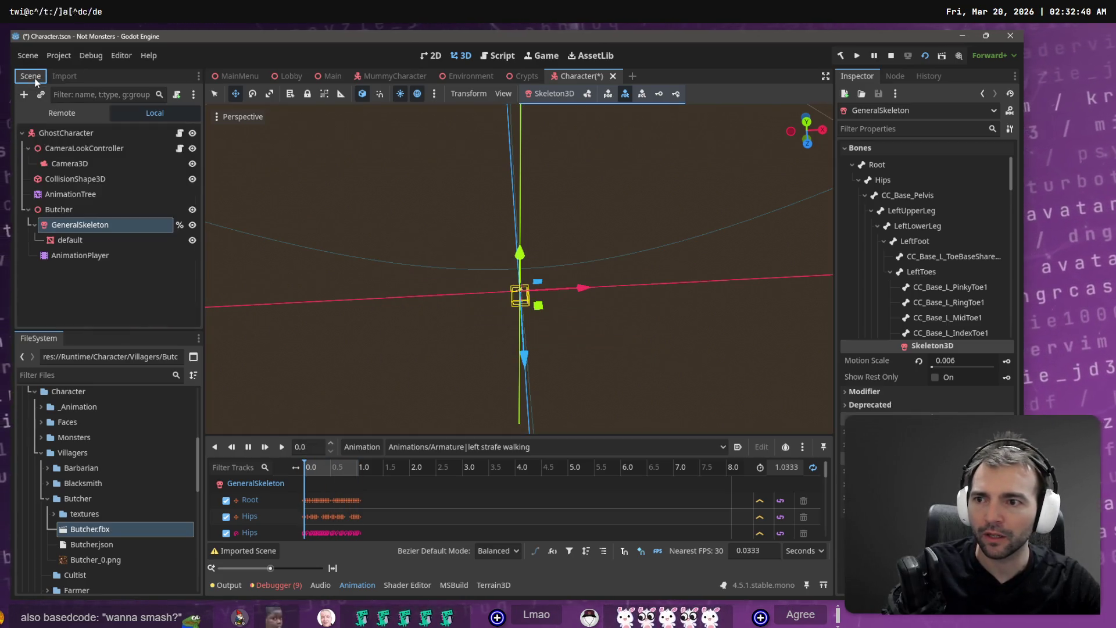
click(72, 209)
key(Delete)
key(Return)
Add Butcher.fbx again under GhostCharacter, make it local, and view the skeleton from above.
drag(90, 529, 67, 139)
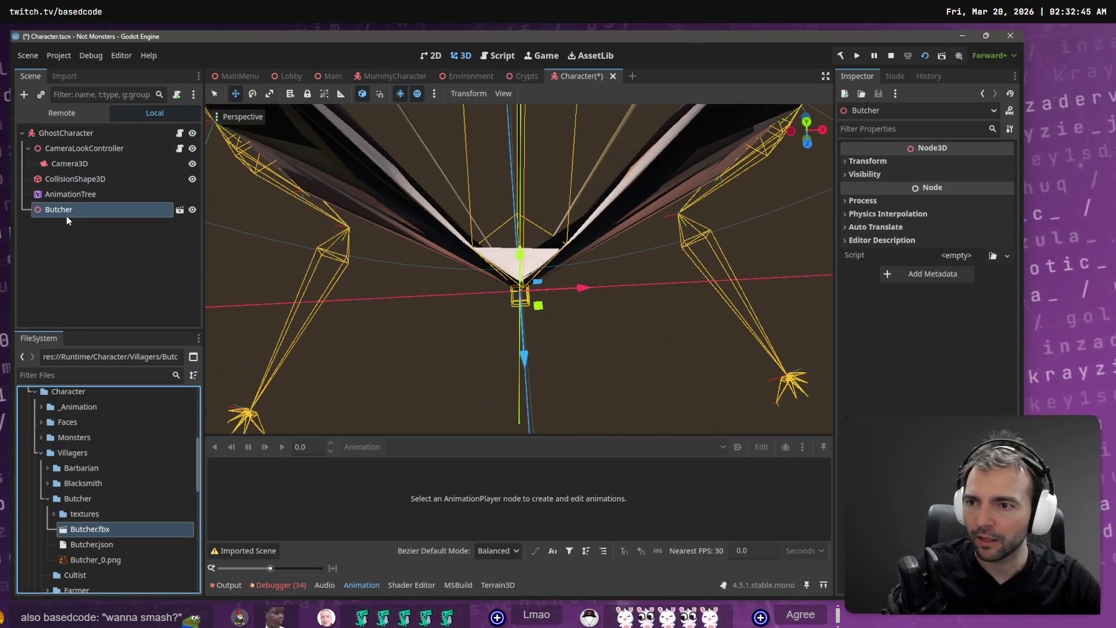
right_click(67, 210)
click(138, 521)
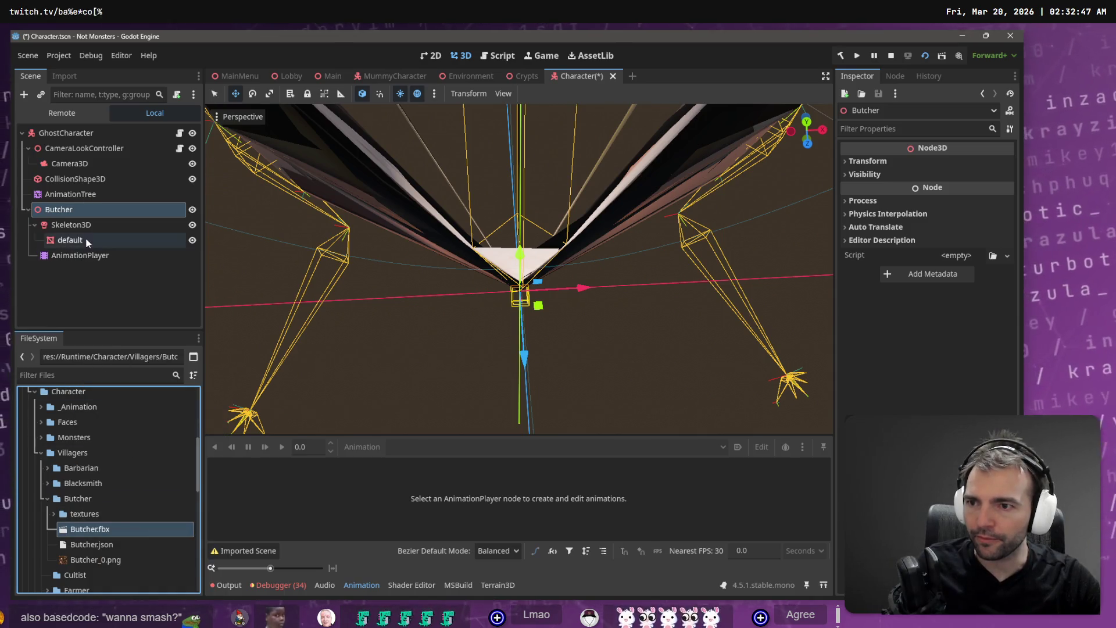
scroll(466, 270, down, 5)
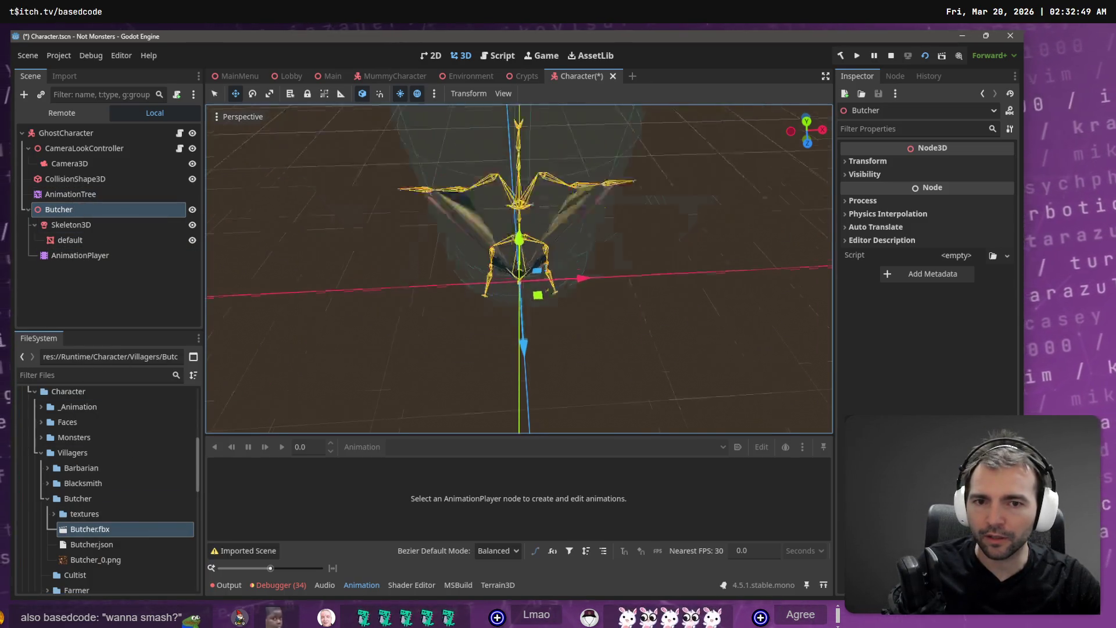
scroll(401, 274, up, 3)
mouse_move(401, 273)
mouse_down()
mouse_move(482, 232)
mouse_move(564, 259)
mouse_up()
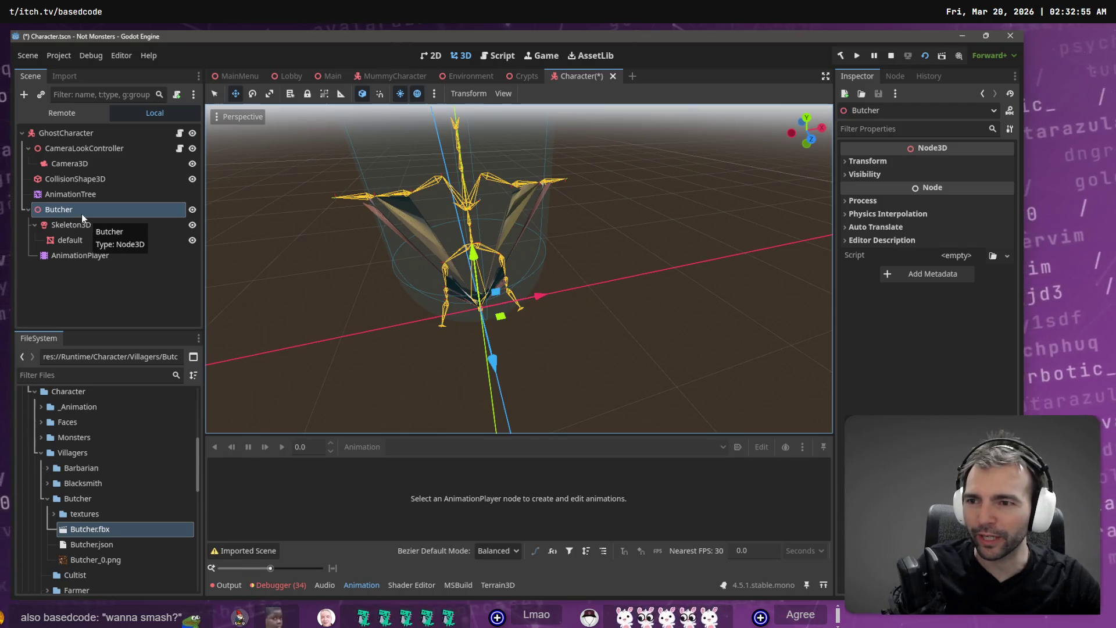
Reimport Butcher.fbx once more and delete the Butcher node from the character.
right_click(82, 212)
right_click(73, 533)
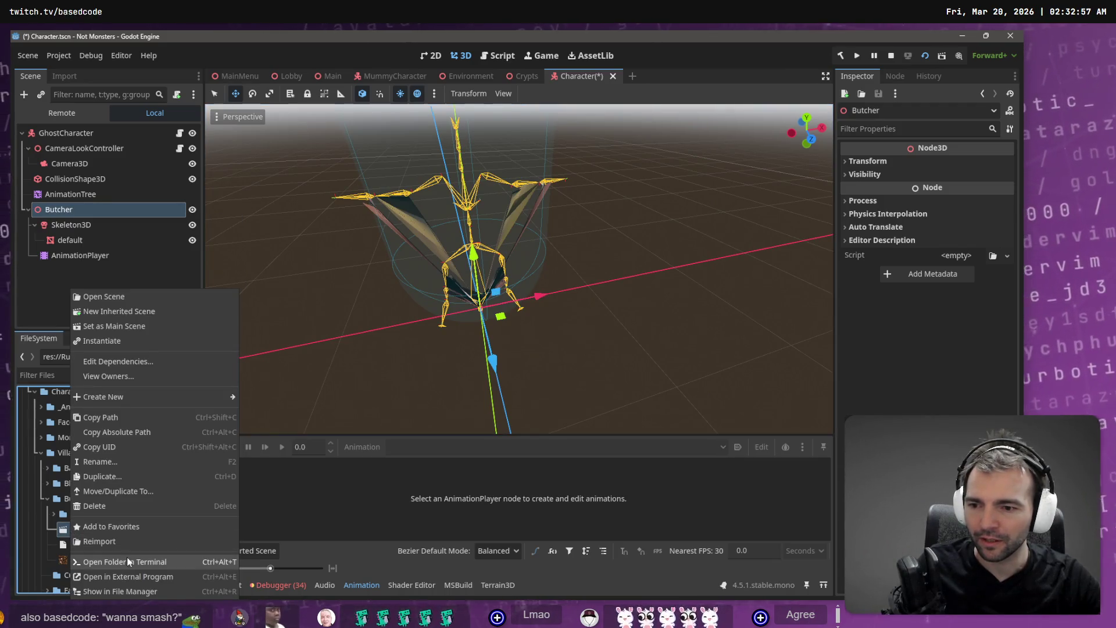
click(113, 538)
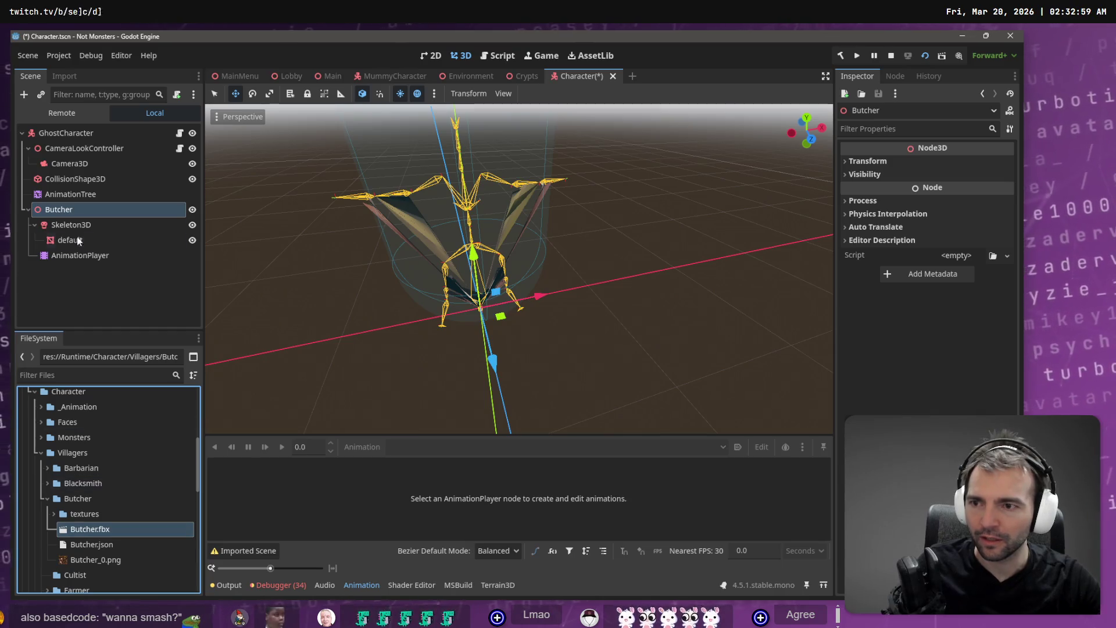
click(65, 204)
key(Delete)
key(Return)
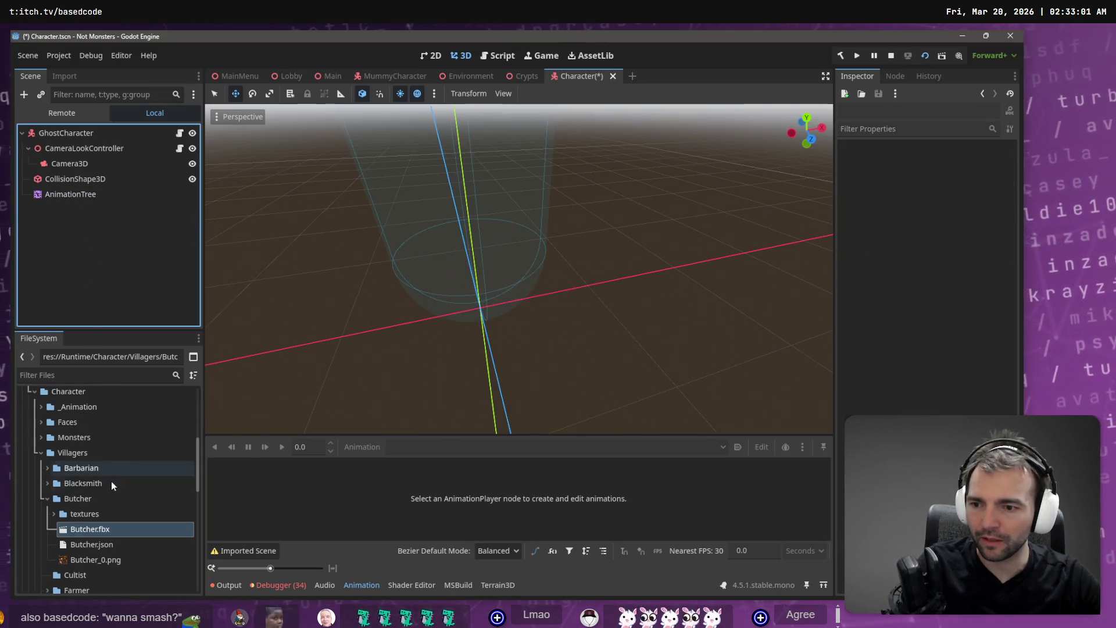
Reimport Butcher.fbx and add it to the scene with editable children.
right_click(103, 530)
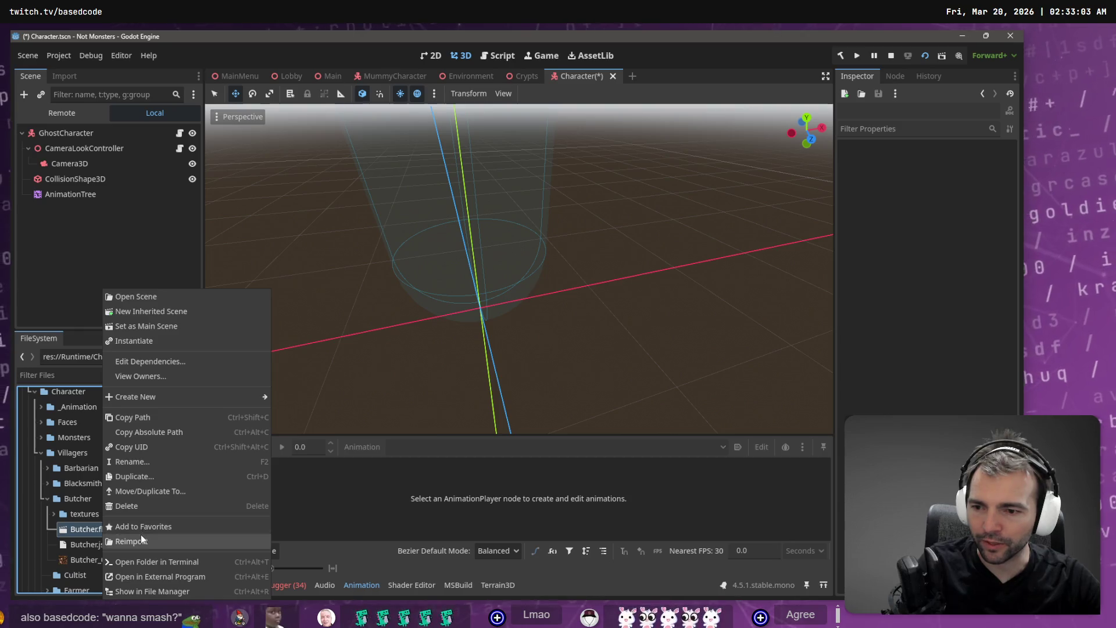
click(141, 535)
mouse_move(105, 530)
mouse_down()
mouse_move(169, 297)
mouse_move(71, 138)
mouse_up()
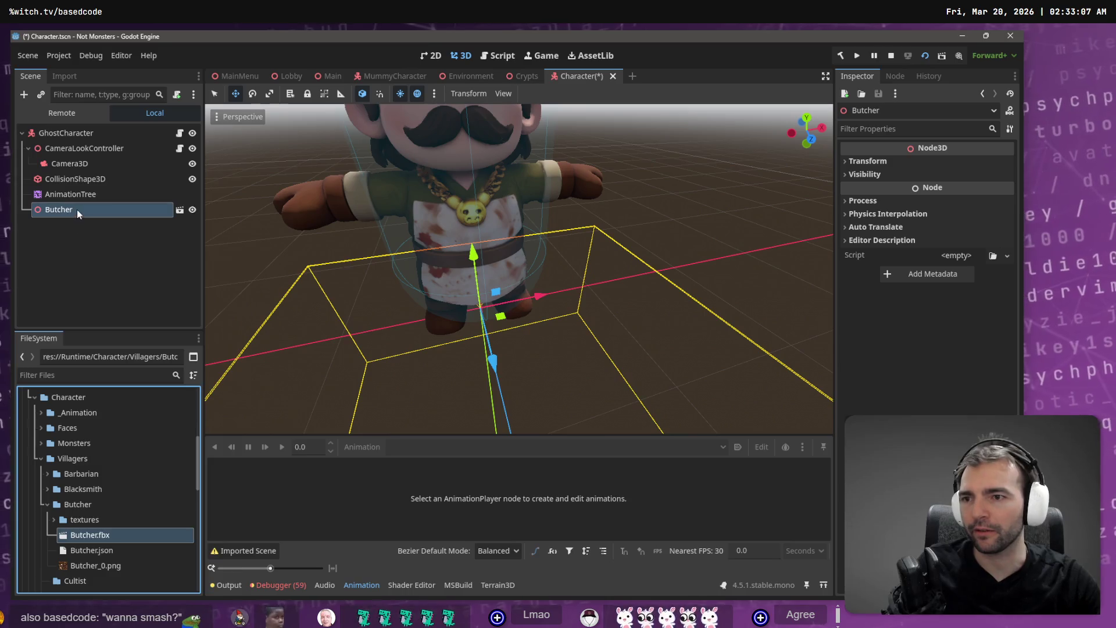
right_click(77, 209)
click(141, 519)
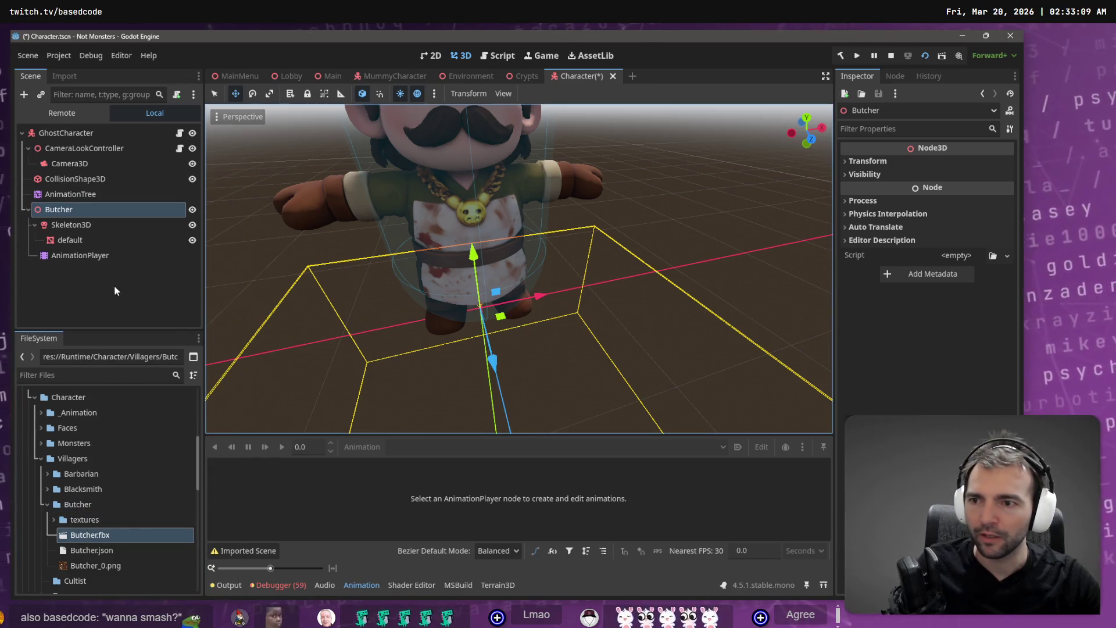
Move the AnimationTree under Butcher and link it to the Butcher's AnimationPlayer.
drag(70, 193, 80, 210)
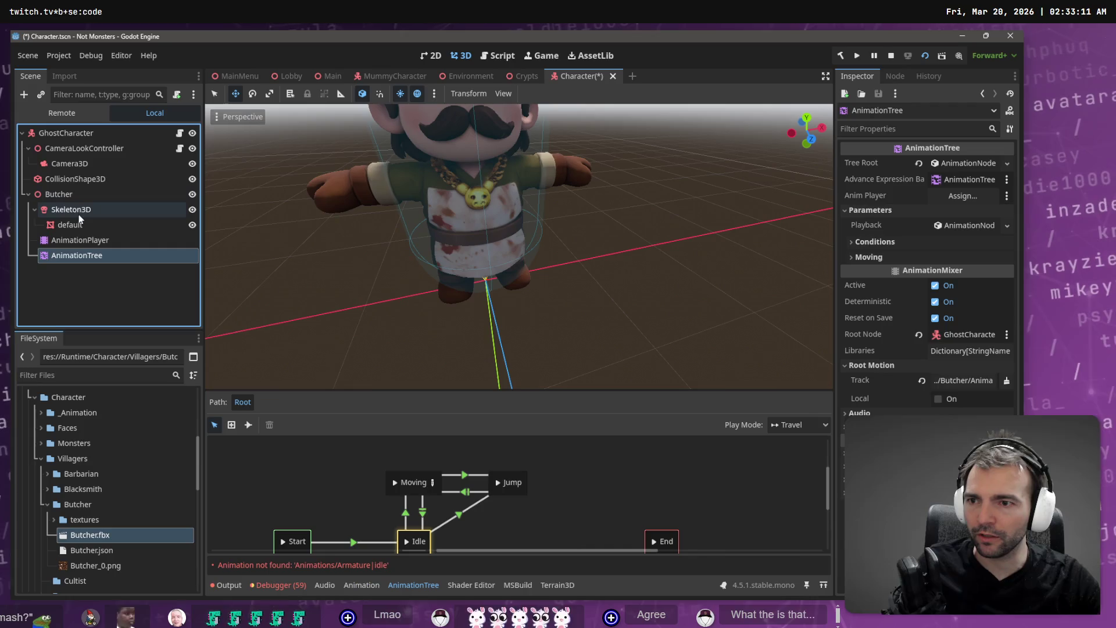
click(93, 240)
click(97, 257)
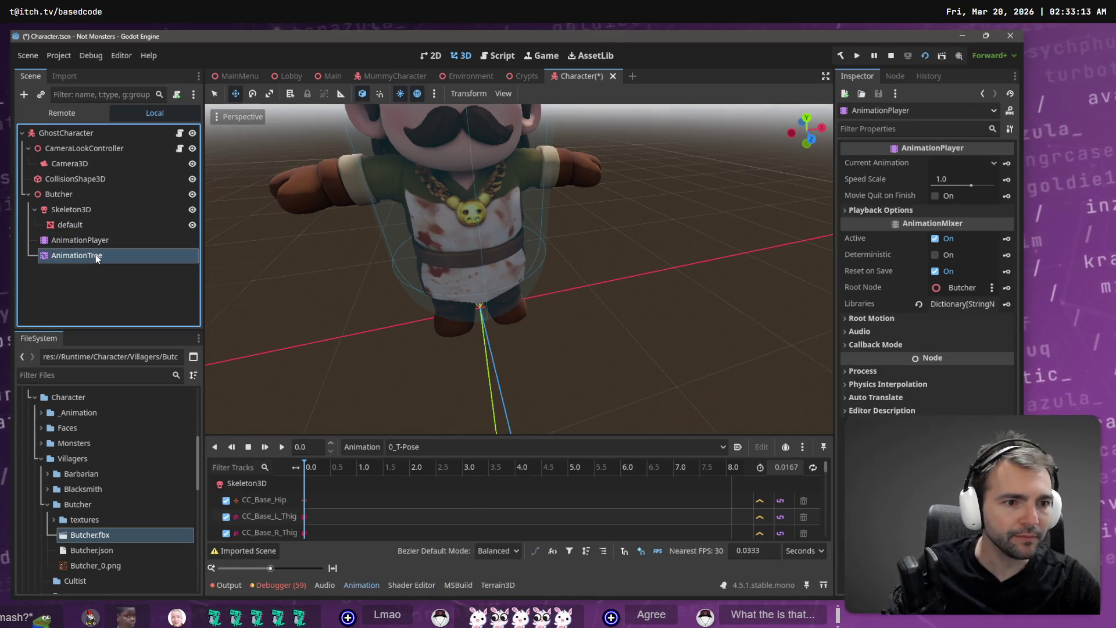
drag(81, 240, 949, 201)
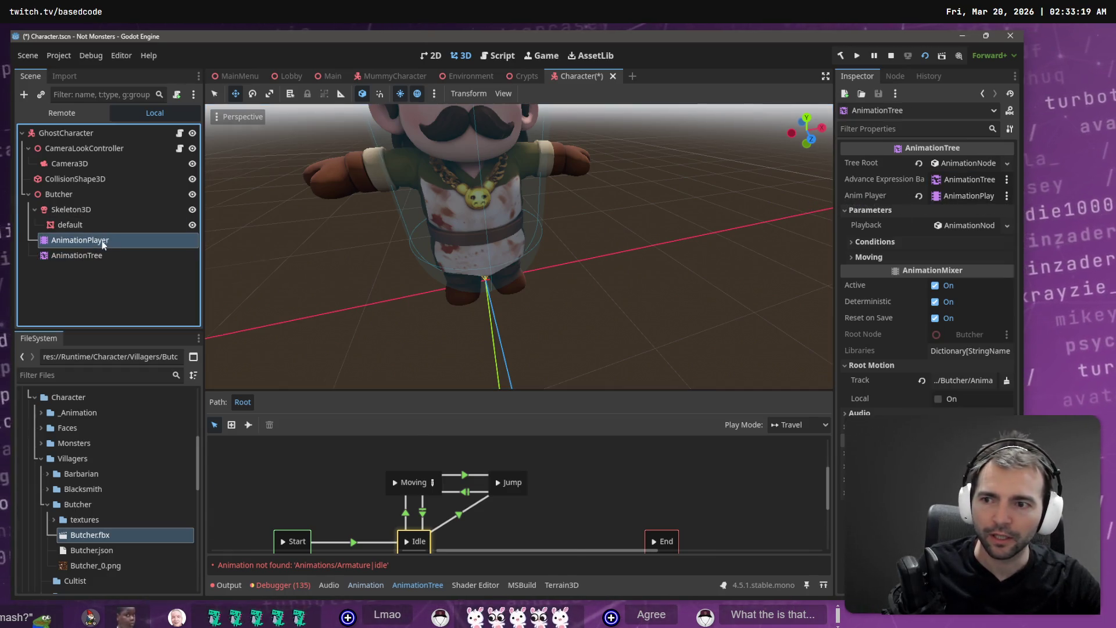
click(96, 240)
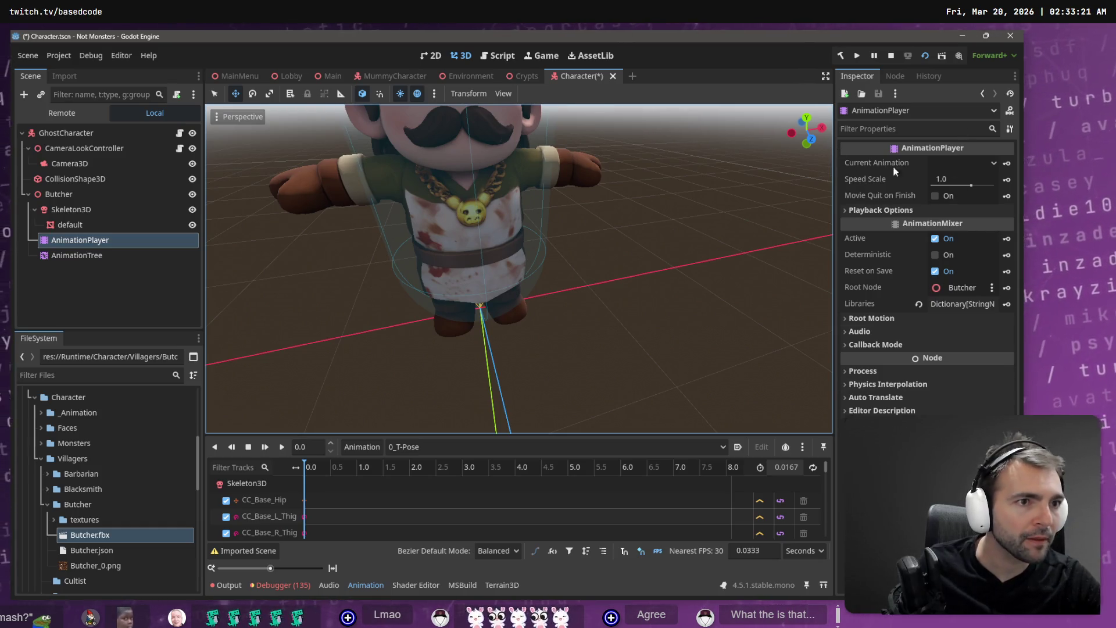
Load the Animations library through Manage Animations on the Butcher's AnimationPlayer.
click(360, 448)
click(393, 484)
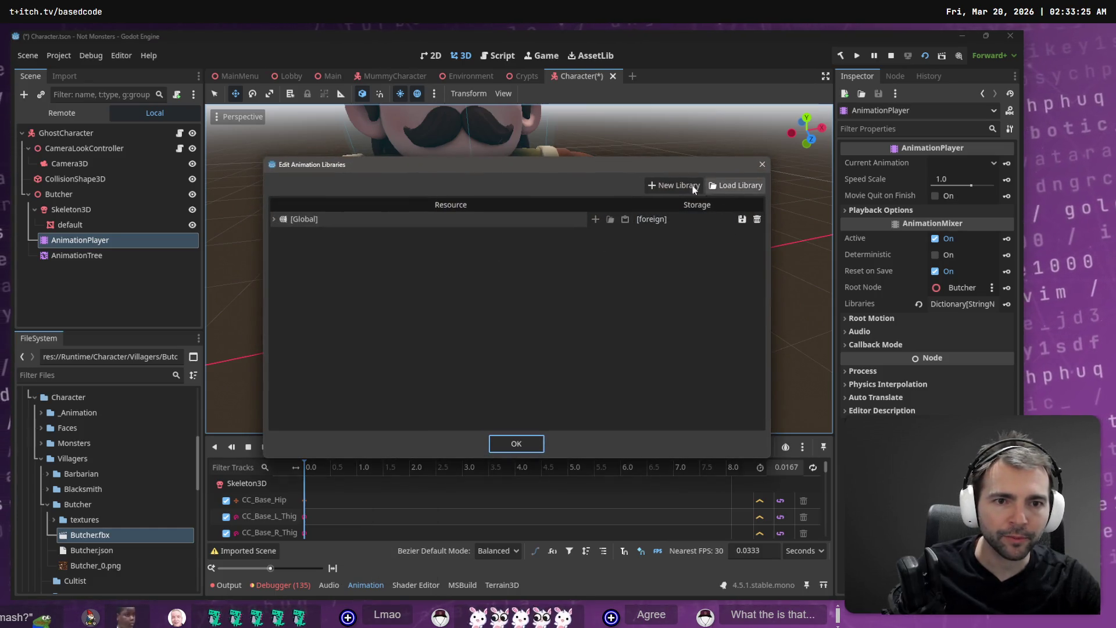
click(723, 184)
double_click(228, 159)
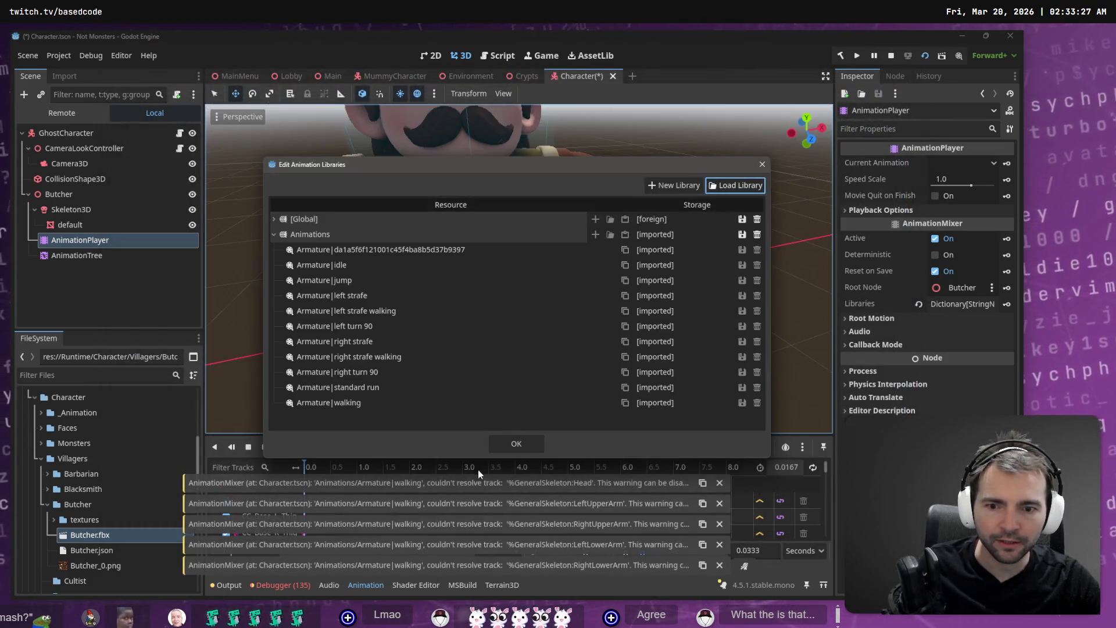
click(516, 444)
Preview the left strafe walking and left turn 90 animations.
click(433, 447)
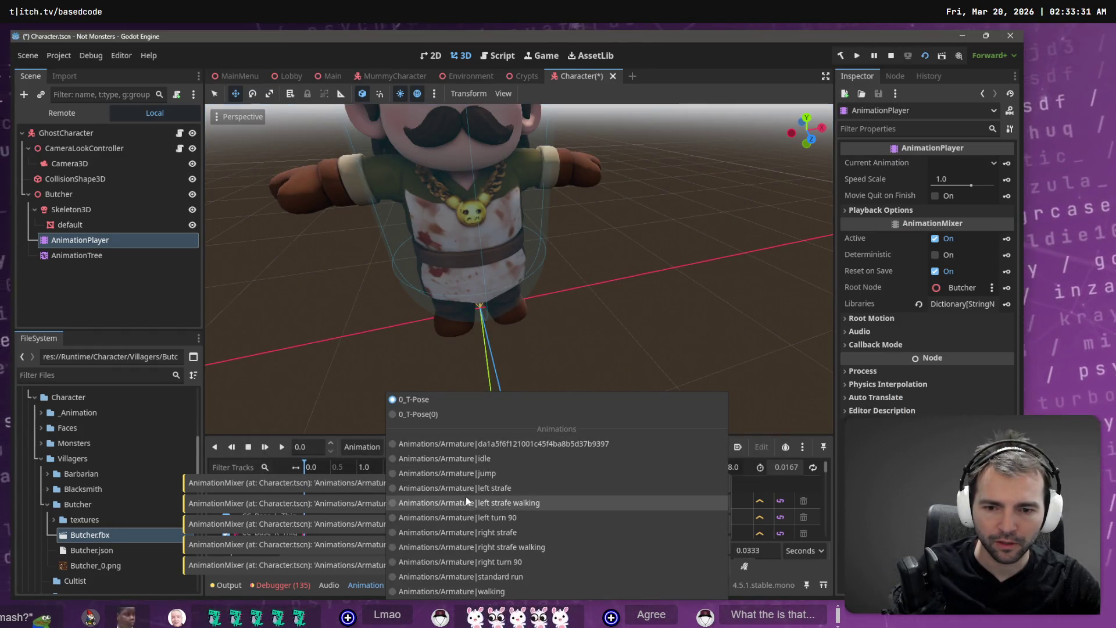
click(495, 494)
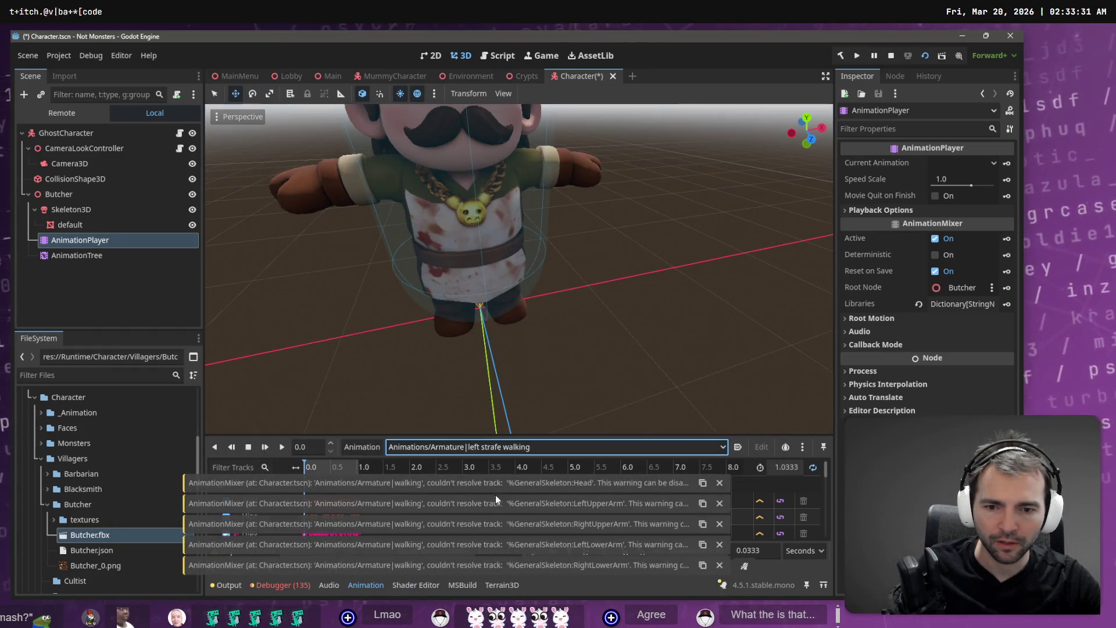
click(93, 254)
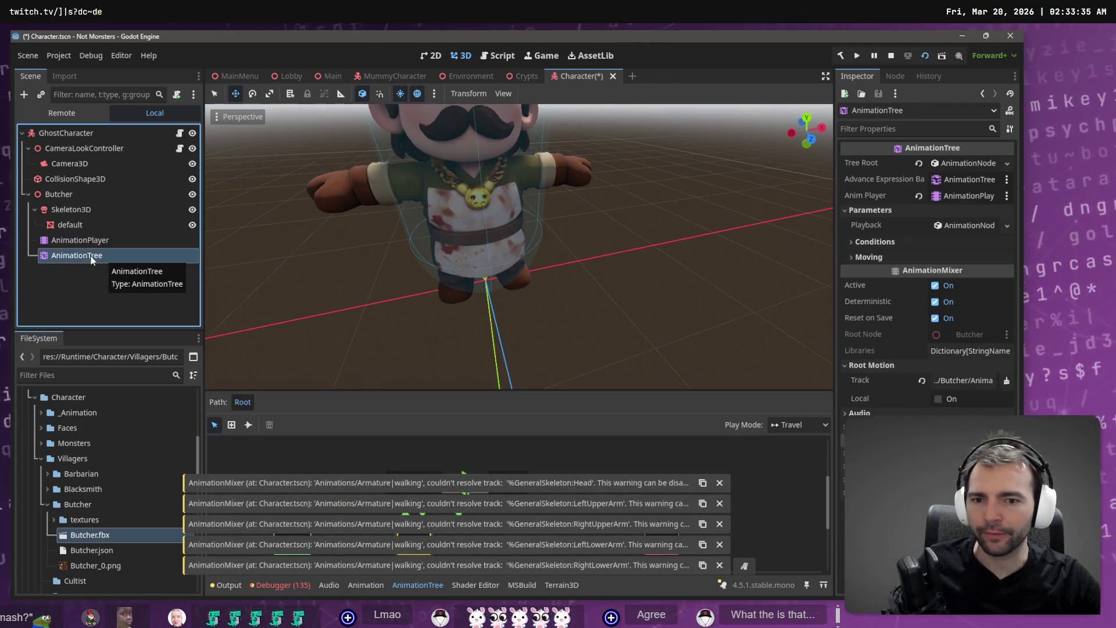
click(107, 240)
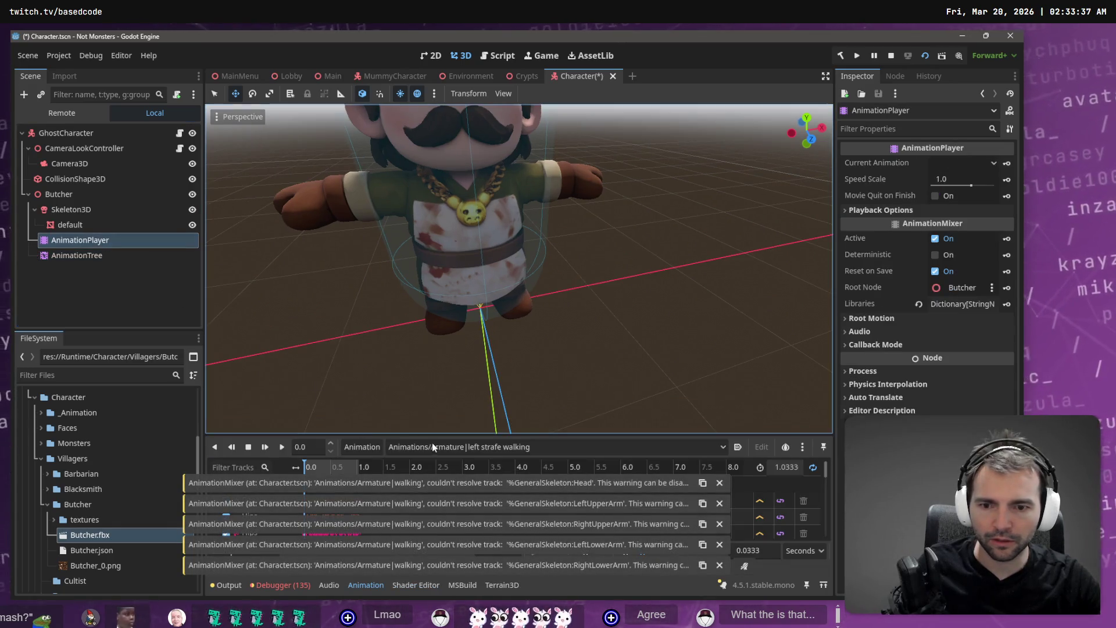
click(514, 448)
click(525, 516)
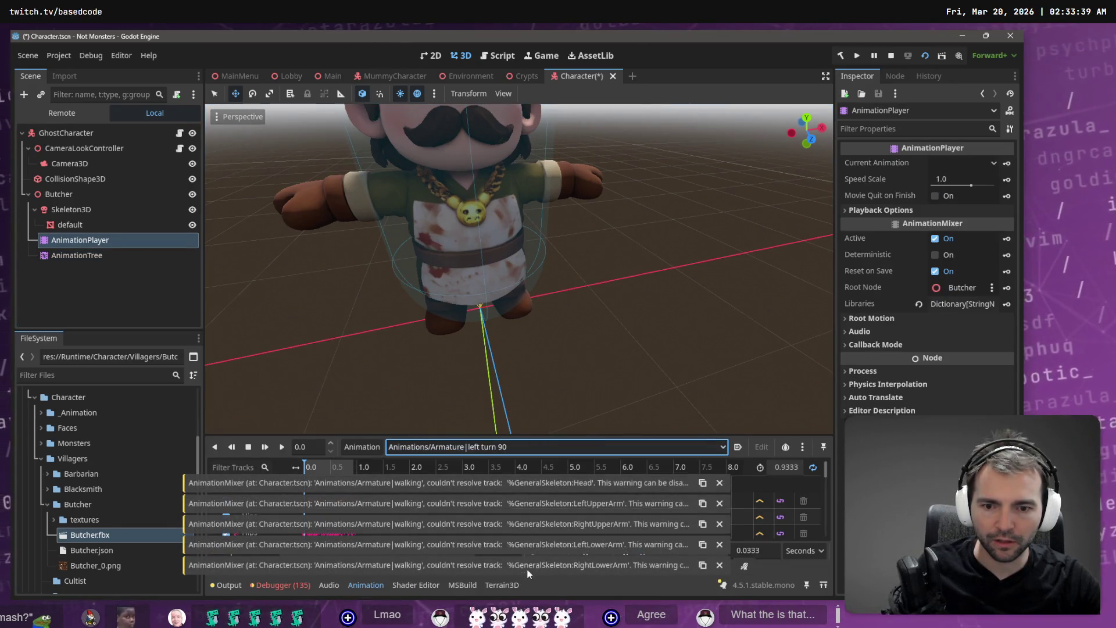
Move the AnimationTree back under the character root and delete the Butcher node.
drag(77, 256, 73, 187)
click(58, 209)
key(Delete)
key(Return)
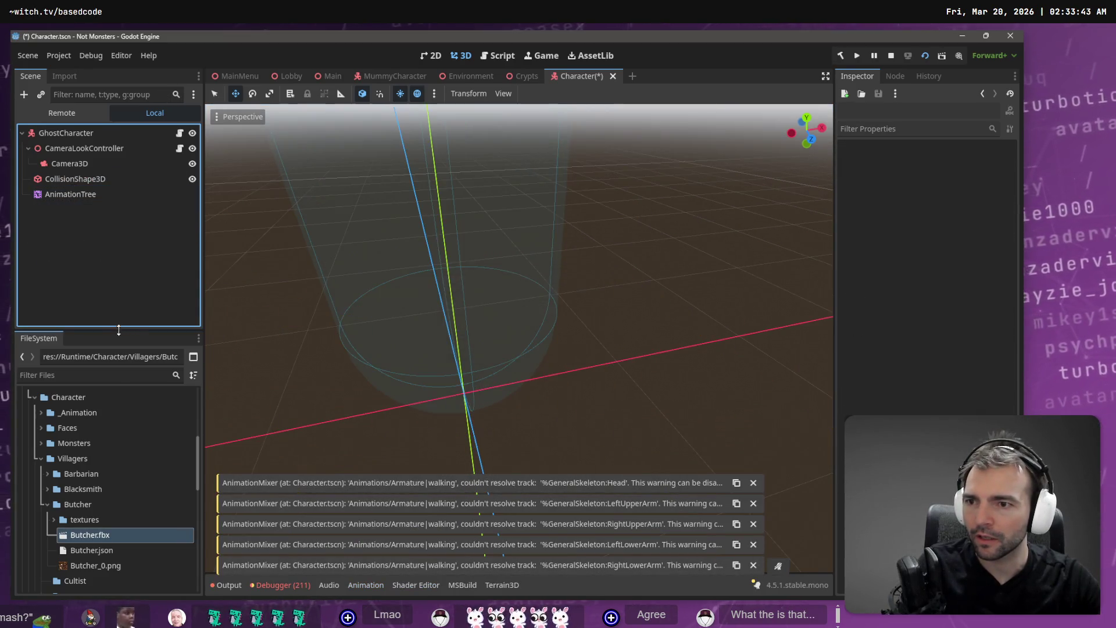
Add Butcher onto GhostCharacter, then move AnimationTree to the root and delete Butcher again.
mouse_move(124, 543)
mouse_down()
mouse_move(93, 429)
mouse_move(74, 136)
mouse_up()
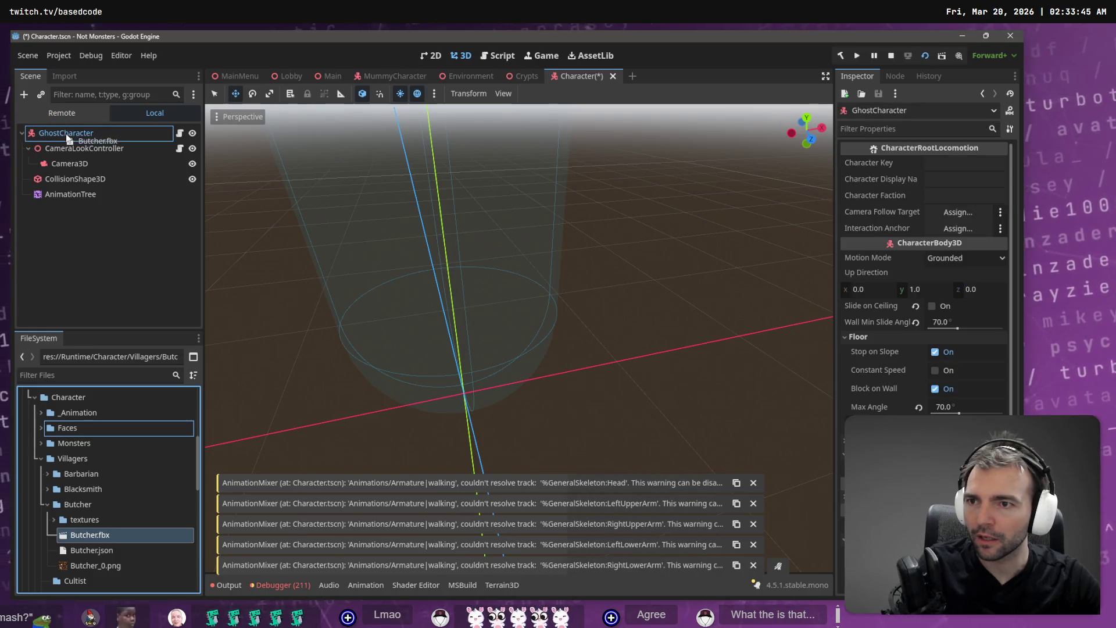
right_click(58, 211)
key(Escape)
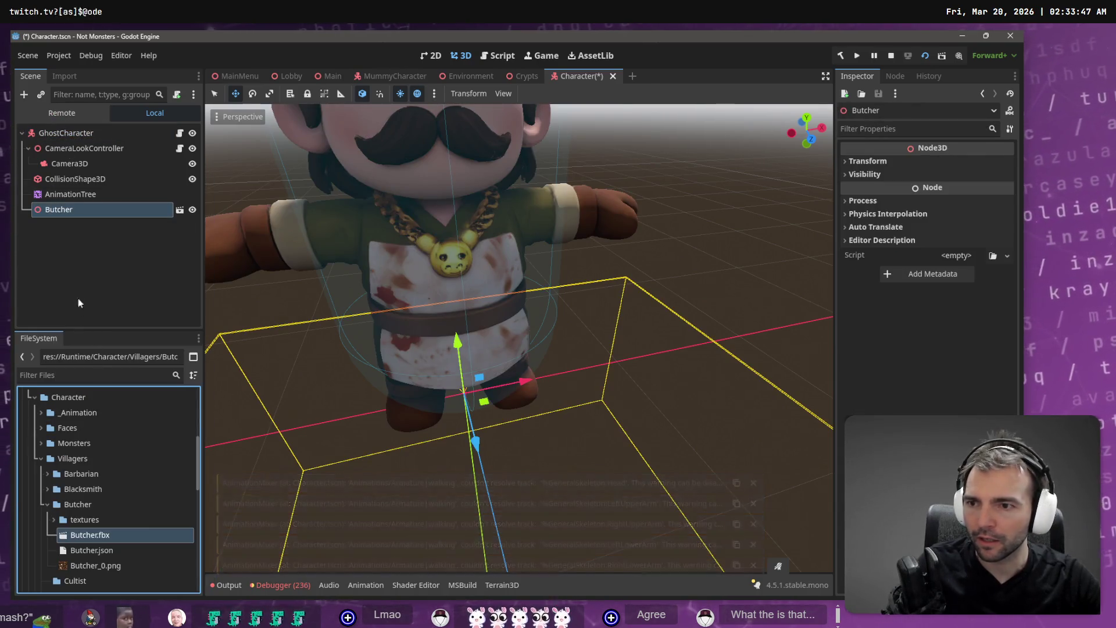
right_click(58, 211)
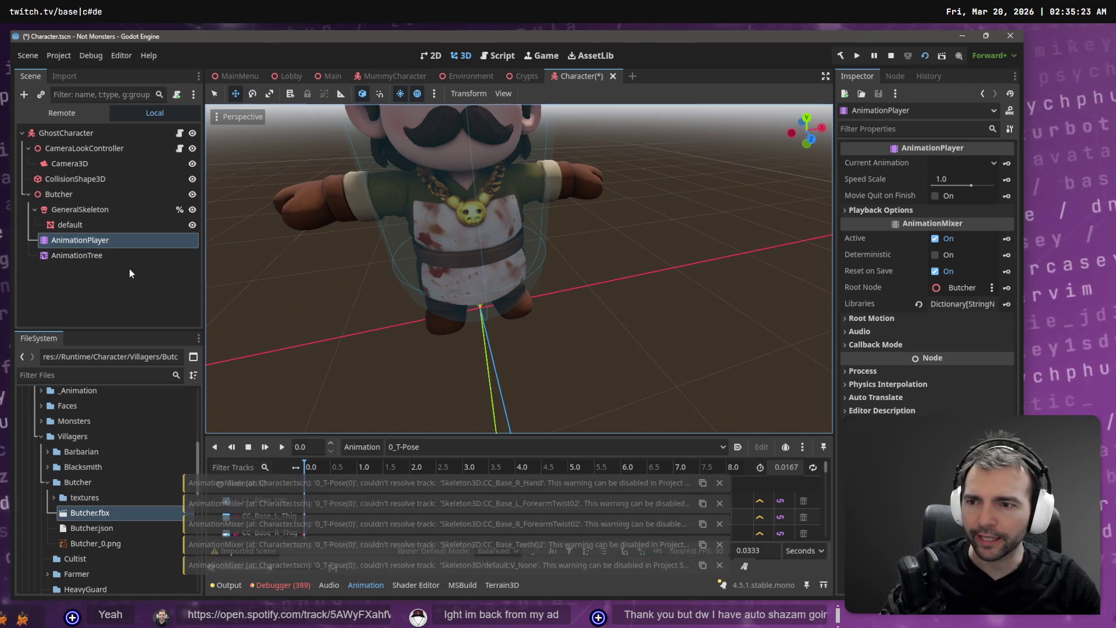
drag(129, 256, 93, 188)
click(61, 210)
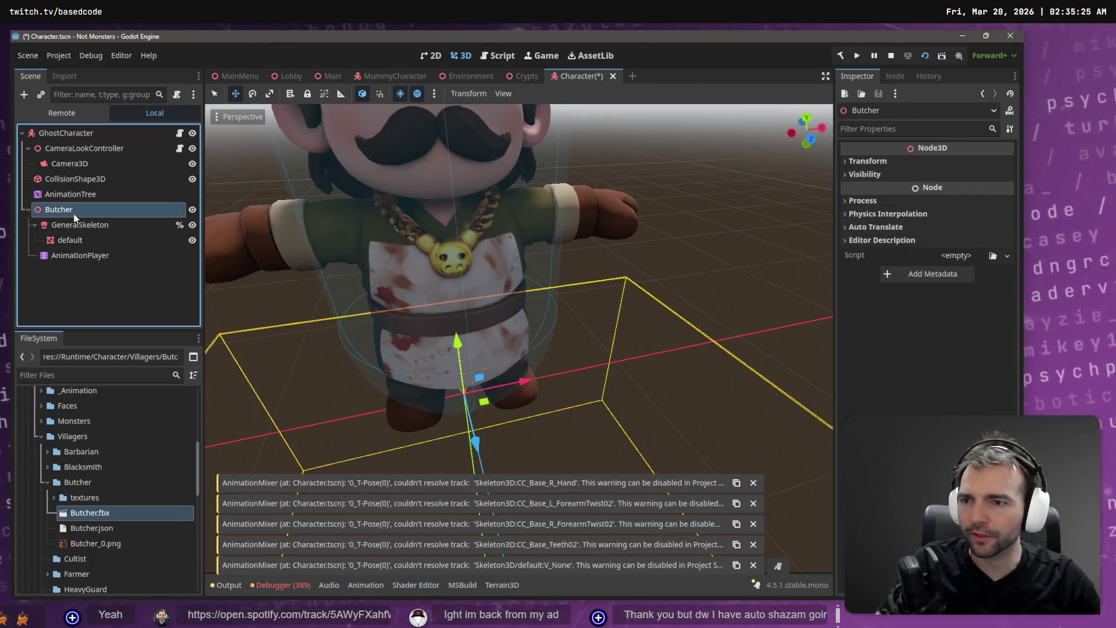
key(Delete)
key(Return)
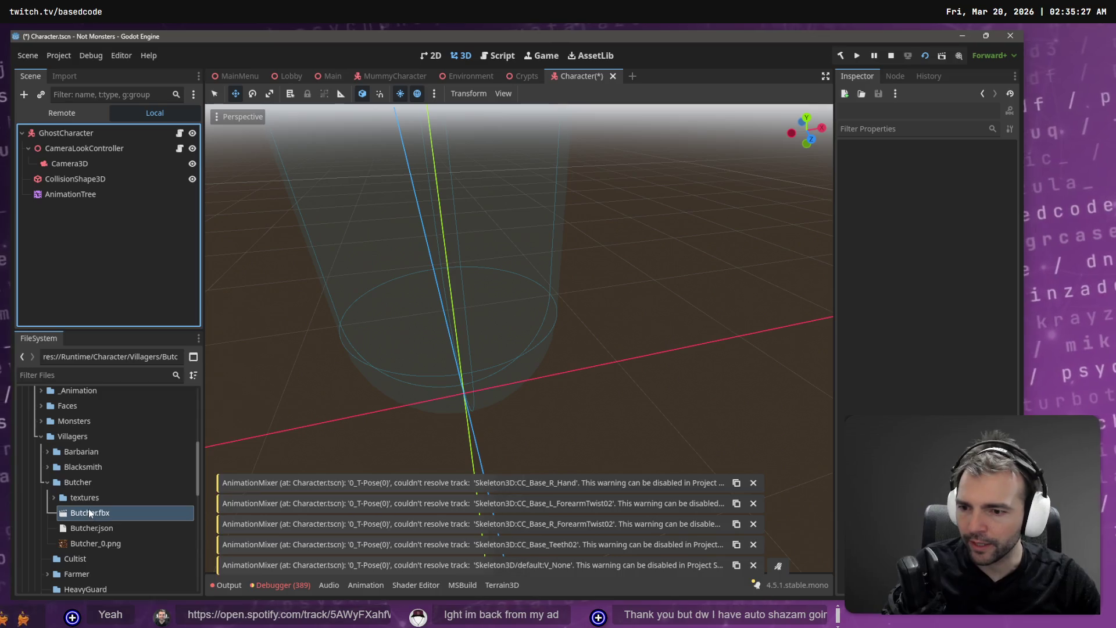
Open Butcher.fbx's Advanced Import Settings from the Import tab.
right_click(88, 512)
click(65, 74)
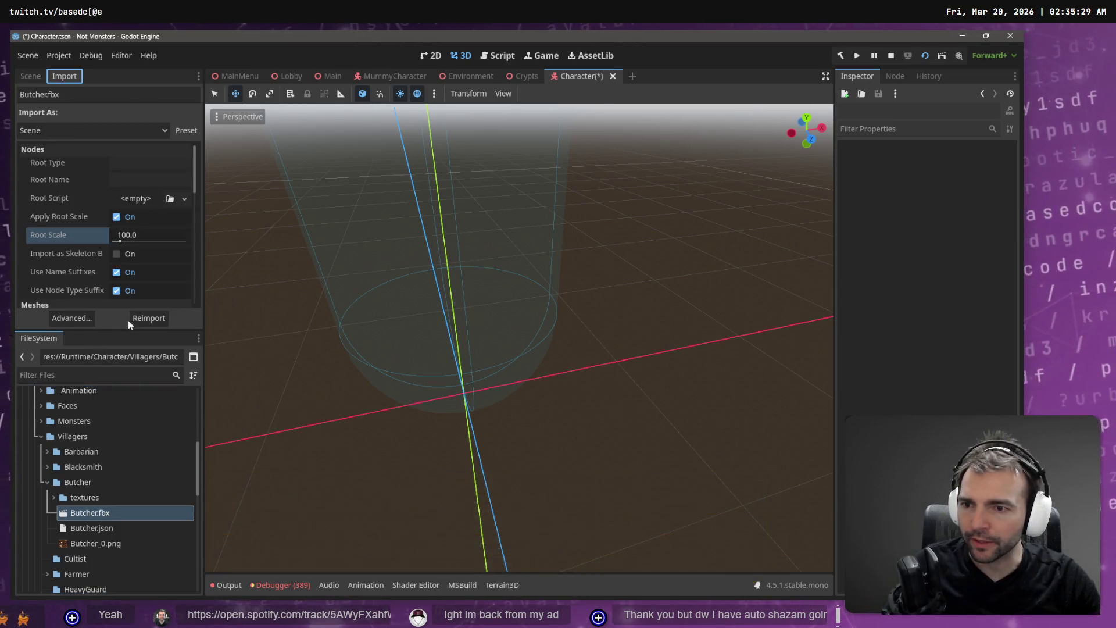
click(87, 321)
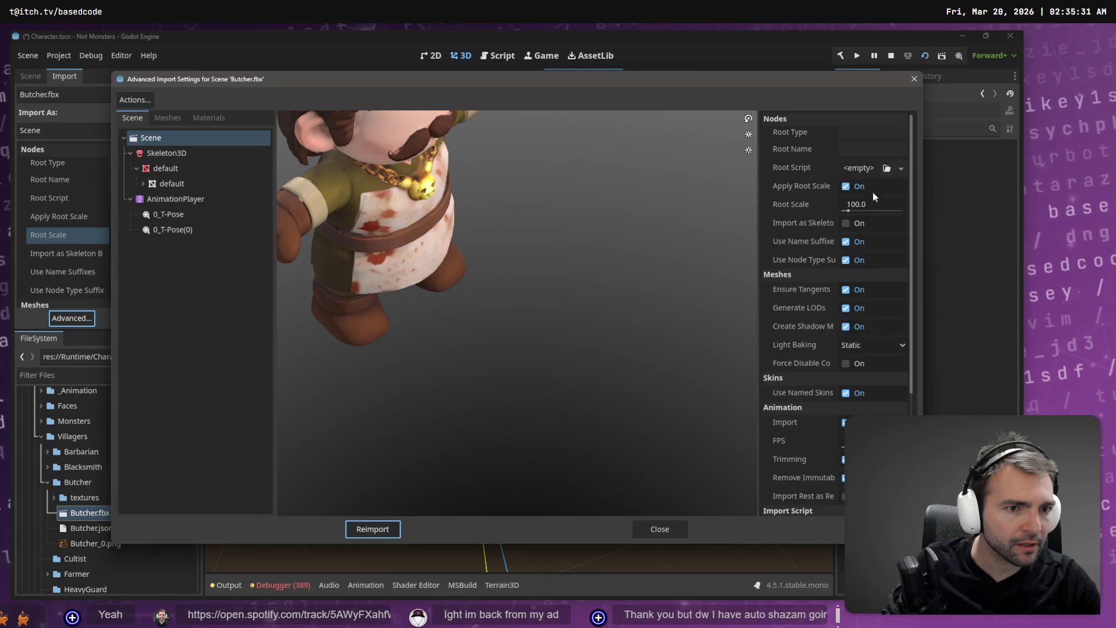
Check the Skeleton3D's bone map and profile, then reimport Butcher.fbx.
scroll(888, 265, down, 5)
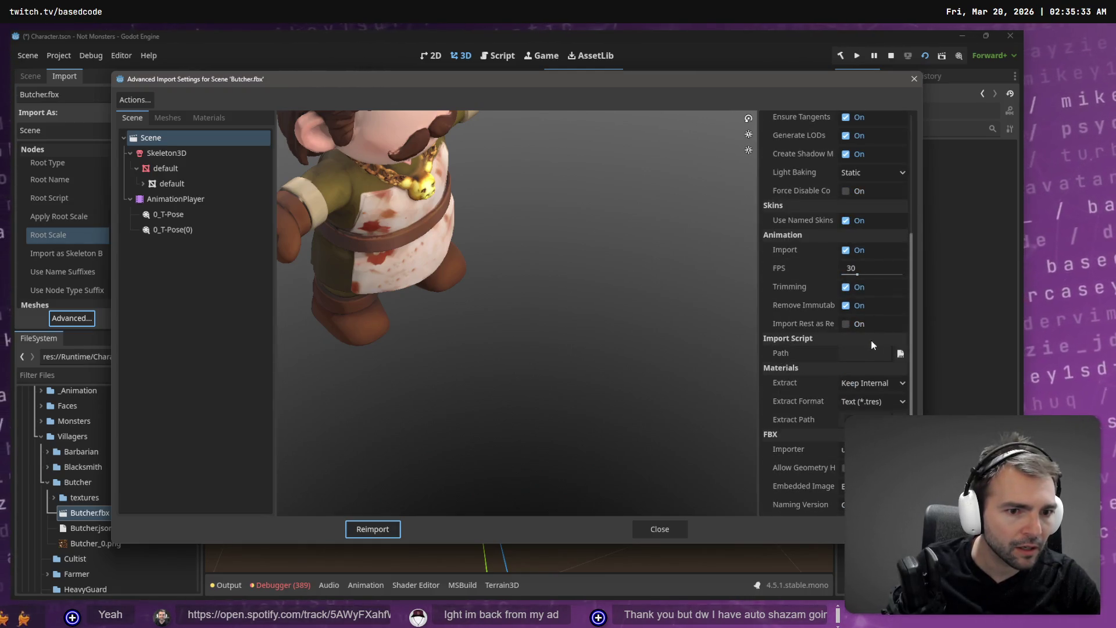
scroll(879, 337, up, 5)
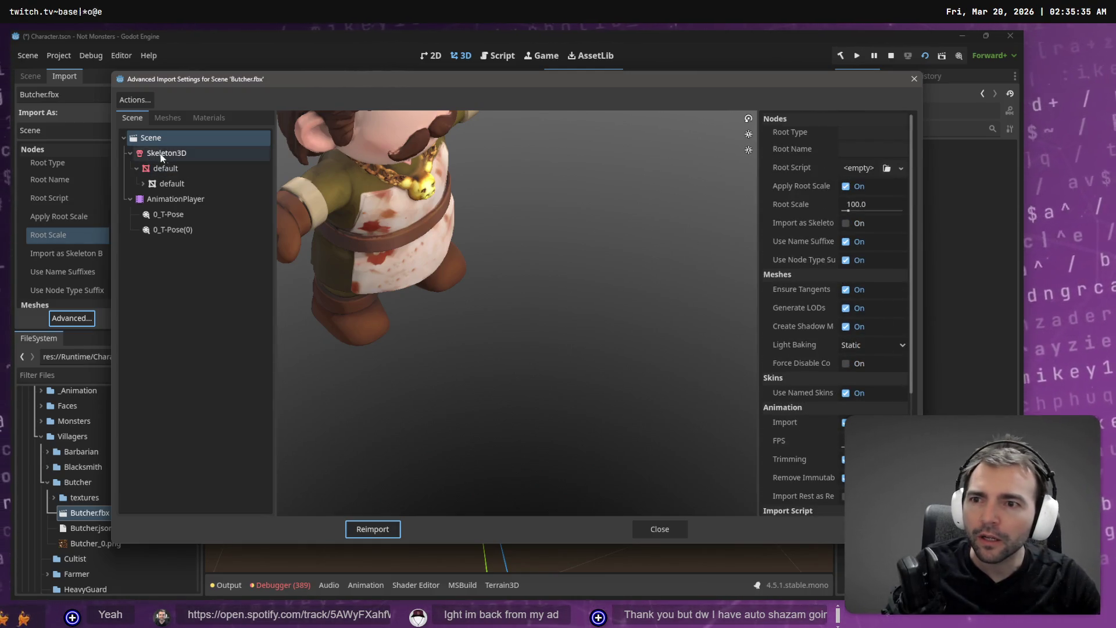
click(262, 153)
click(869, 224)
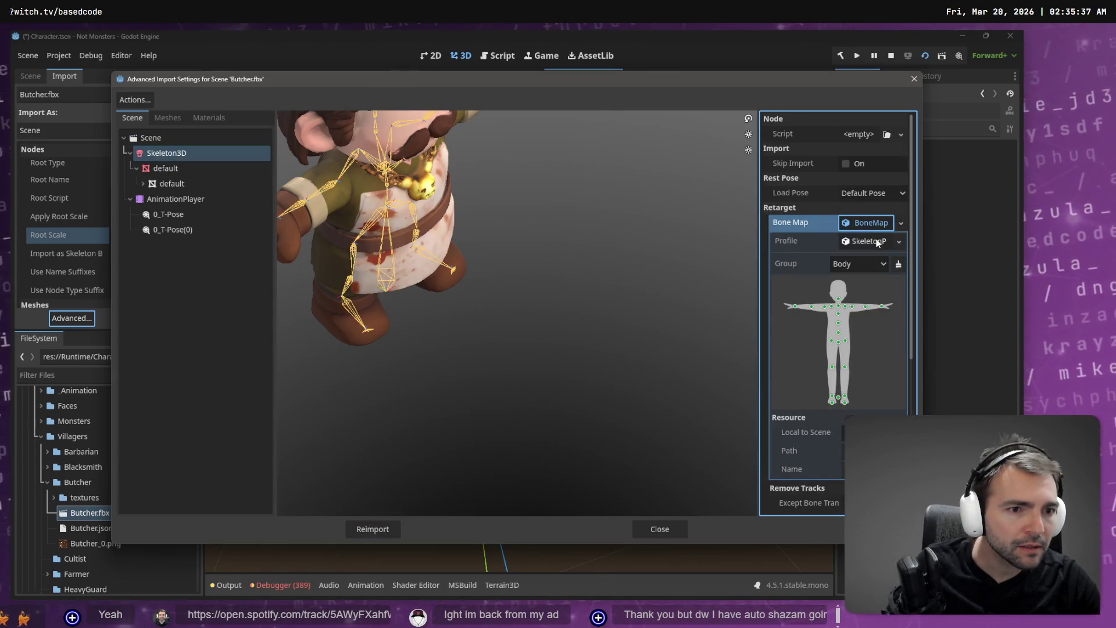
click(878, 243)
scroll(866, 409, down, 5)
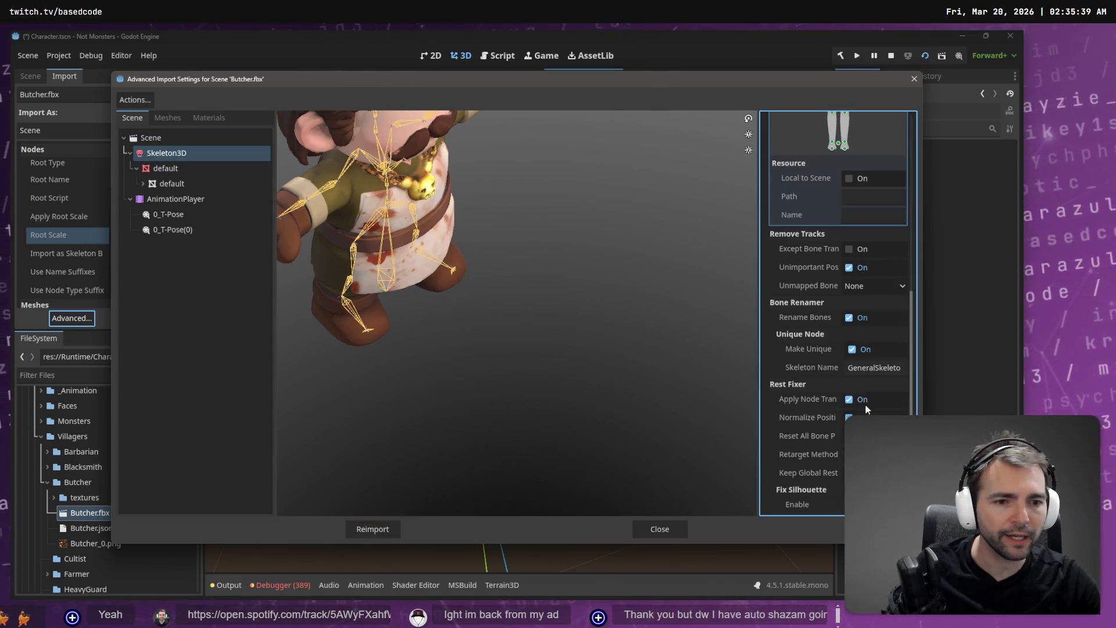
click(389, 528)
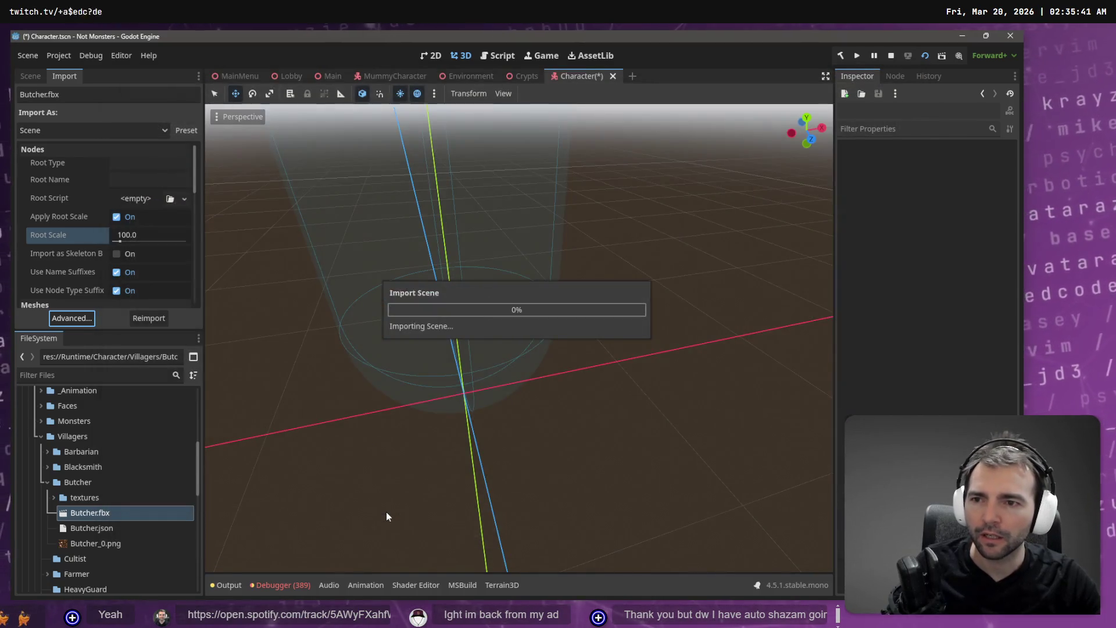
click(153, 319)
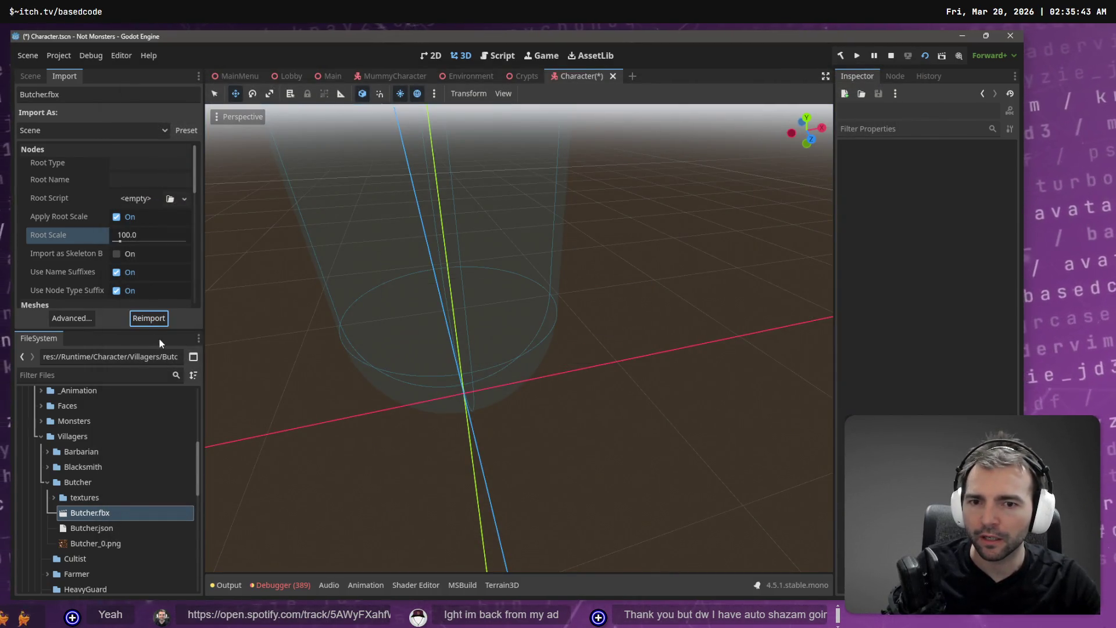
Add Butcher.fbx under GhostCharacter and make it local.
click(30, 77)
mouse_move(90, 513)
mouse_down()
mouse_move(73, 526)
mouse_move(82, 237)
mouse_move(68, 139)
mouse_up()
right_click(66, 209)
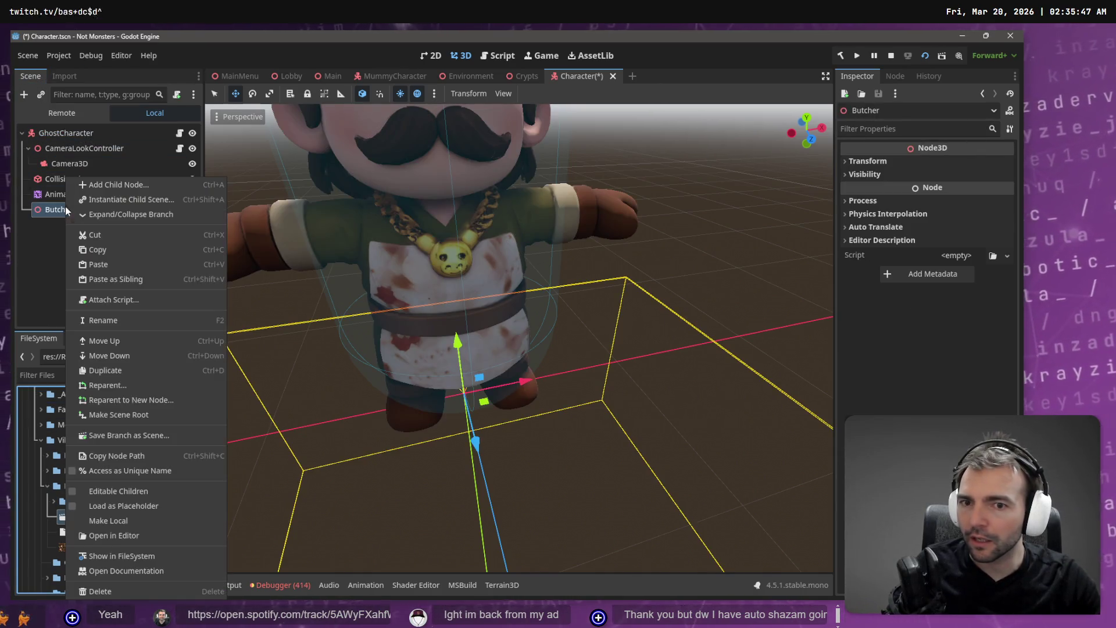
click(129, 523)
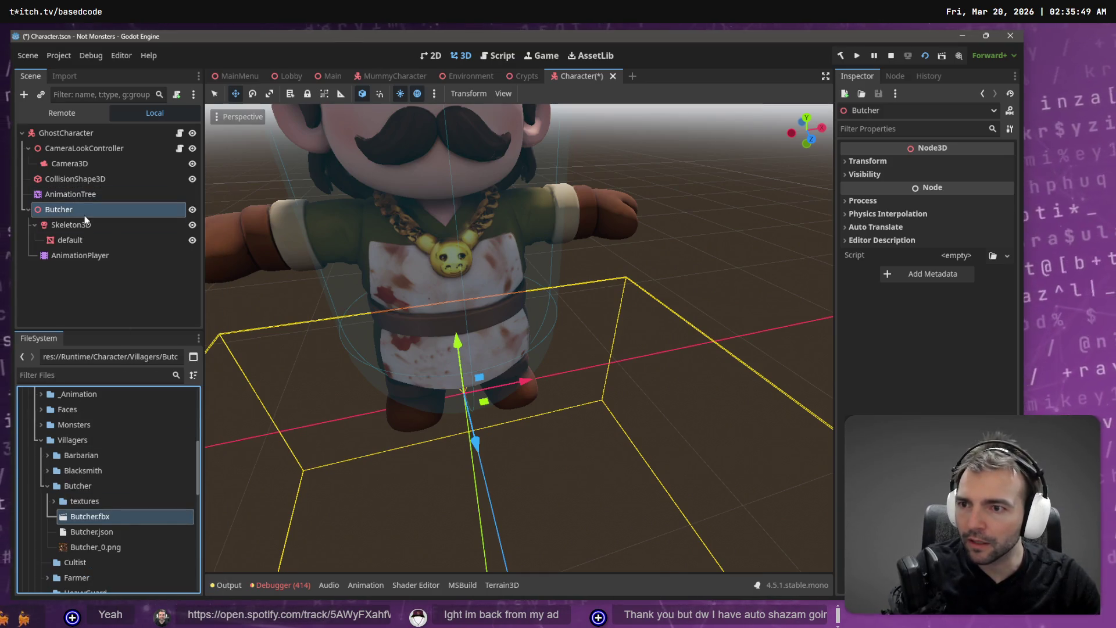
Move AnimationTree under Butcher and open Manage Animations for its AnimationPlayer.
click(72, 195)
drag(73, 197, 78, 208)
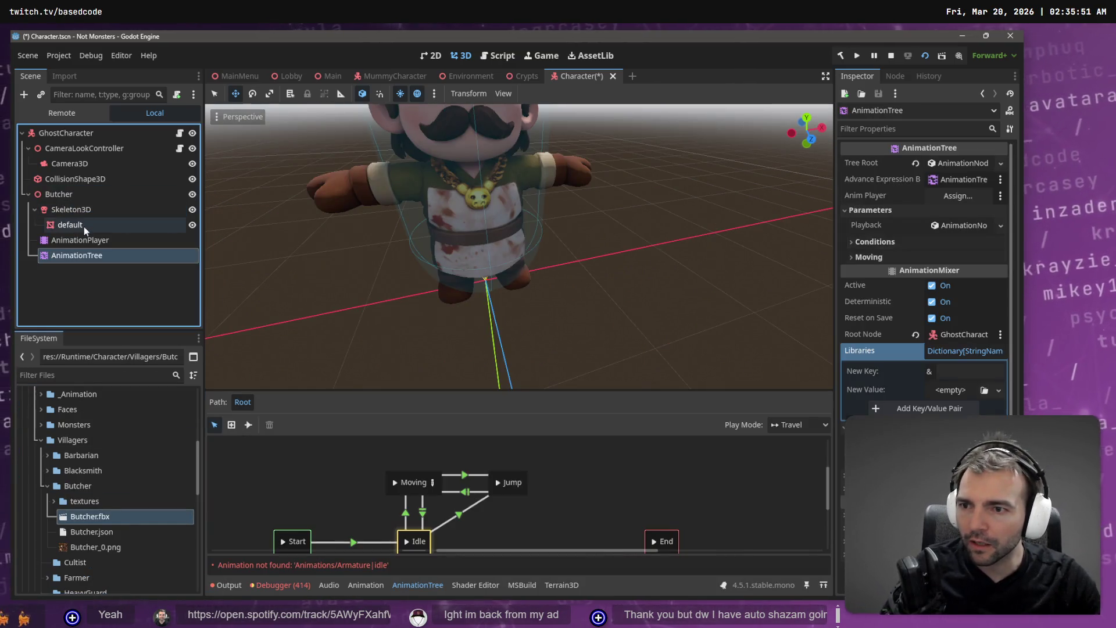
click(87, 244)
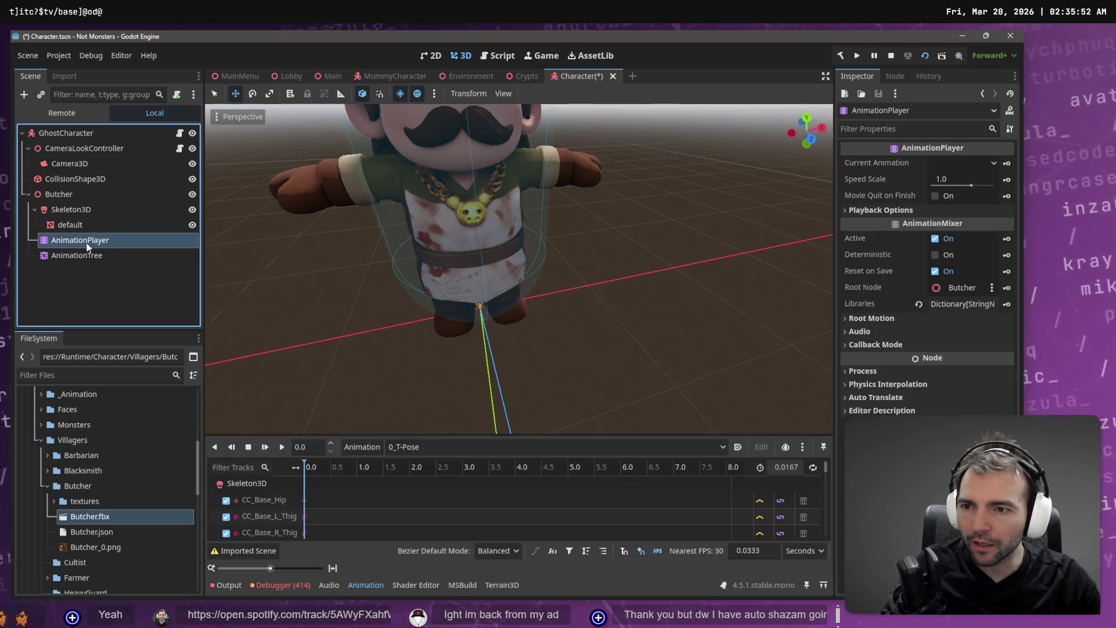
click(372, 451)
click(420, 482)
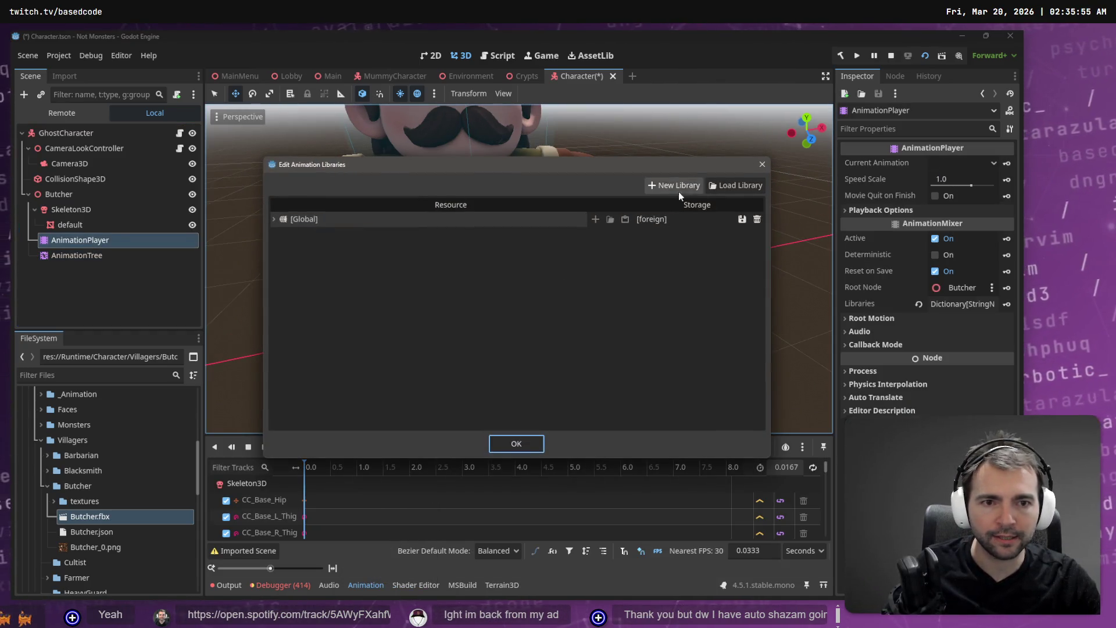
Load Animations.fbx through Load Library in Edit Animation Libraries and confirm with OK.
click(739, 185)
double_click(237, 154)
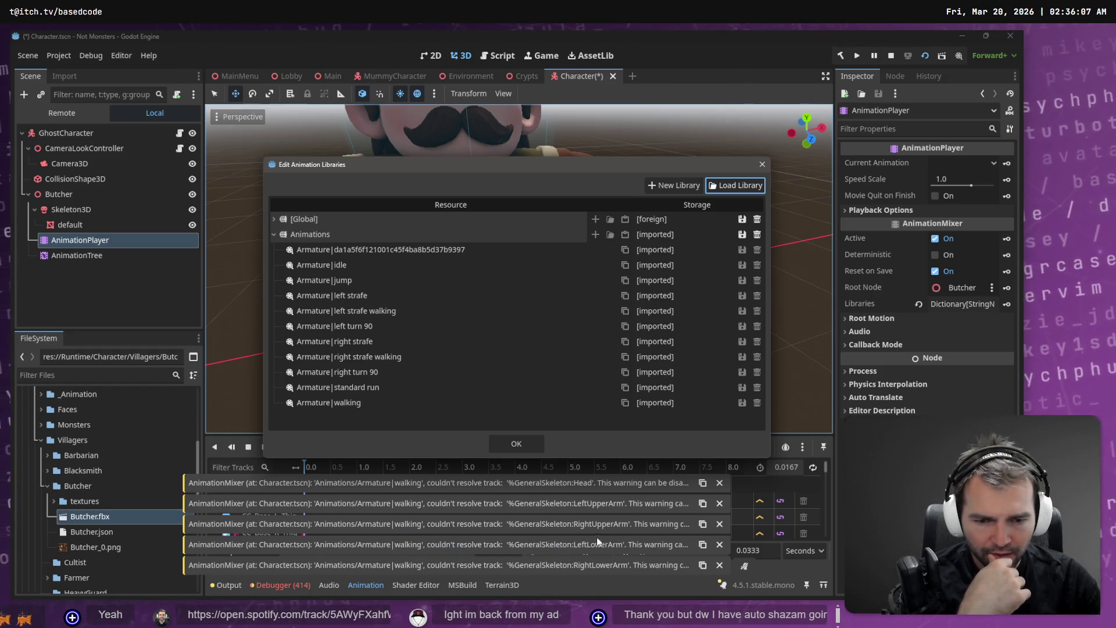
click(526, 448)
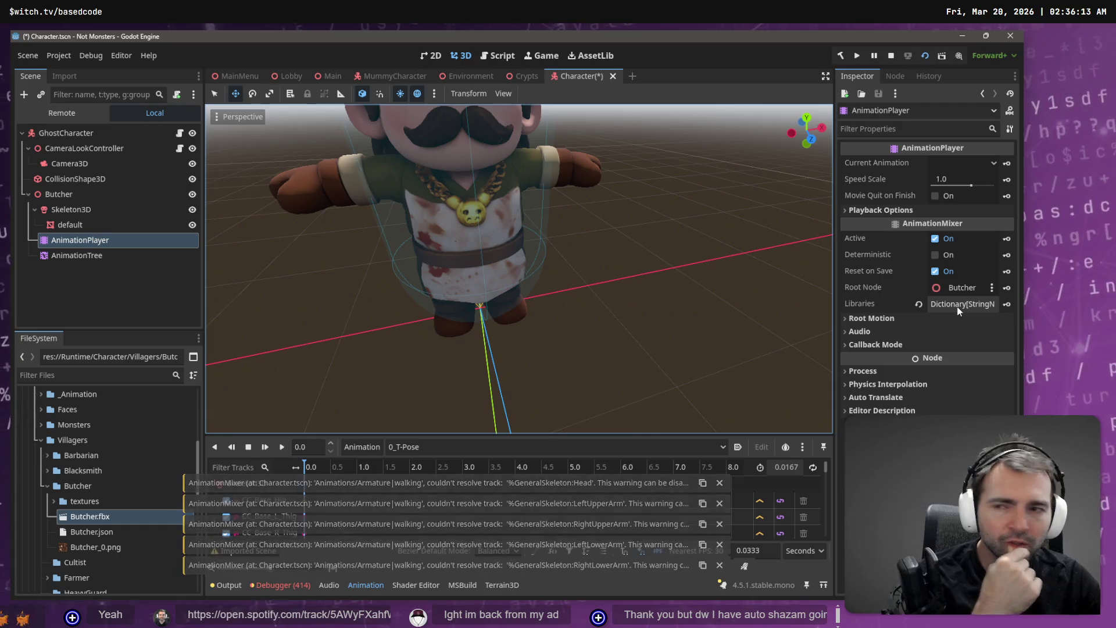
Inspect the AnimationPlayer's libraries and the root node pickers of the player and AnimationTree, leaving them unchanged.
click(959, 304)
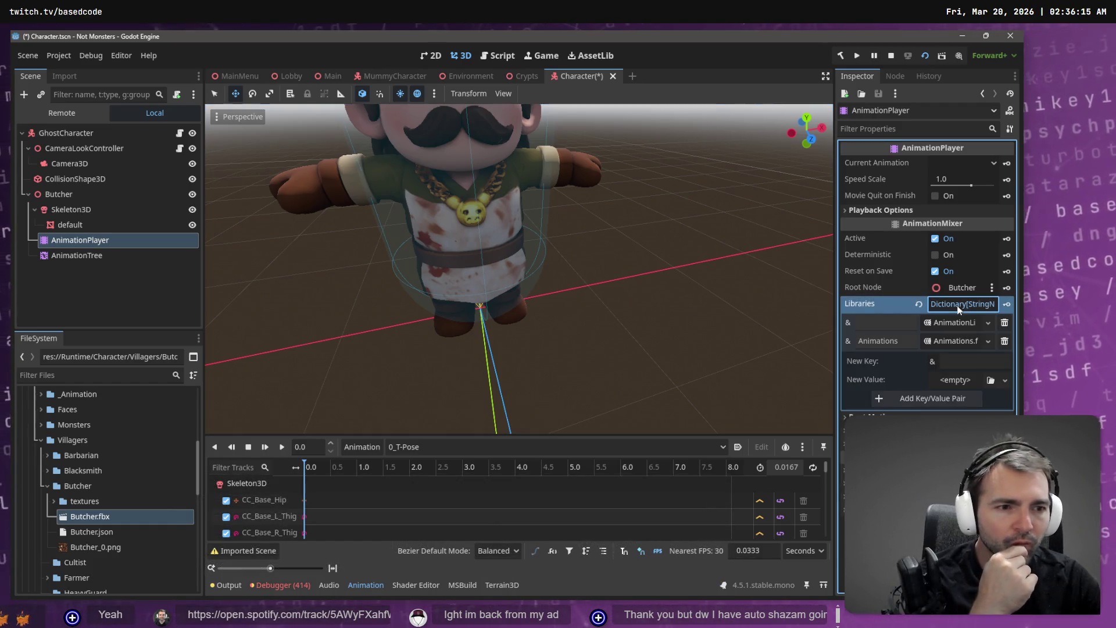
click(958, 305)
click(962, 287)
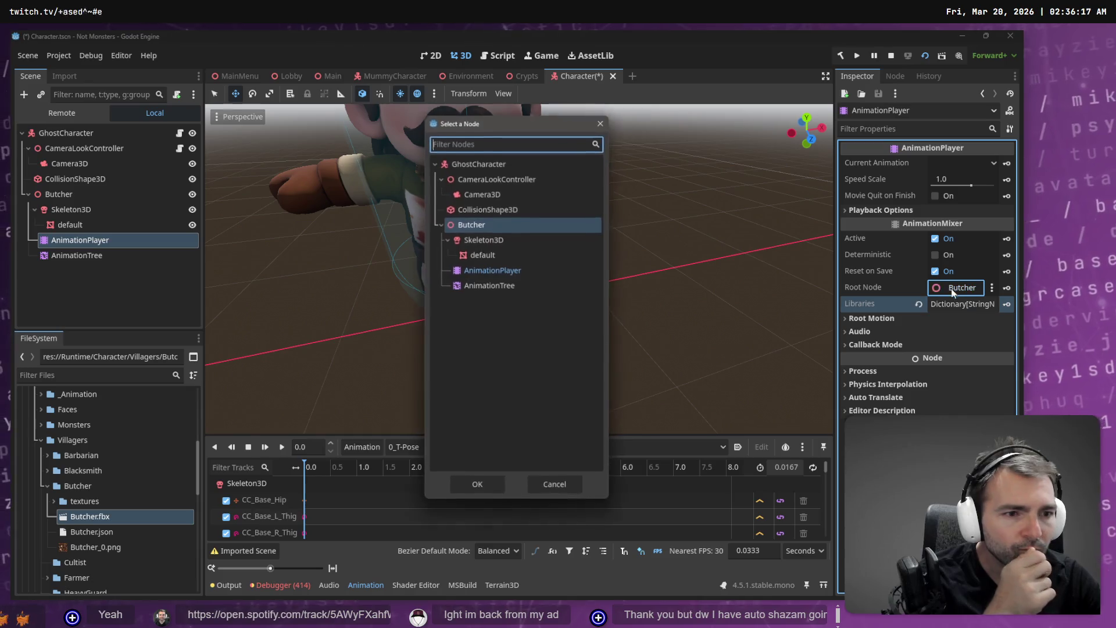
click(555, 486)
click(79, 257)
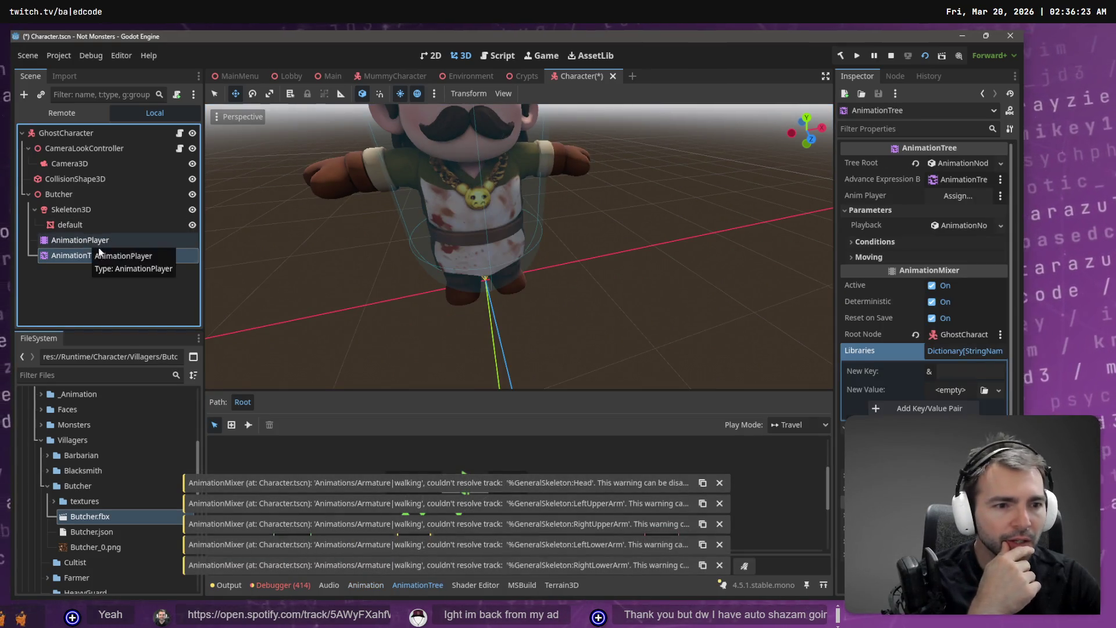
click(958, 335)
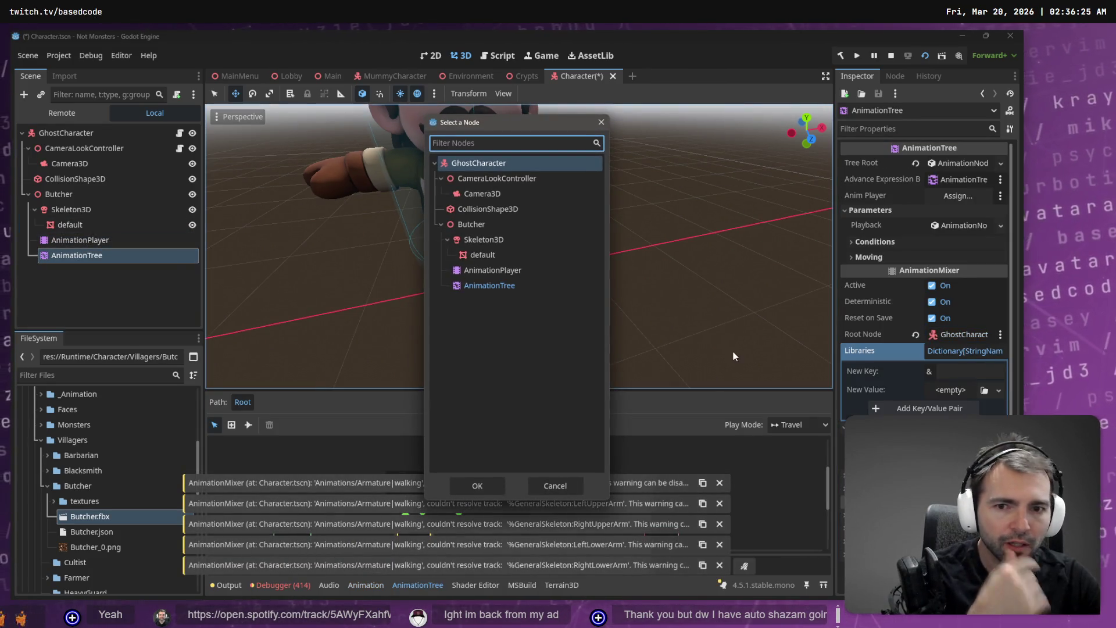
key(Escape)
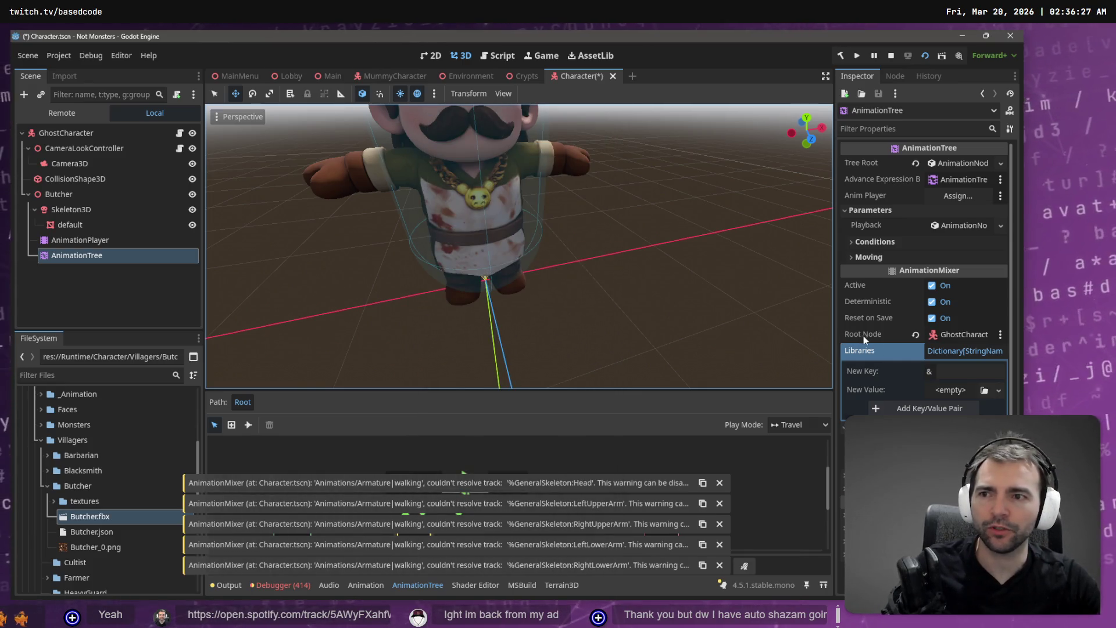
Rename the GhostCharacter root node to Character.
click(65, 133)
double_click(81, 134)
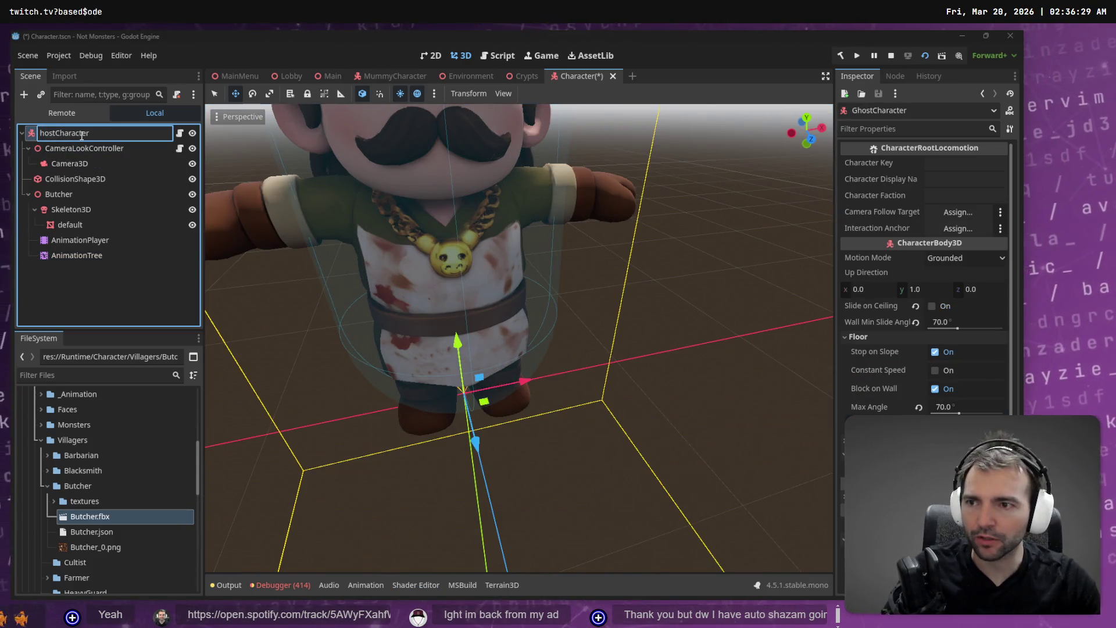
key(Delete)
key(Delete)
key(Return)
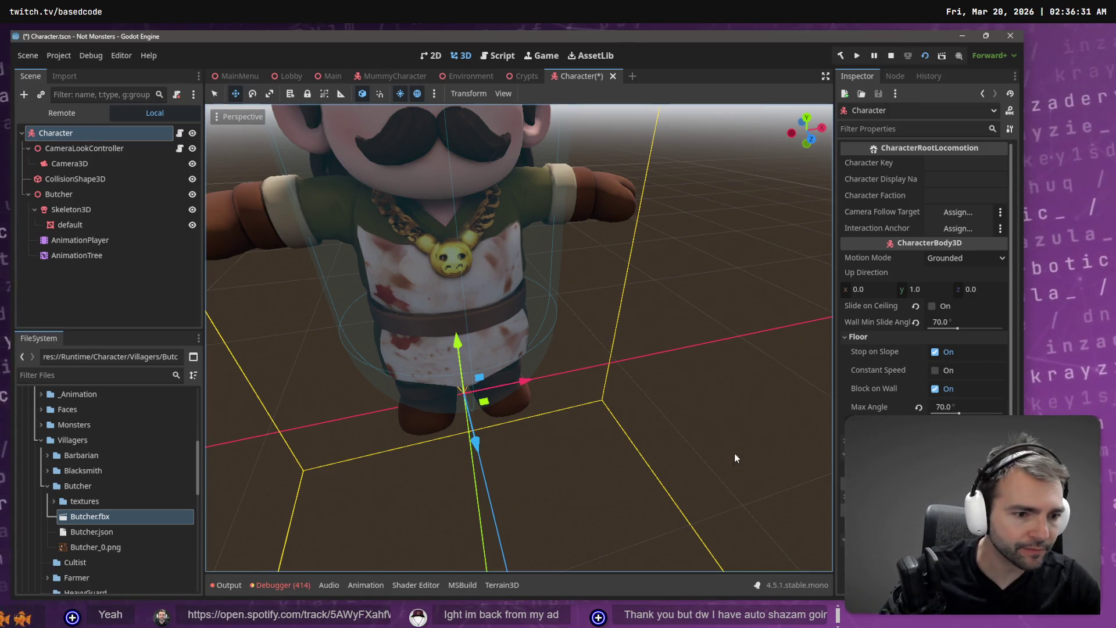
Inspect the Butcher node, its Skeleton3D, mesh and AnimationPlayer.
click(82, 195)
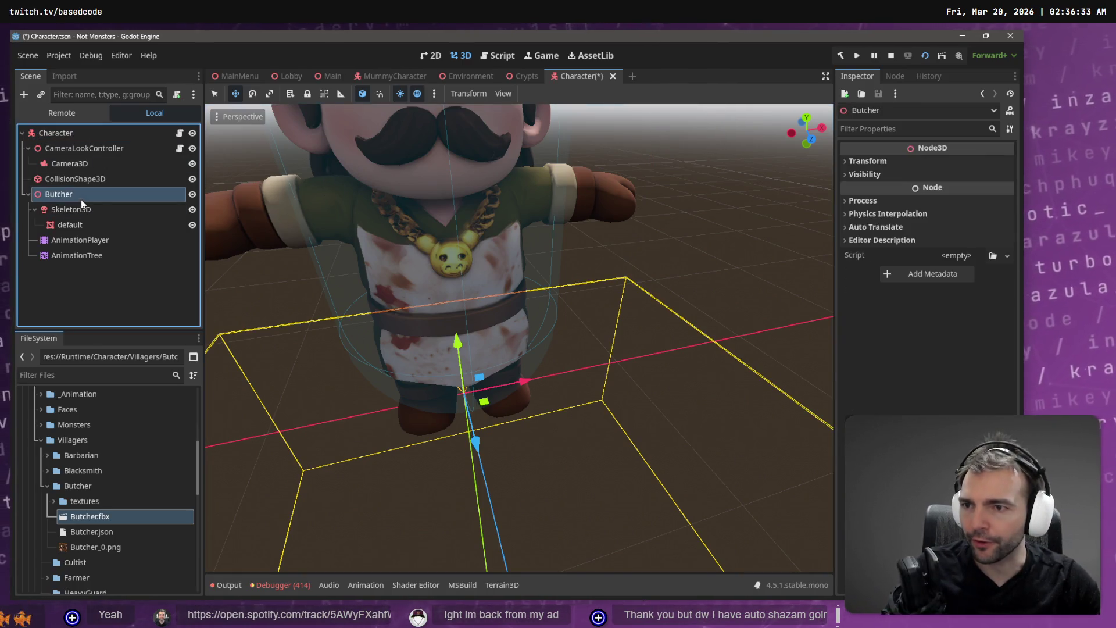
click(86, 211)
click(81, 228)
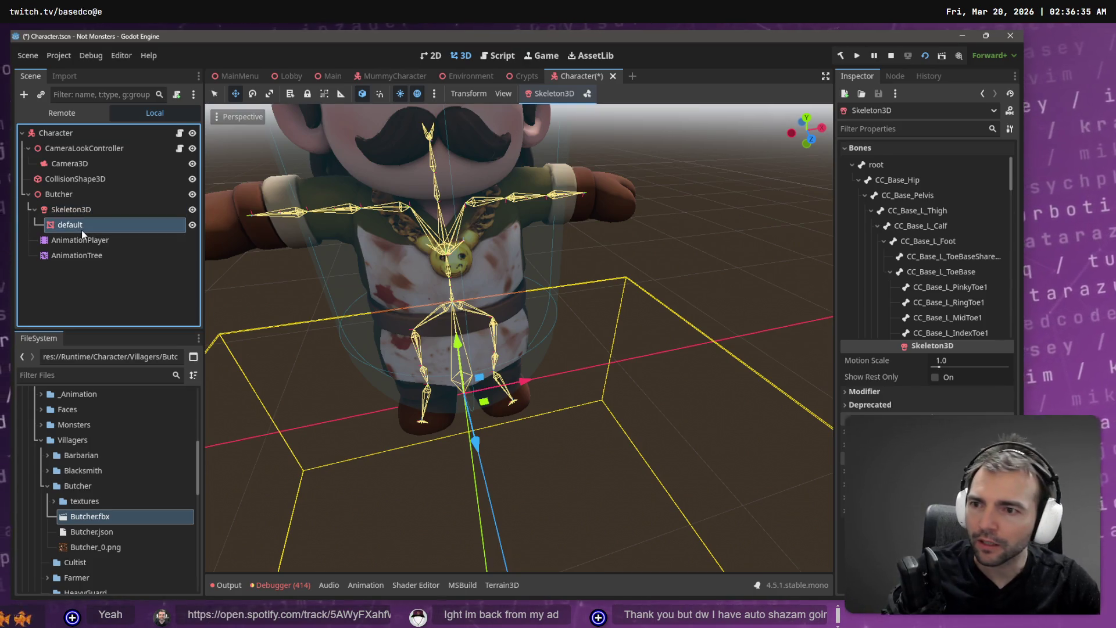
click(89, 195)
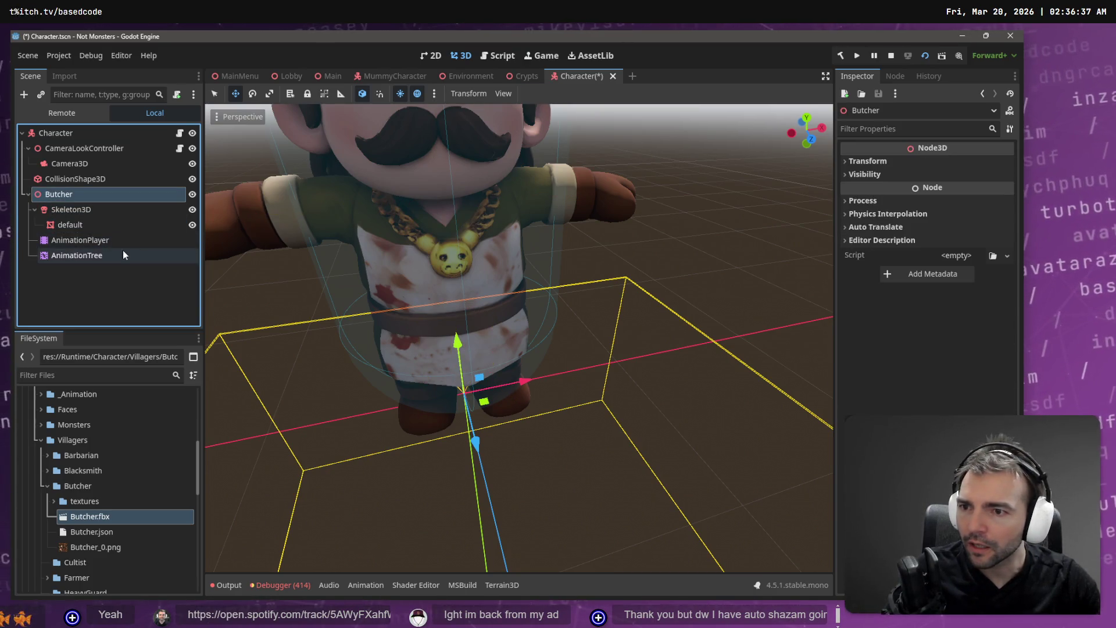
click(103, 244)
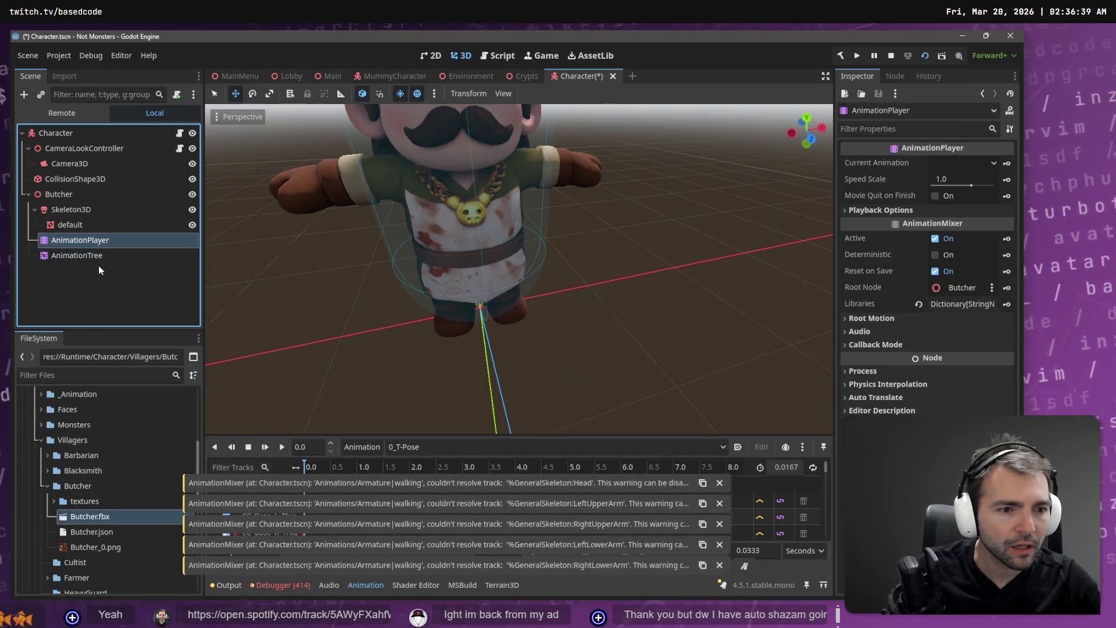
Assign the Butcher's AnimationPlayer to the AnimationTree's Anim Player property.
click(97, 269)
click(87, 256)
mouse_move(87, 239)
mouse_down()
mouse_move(762, 241)
mouse_move(958, 195)
mouse_up()
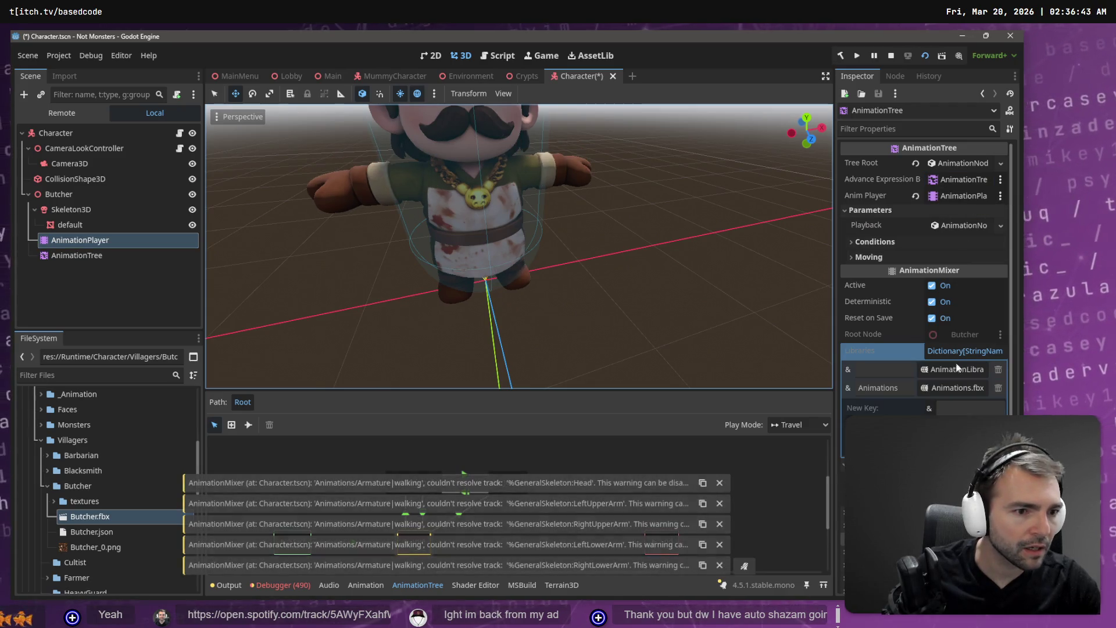
click(974, 340)
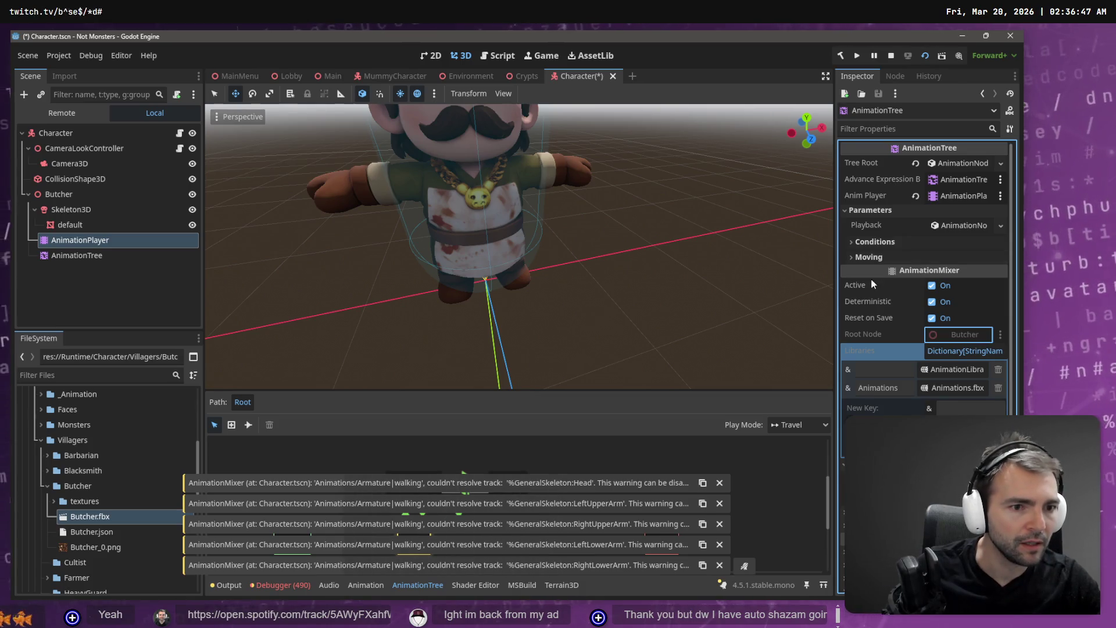
click(961, 198)
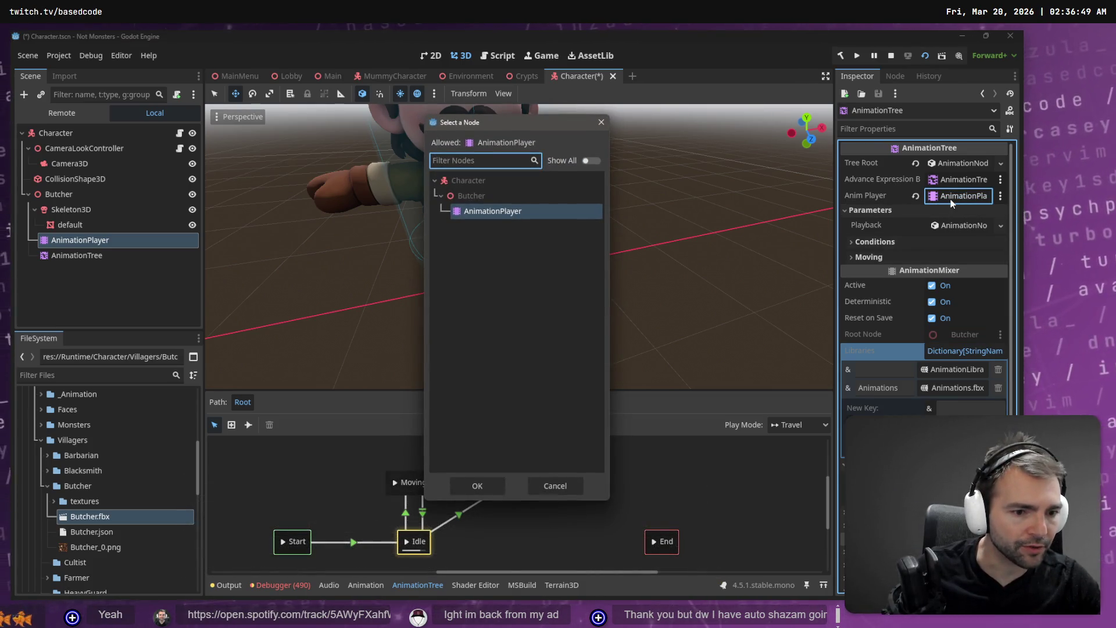
click(477, 486)
Inspect the AnimationTree's filtered tracks list, expanding the root bone.
click(432, 482)
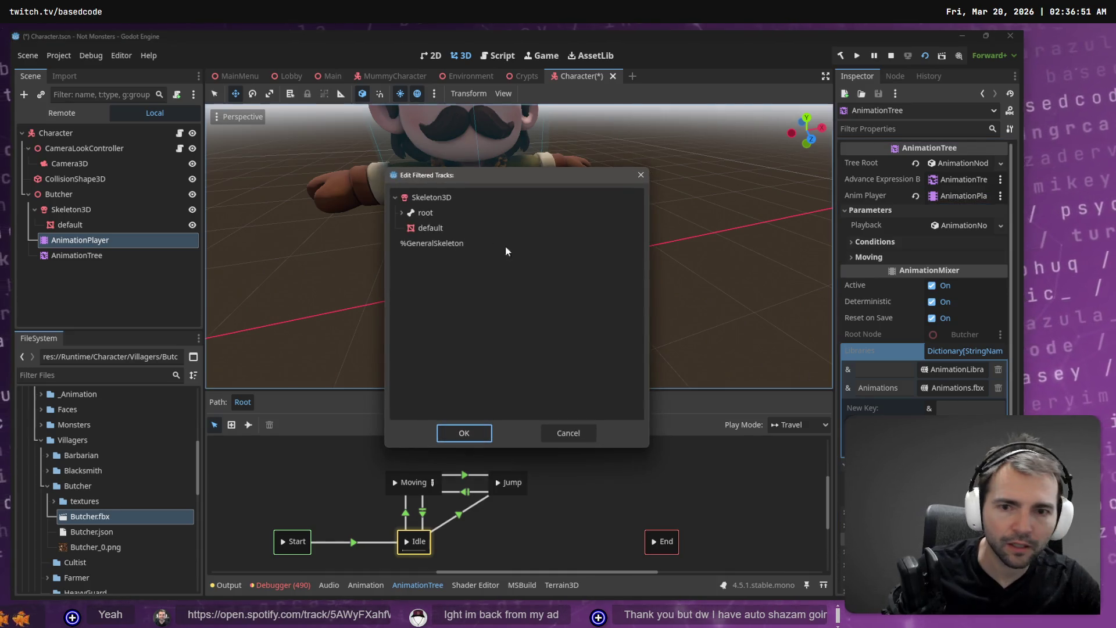
click(401, 213)
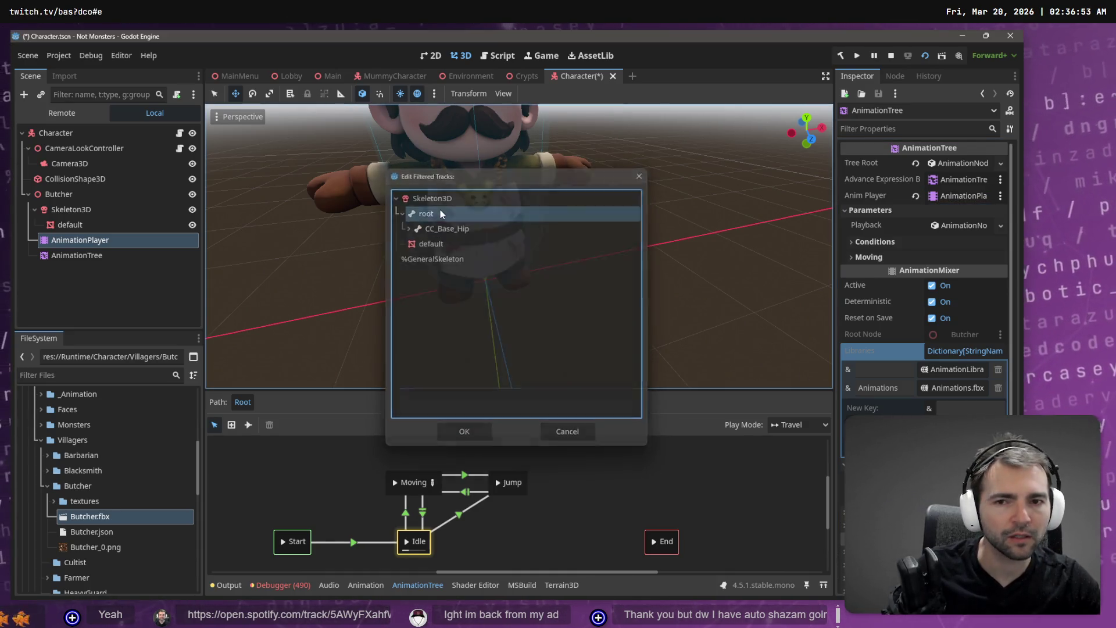
key(Escape)
click(89, 253)
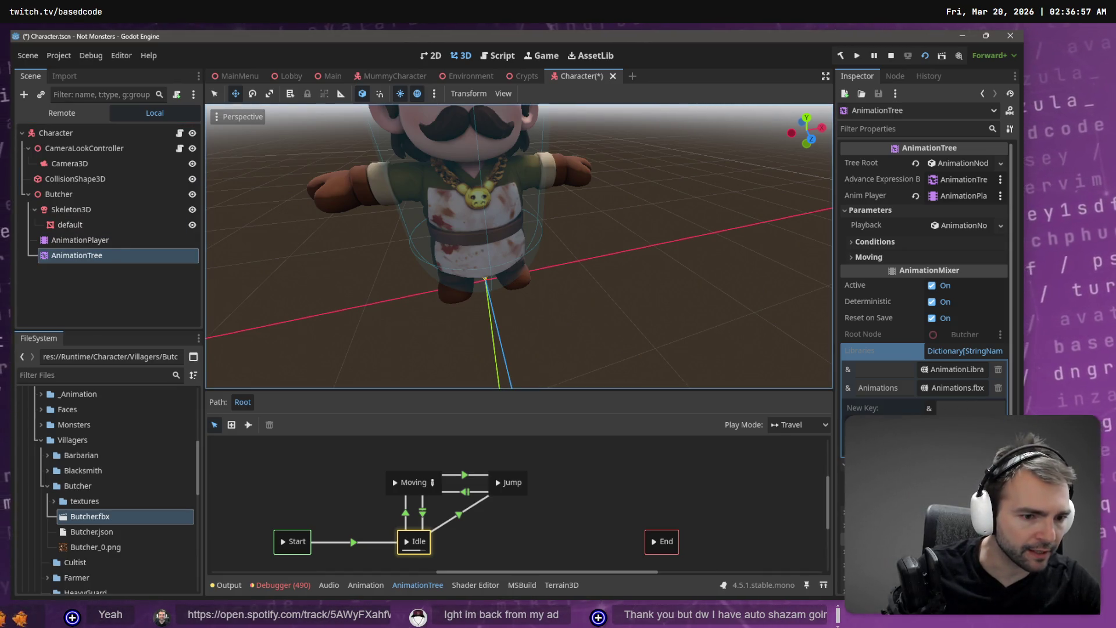
click(421, 209)
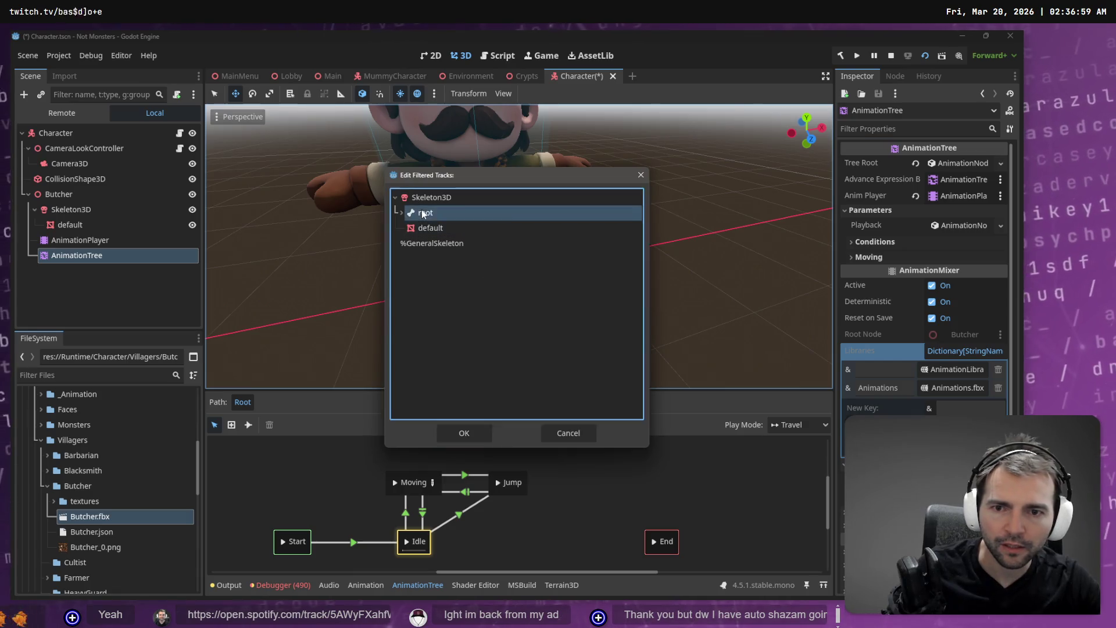
key(Escape)
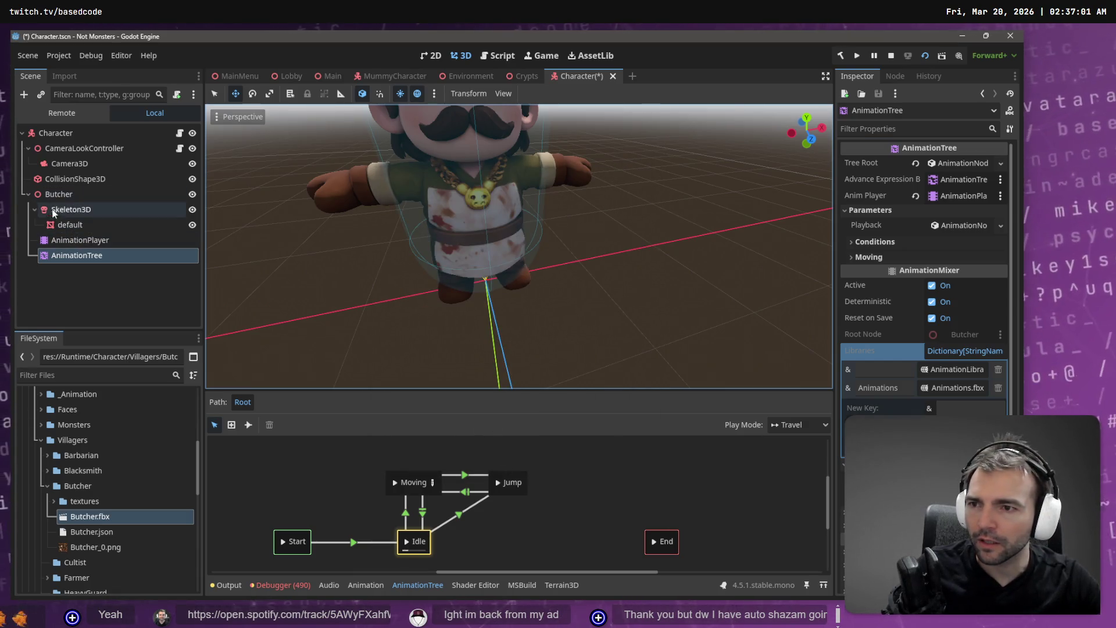
Preview the left strafe animation on the AnimationPlayer and show the debugger's error list.
click(64, 198)
click(99, 240)
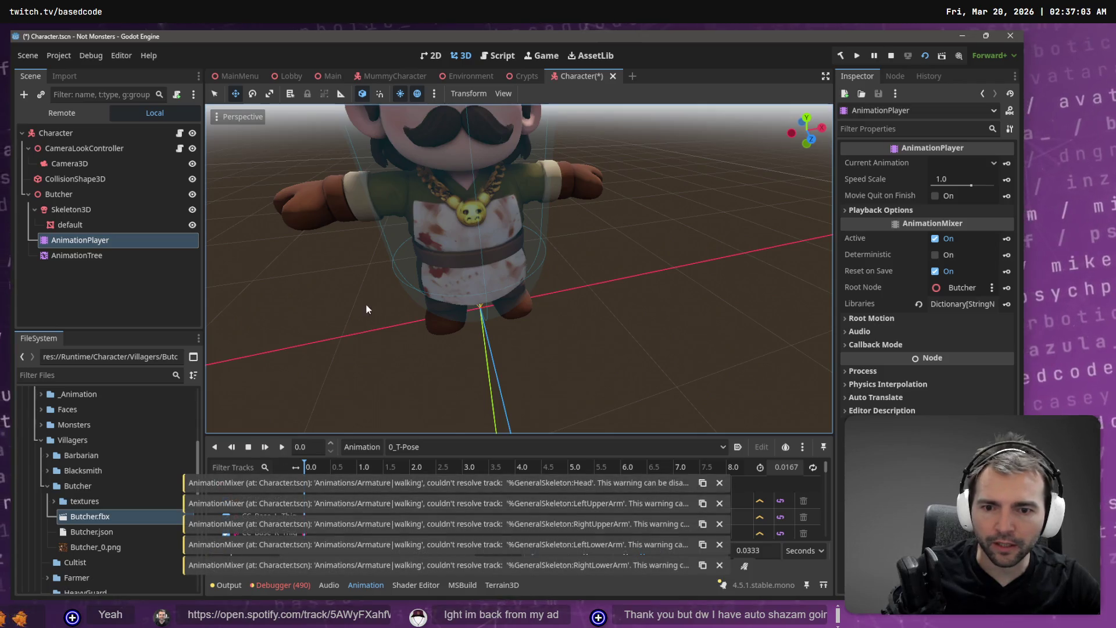
click(422, 448)
click(472, 486)
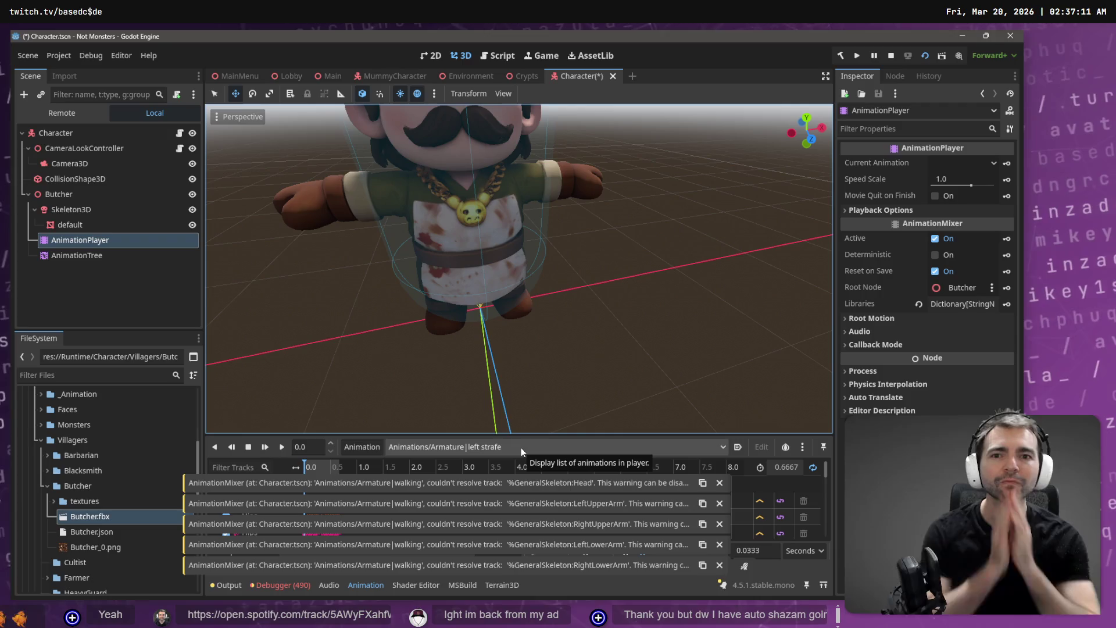
click(289, 585)
click(819, 472)
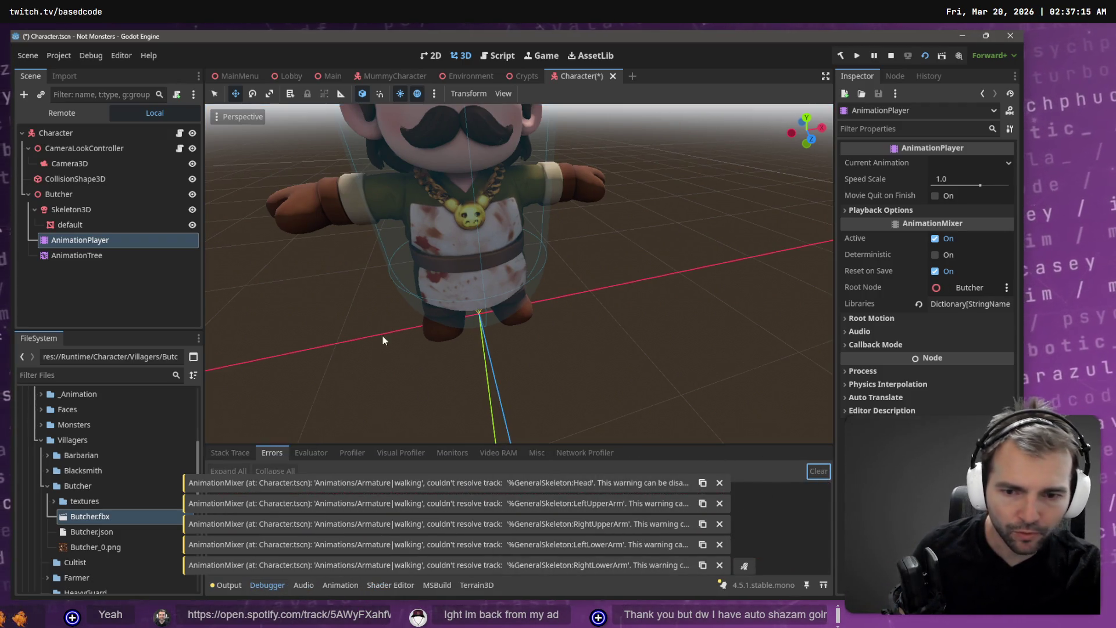
Dismiss the Head, LeftUpperArm, RightUpperArm, RightLowerArm and LeftLowerArm track warnings.
click(719, 483)
click(720, 504)
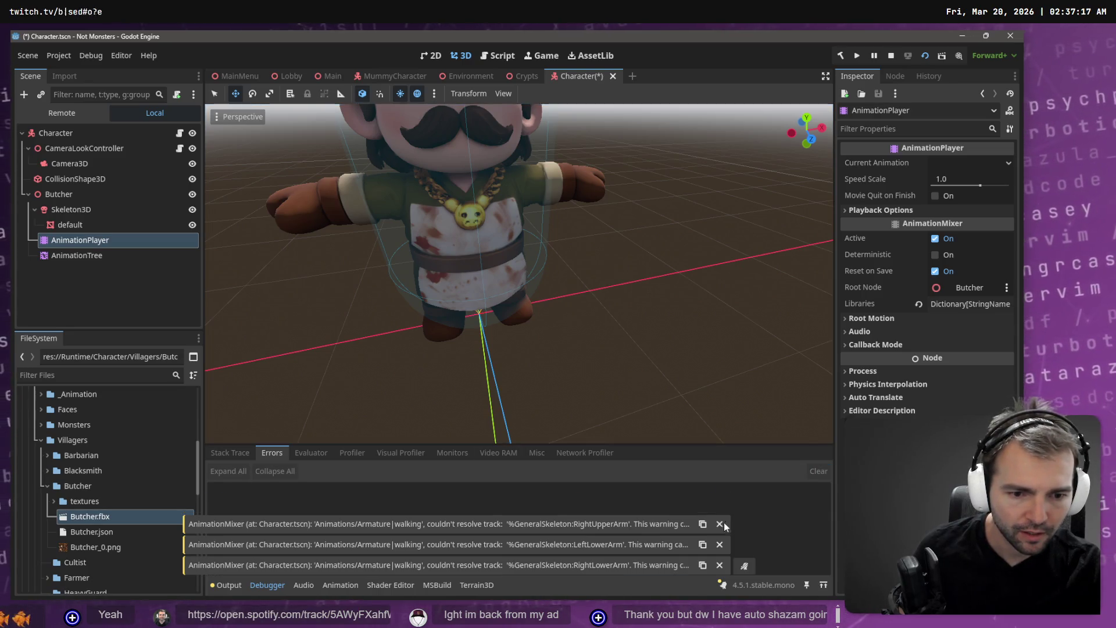
click(720, 524)
click(720, 565)
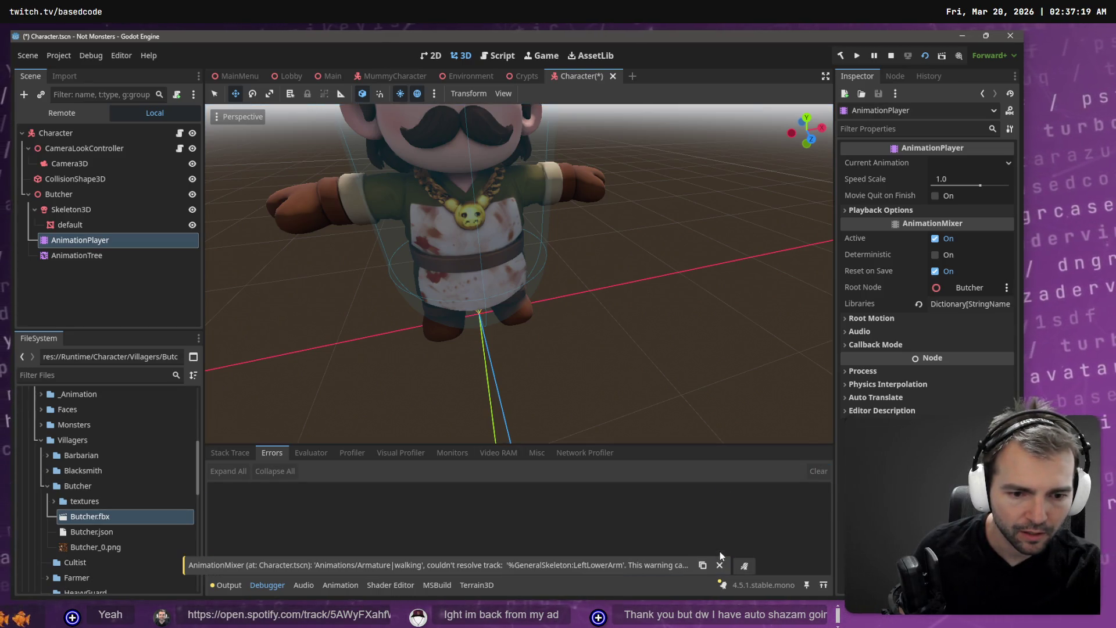
click(720, 565)
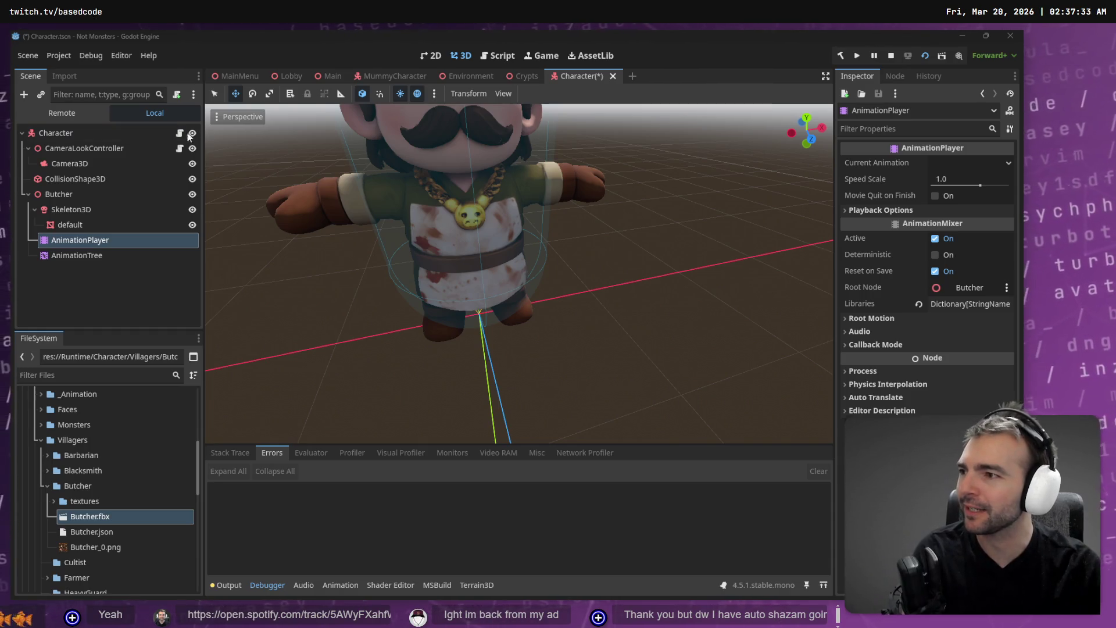
click(101, 253)
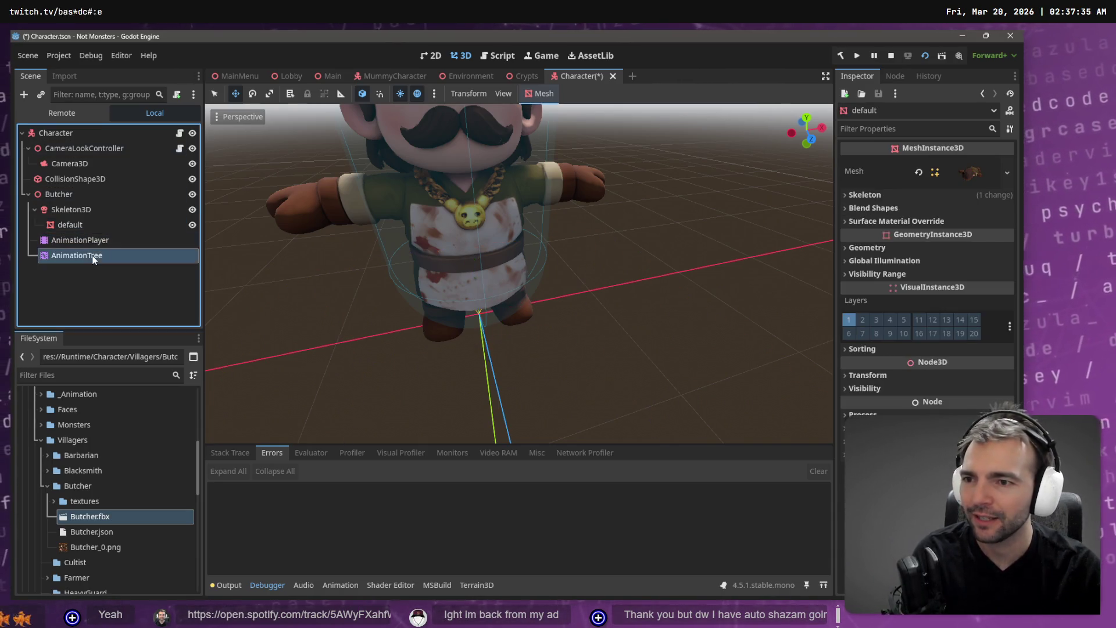
Set the AnimationTree's root motion track to the skeleton's root bone.
click(101, 242)
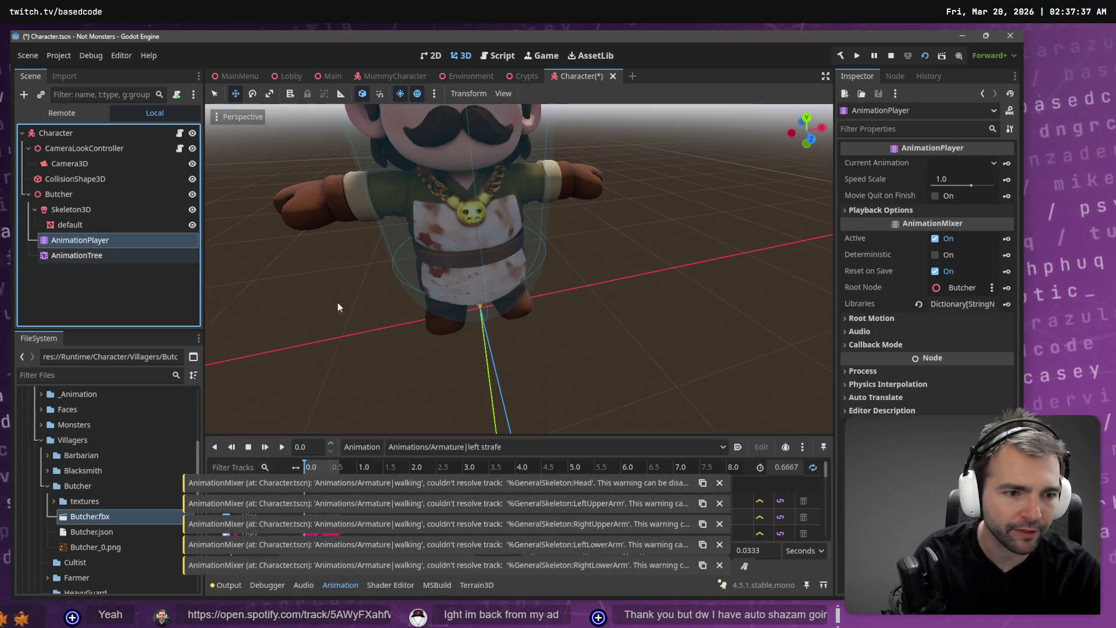
click(98, 254)
click(954, 352)
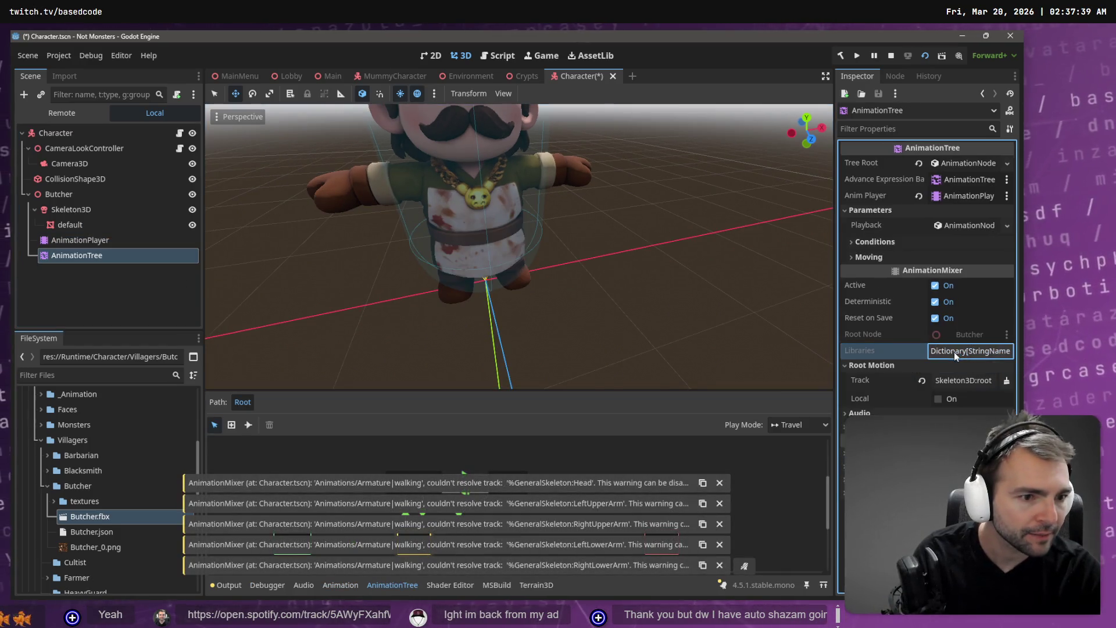
click(963, 381)
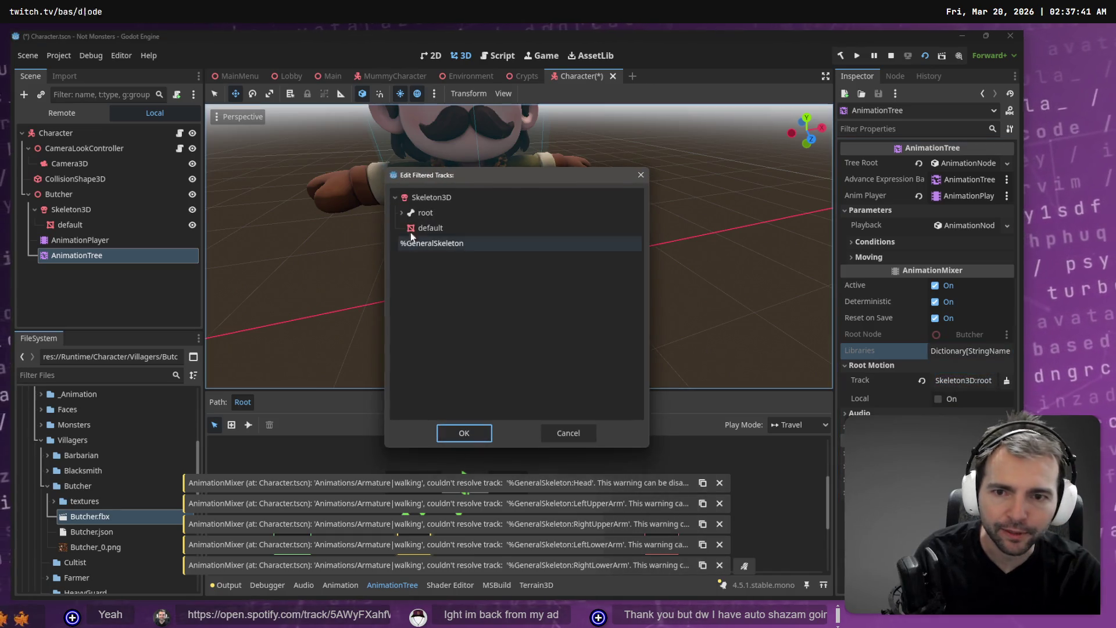
double_click(443, 212)
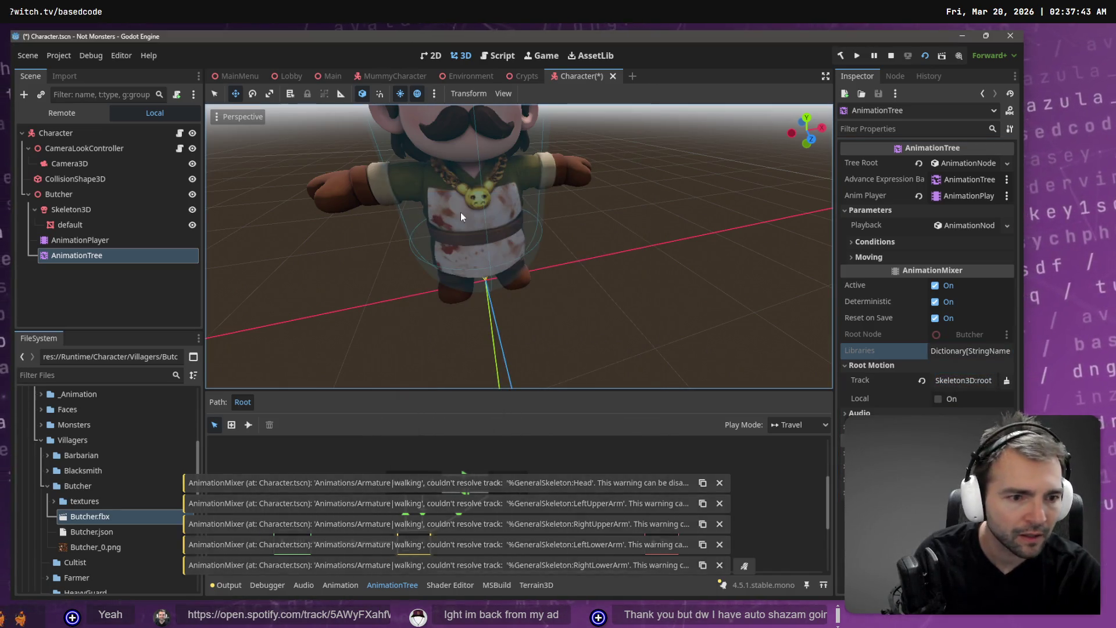
click(960, 379)
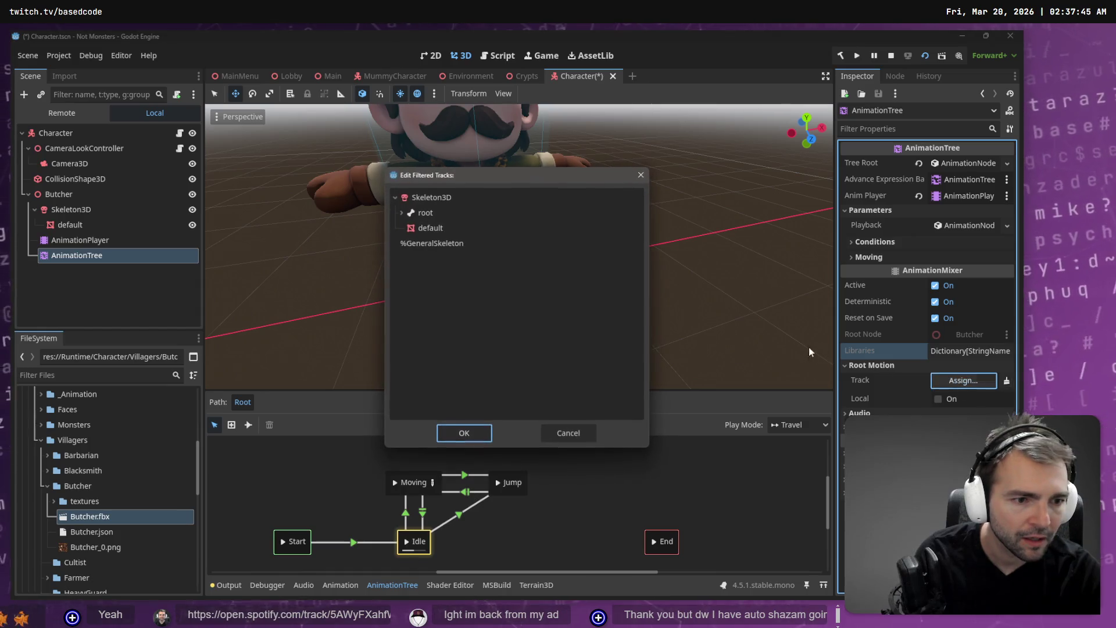
double_click(443, 214)
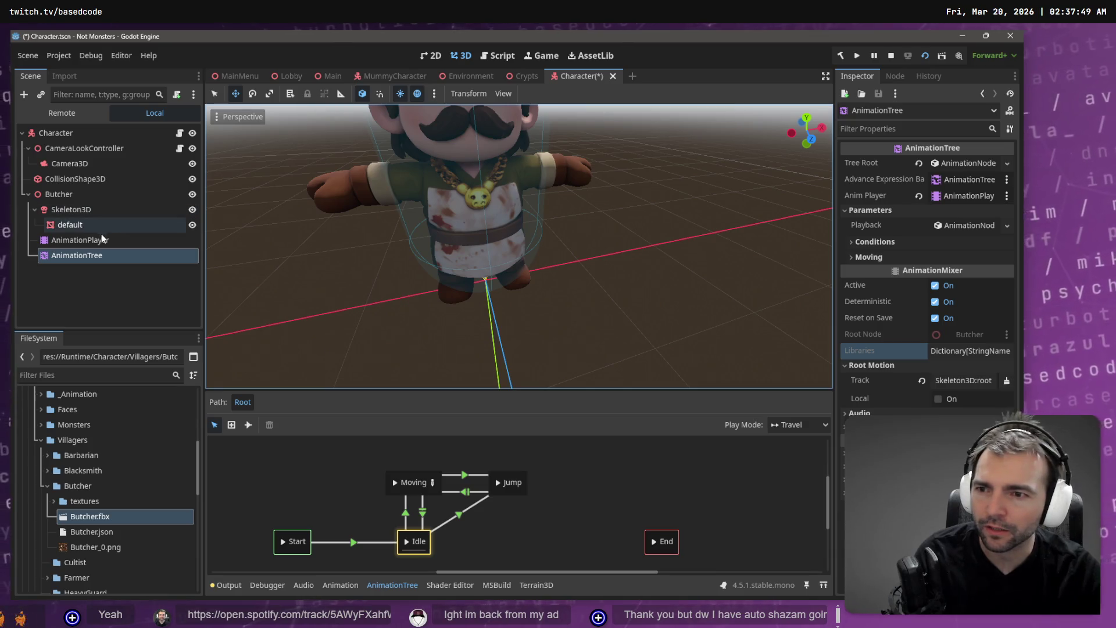
Point the AnimationTree's Anim Player at the AnimationPlayer node.
drag(137, 255, 953, 171)
mouse_move(79, 240)
mouse_down()
mouse_move(933, 239)
mouse_move(967, 196)
mouse_up()
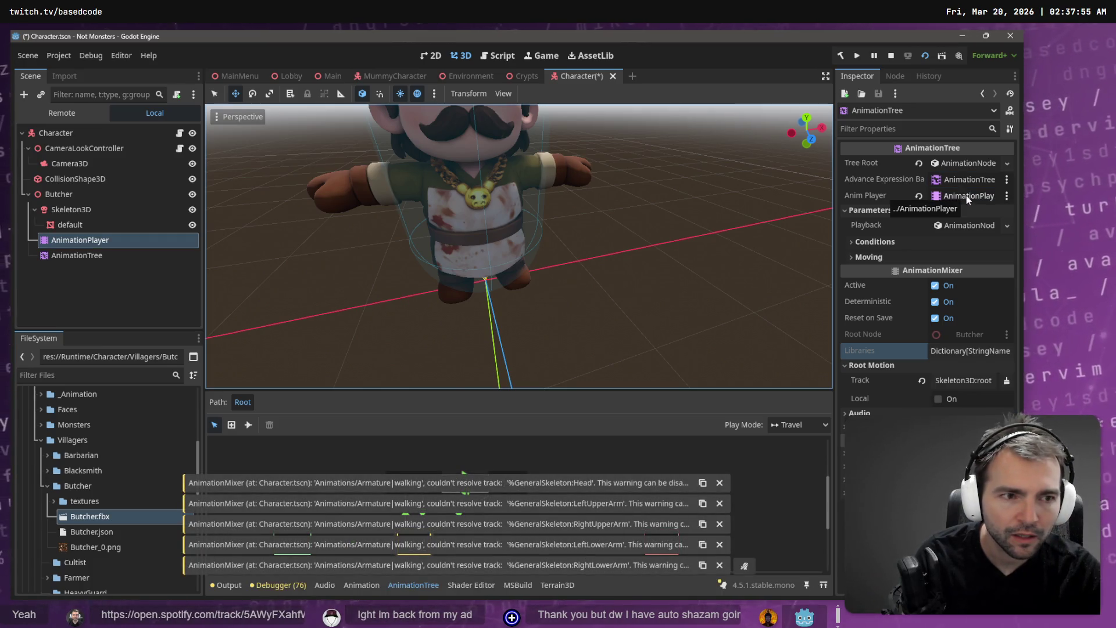
click(968, 196)
double_click(494, 212)
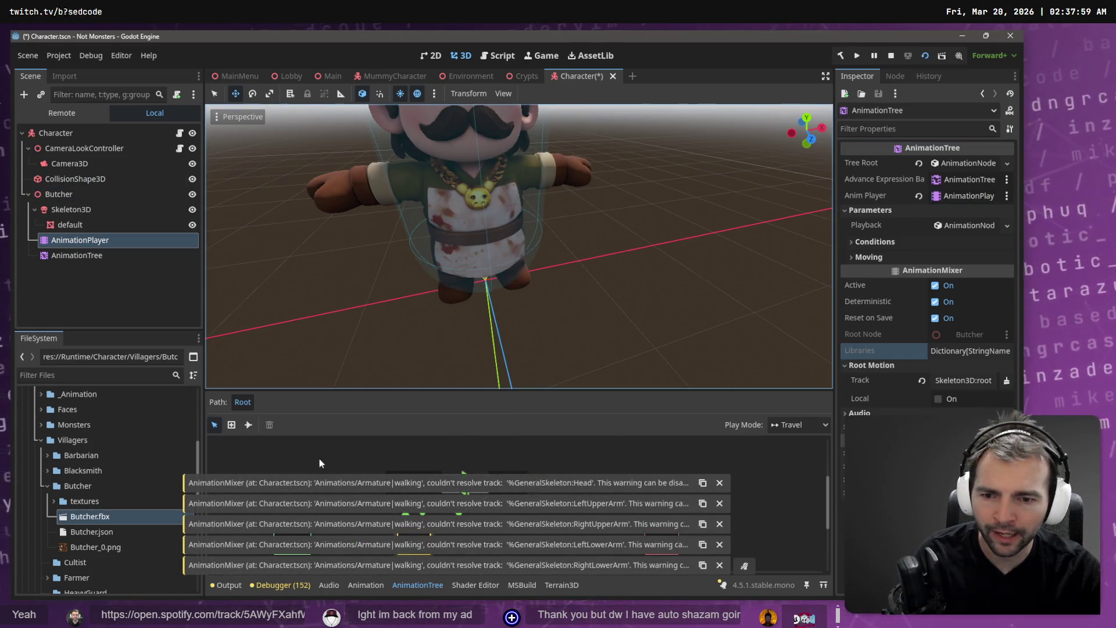
Preview the 0_T-Pose animations, then make Animations/Armature|jump the AnimationPlayer's current animation.
click(92, 195)
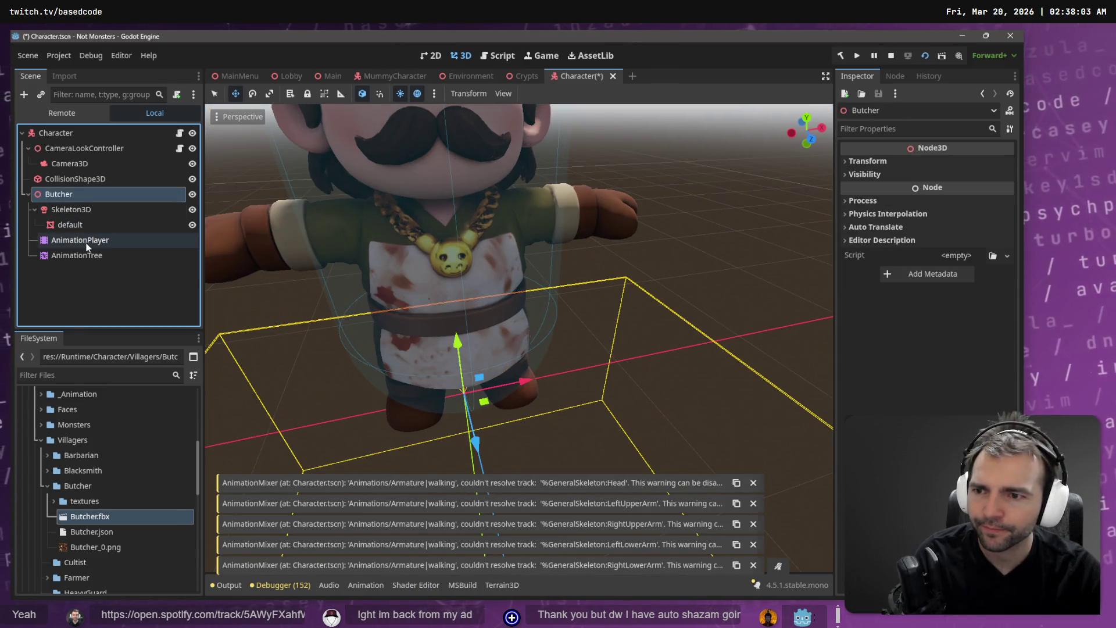
click(79, 240)
click(438, 448)
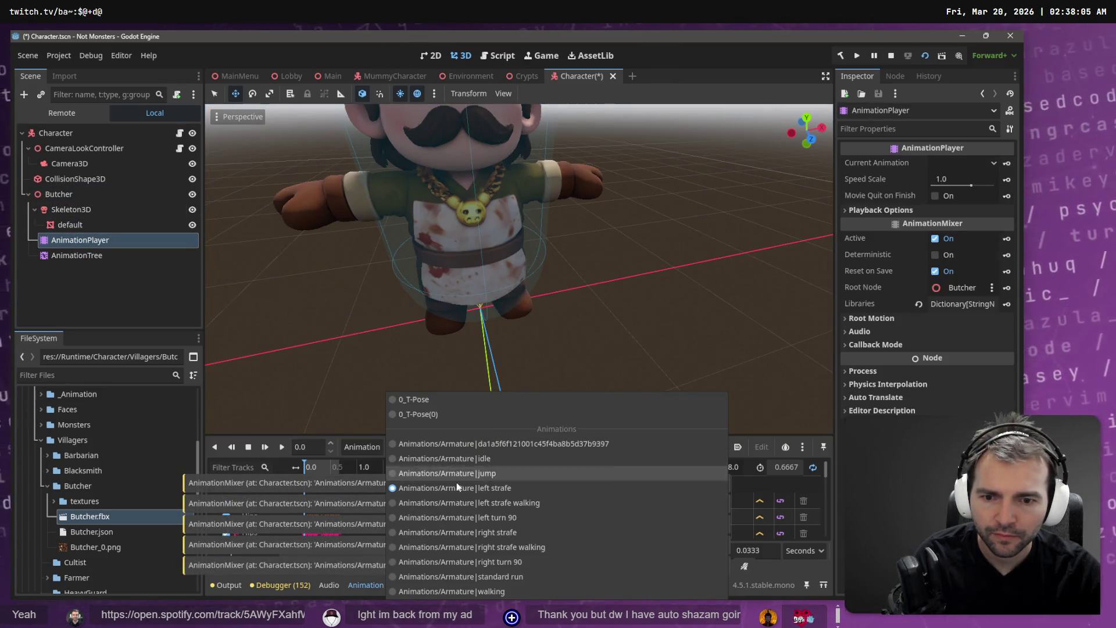
click(441, 399)
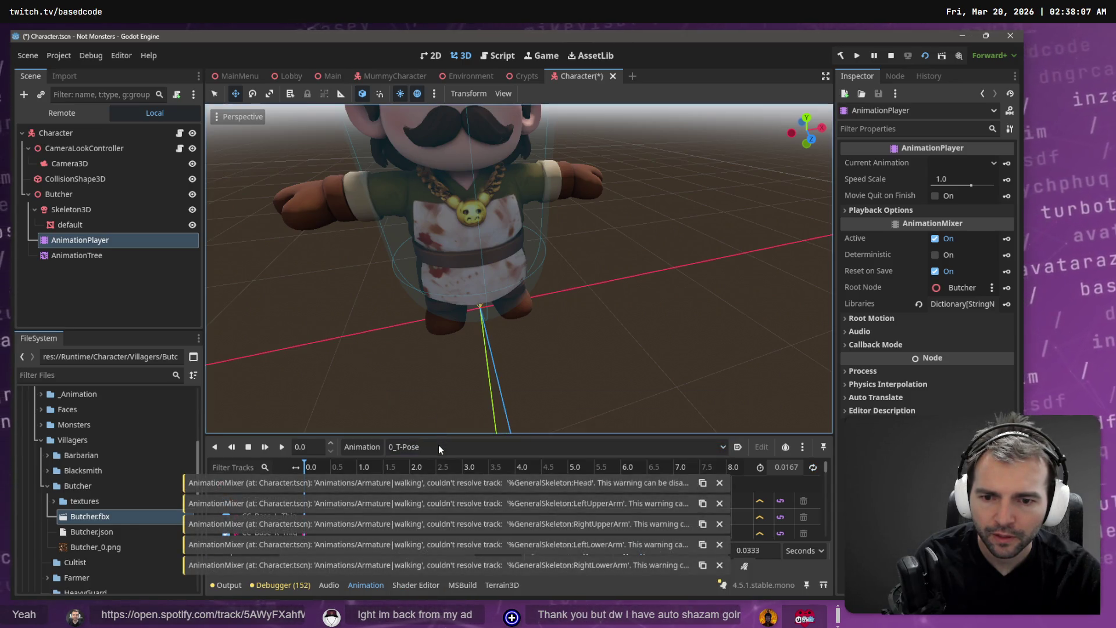
click(438, 444)
click(448, 414)
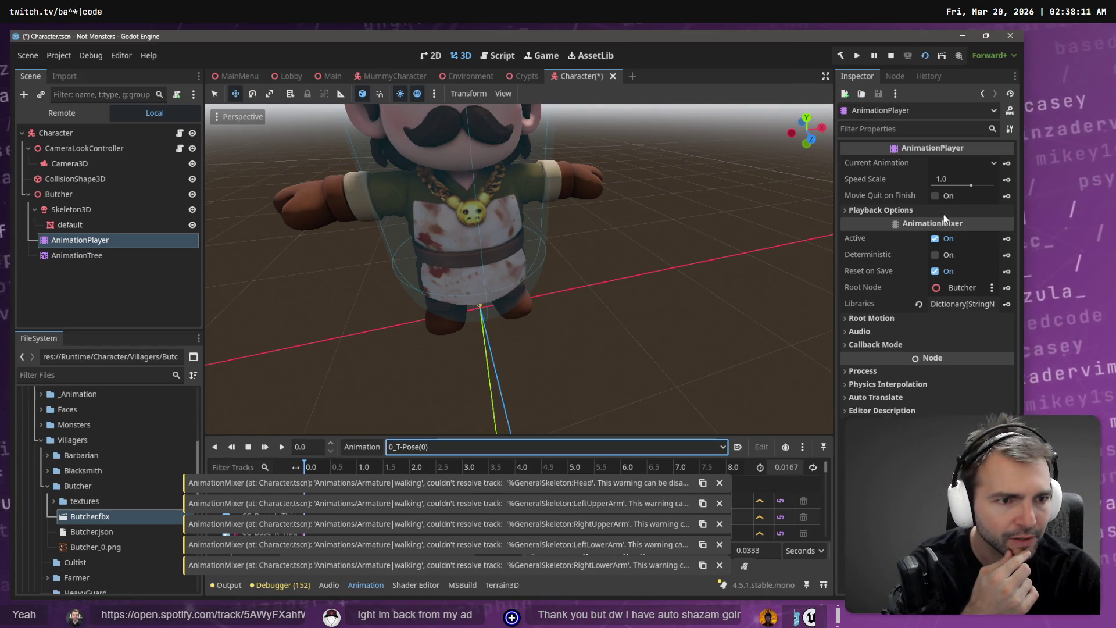
click(966, 162)
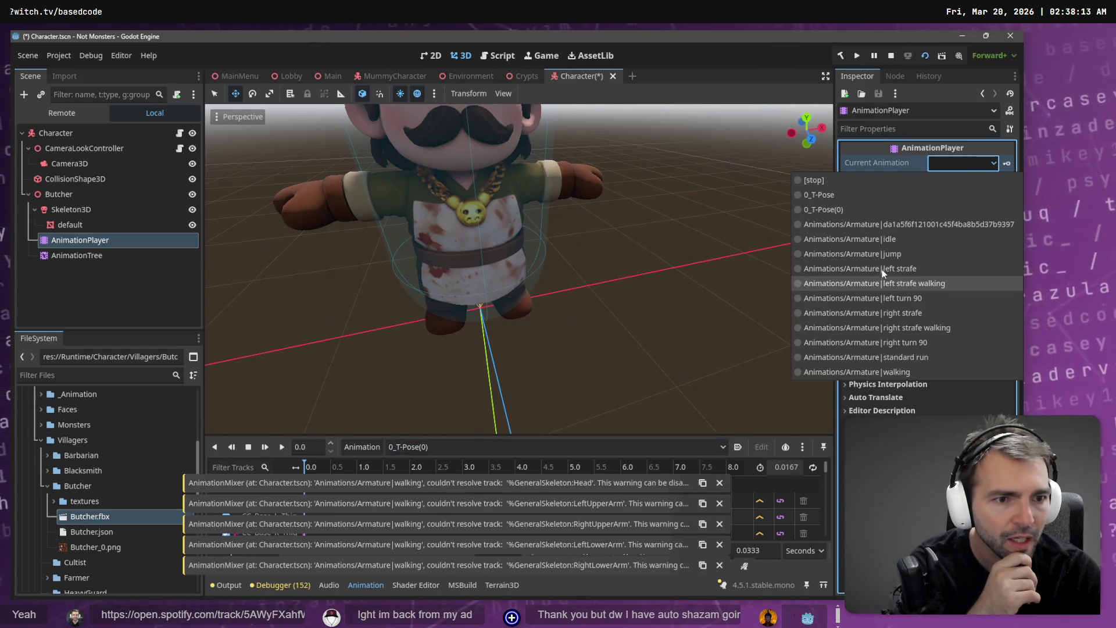
click(886, 254)
click(972, 163)
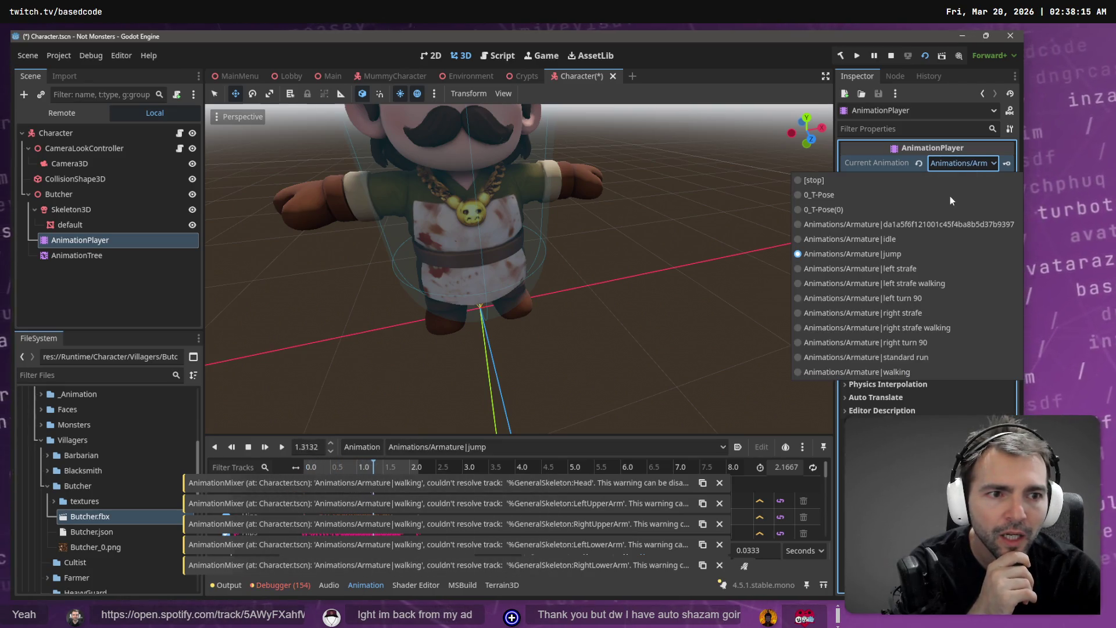
Stop the animation and bring up Butcher.fbx's import settings.
click(852, 196)
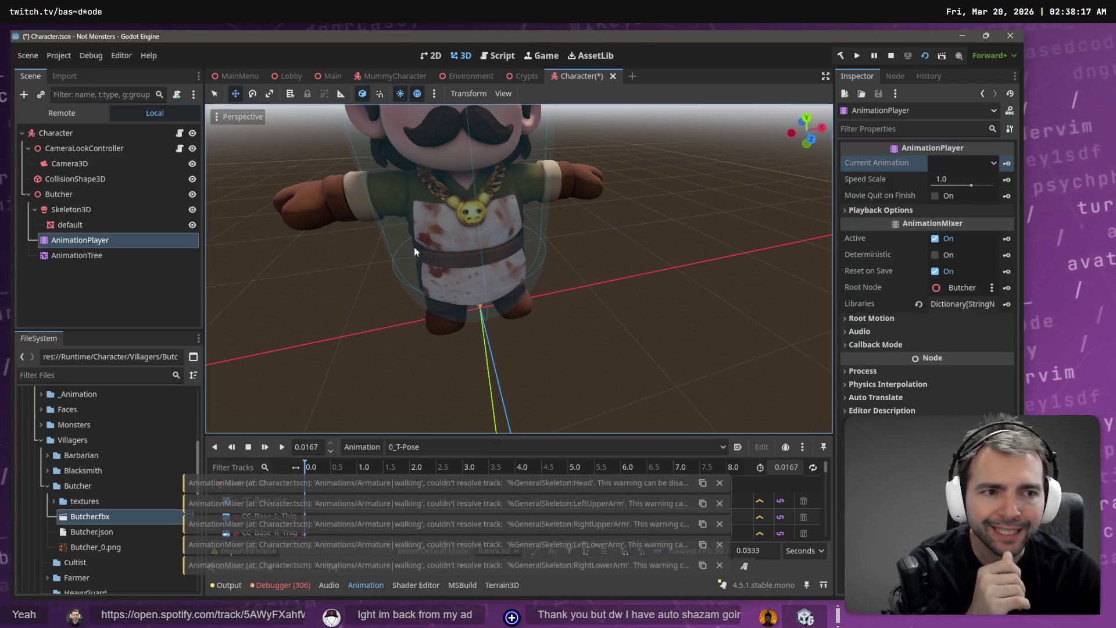
right_click(87, 519)
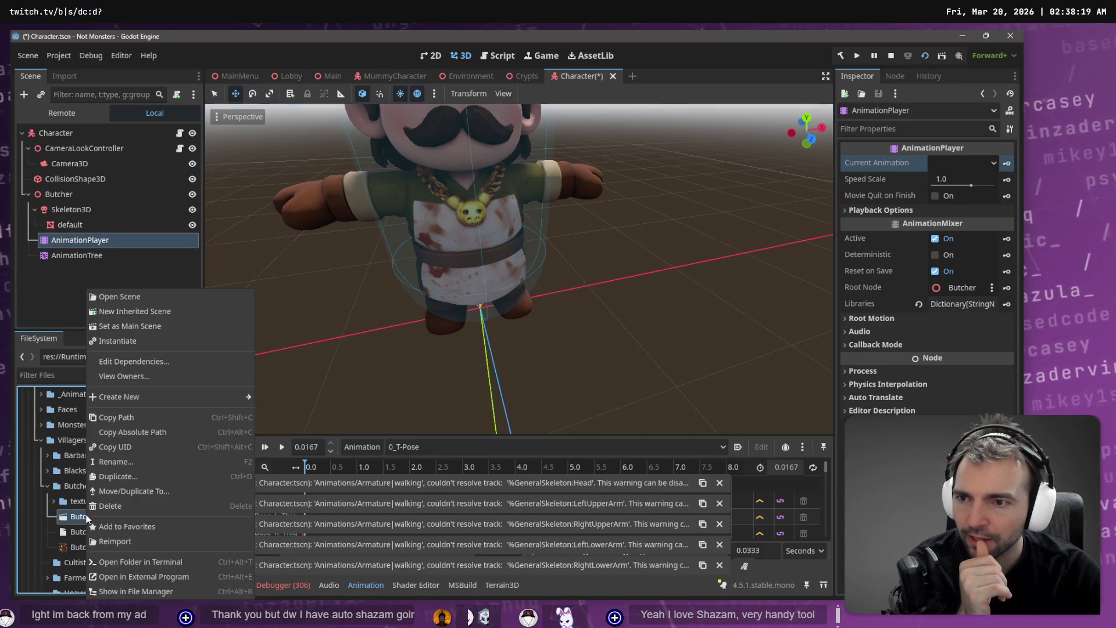
click(78, 80)
click(65, 76)
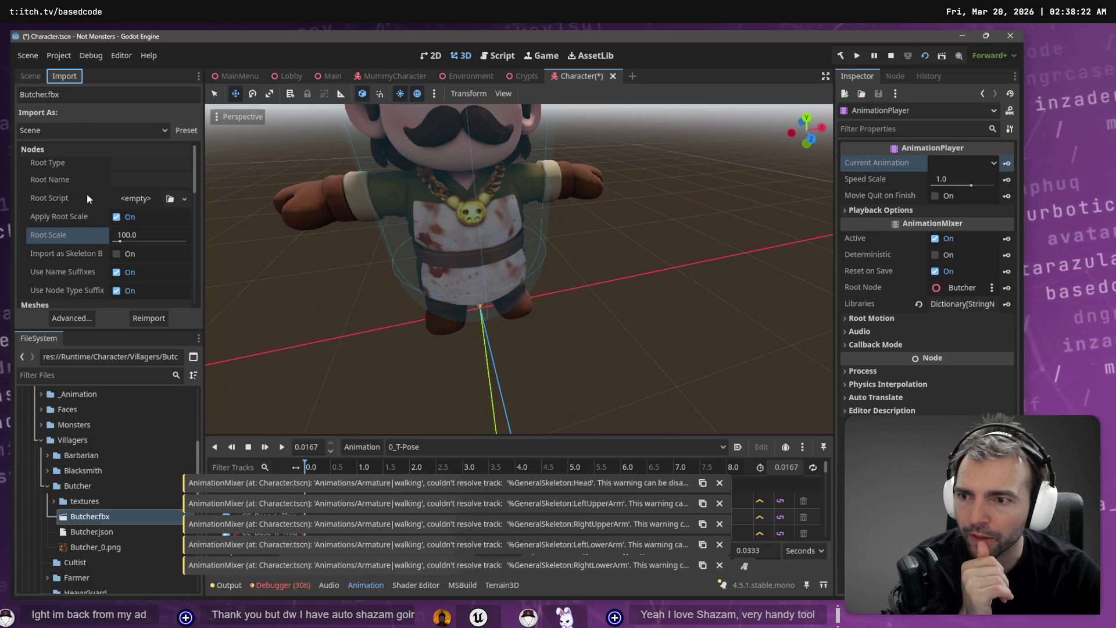
click(152, 321)
scroll(194, 233, down, 1)
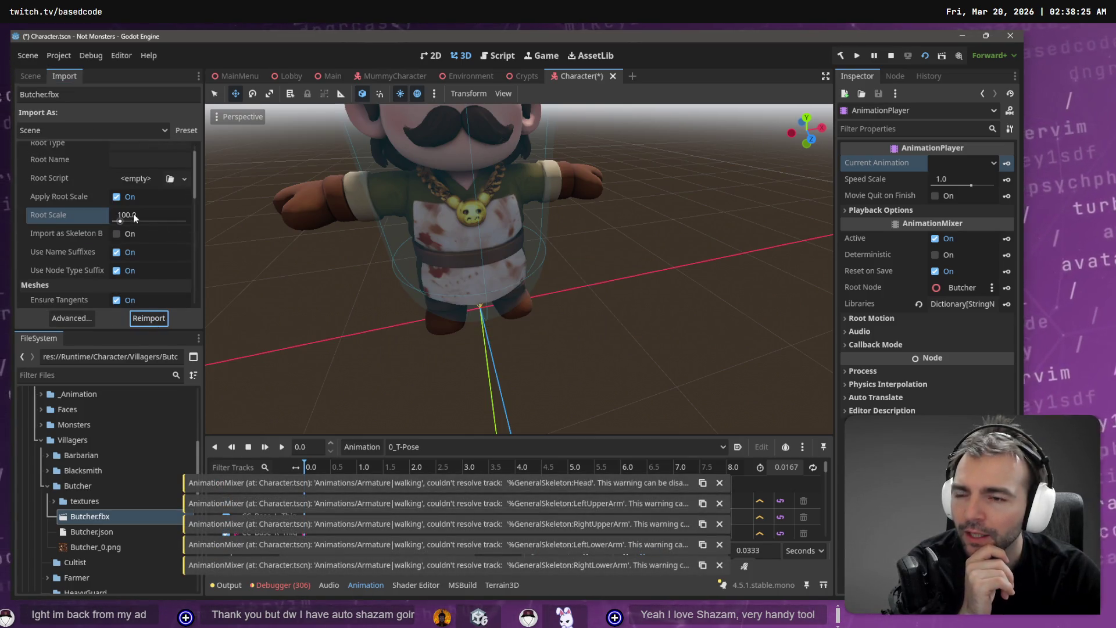
In Advanced import, give Skeleton3D a new BoneMap using SkeletonProfileHumanoid, then reimport.
click(71, 317)
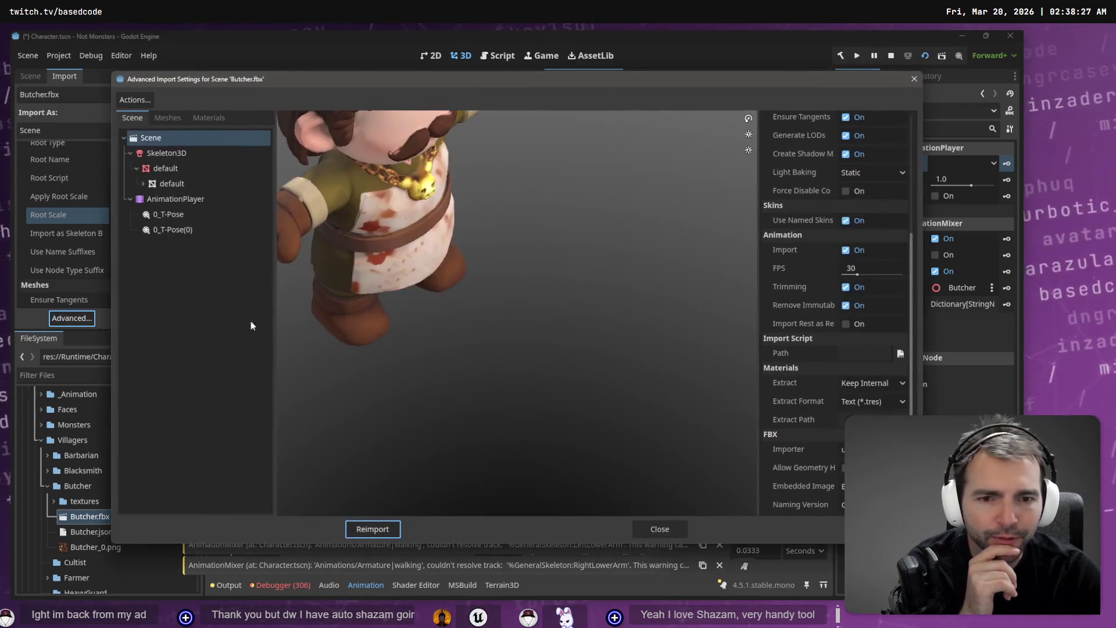
scroll(880, 190, up, 3)
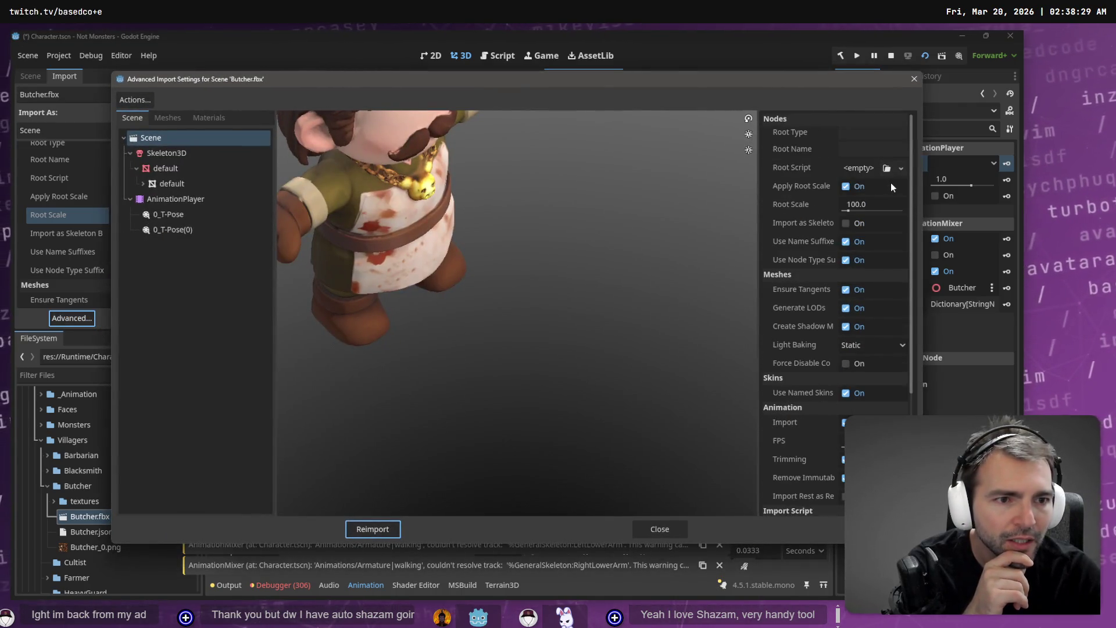
click(190, 155)
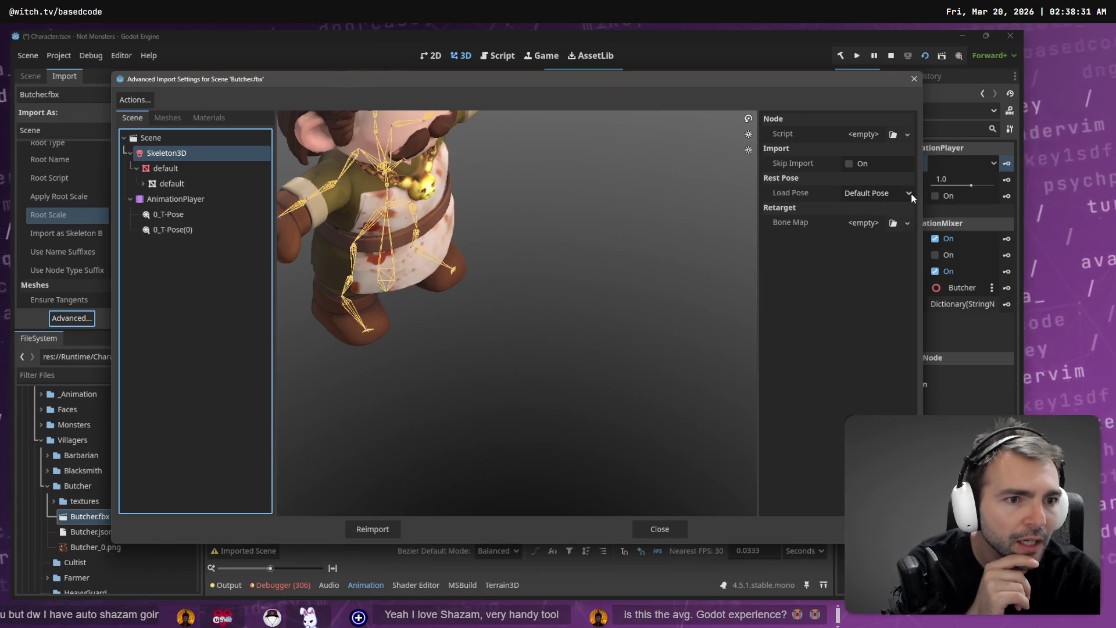
click(908, 224)
click(900, 254)
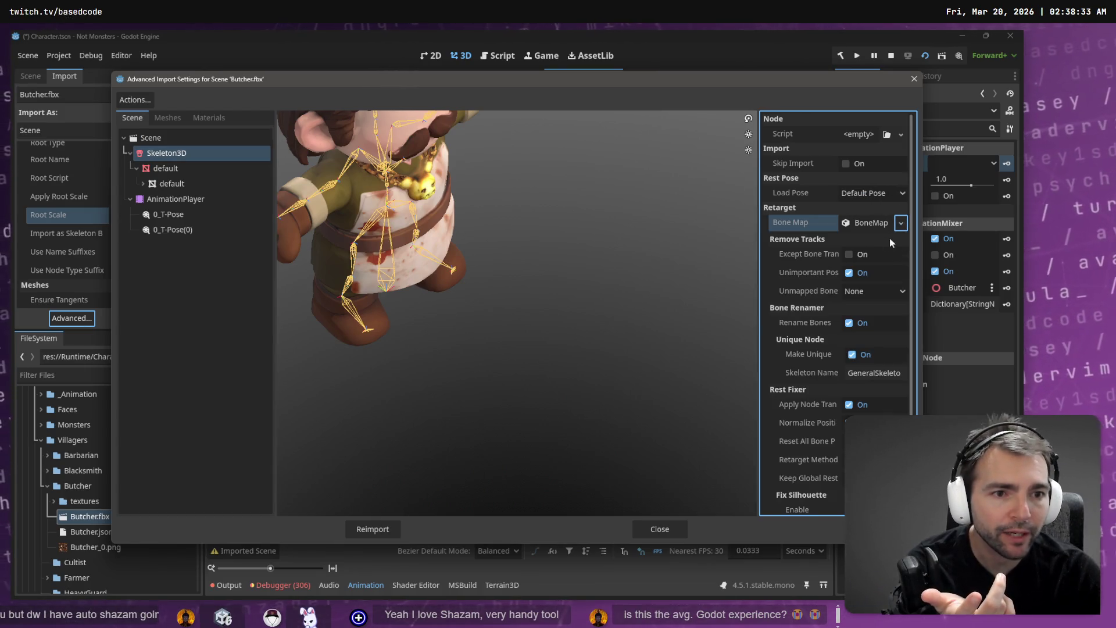
click(898, 242)
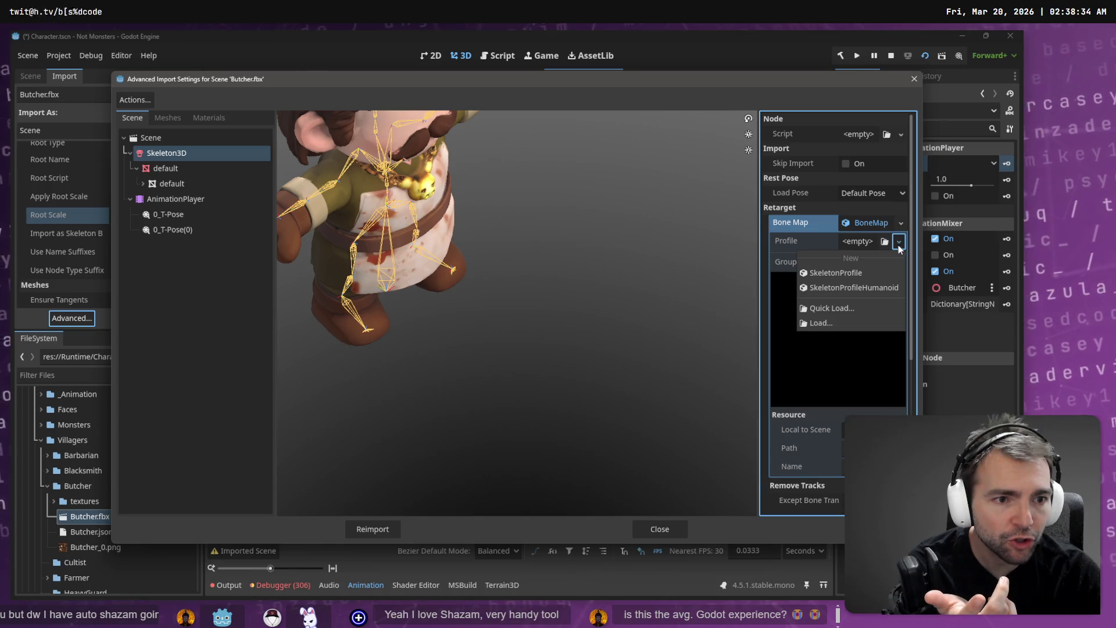
click(880, 288)
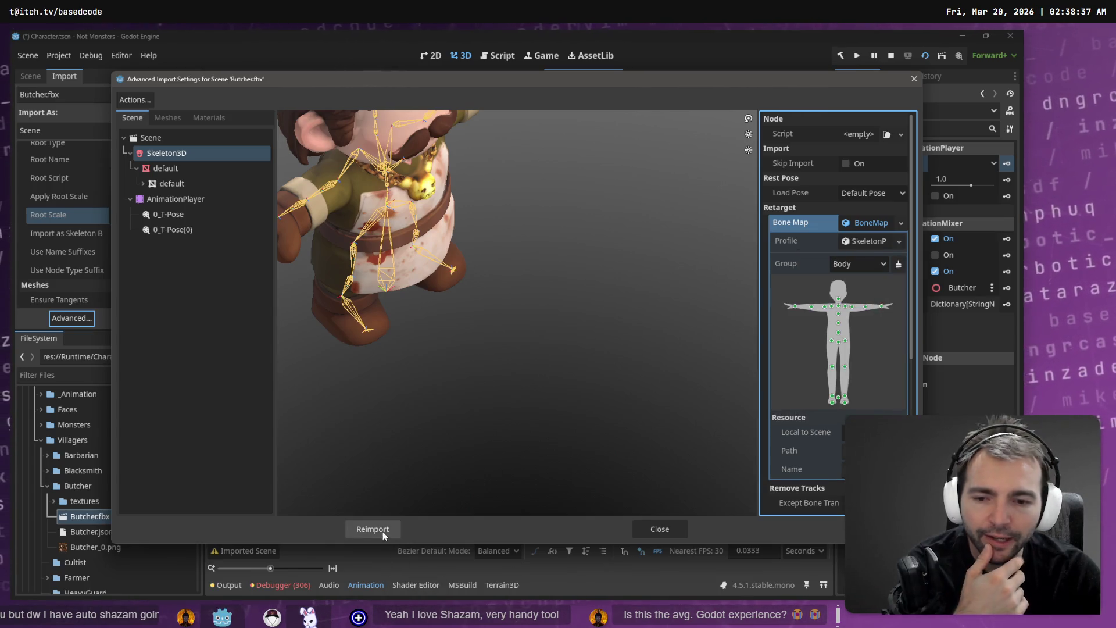
click(382, 530)
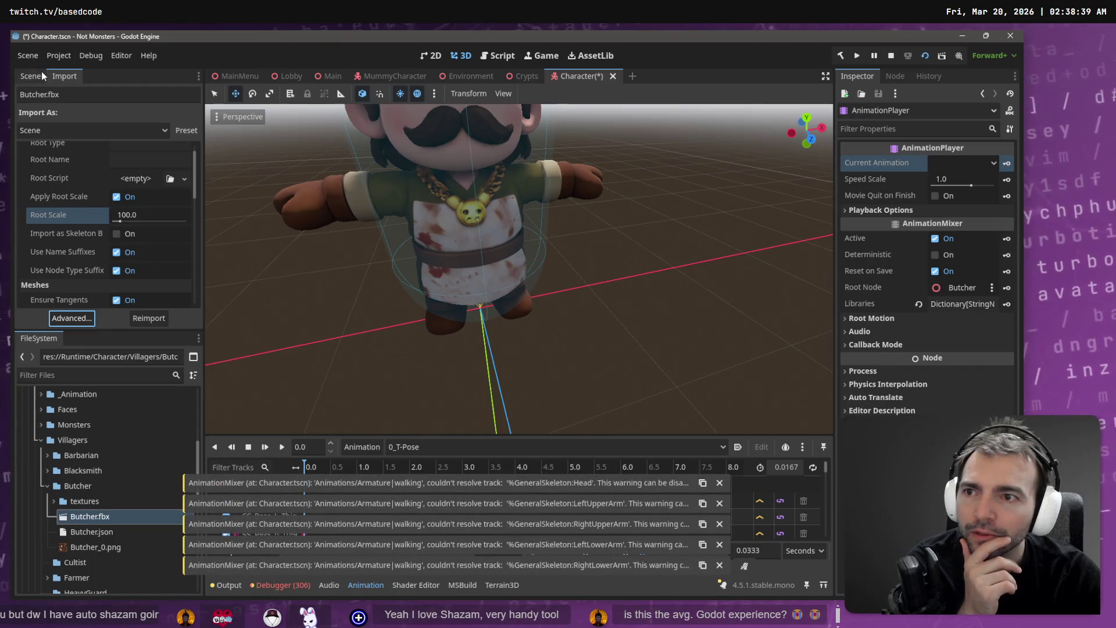
click(41, 75)
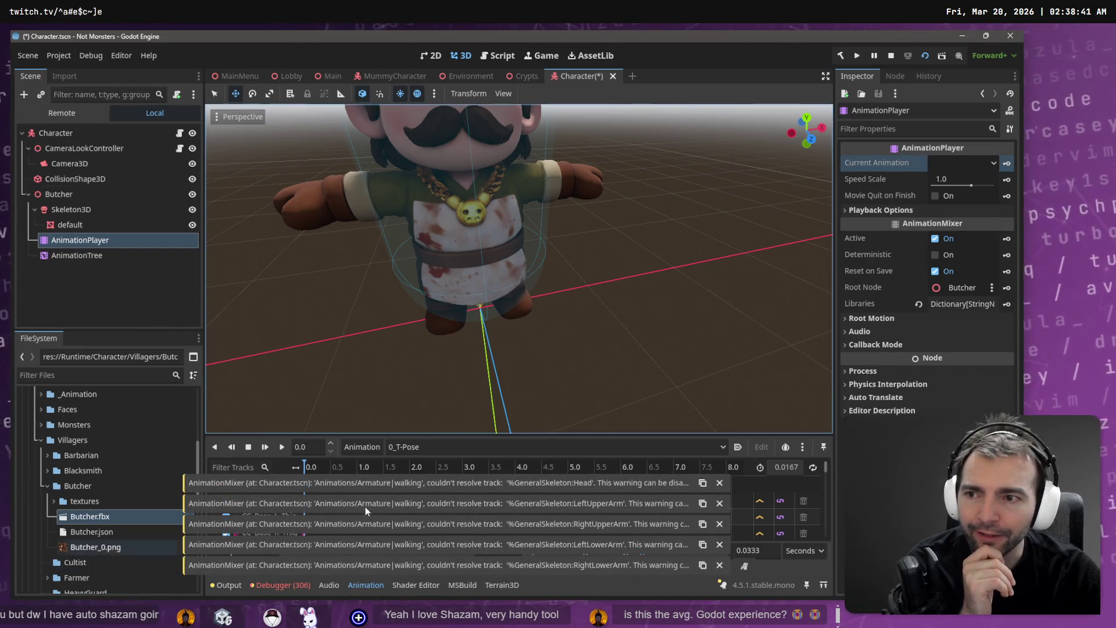
Move the AnimationTree under Character and delete the old Butcher node with its children.
drag(64, 258, 76, 135)
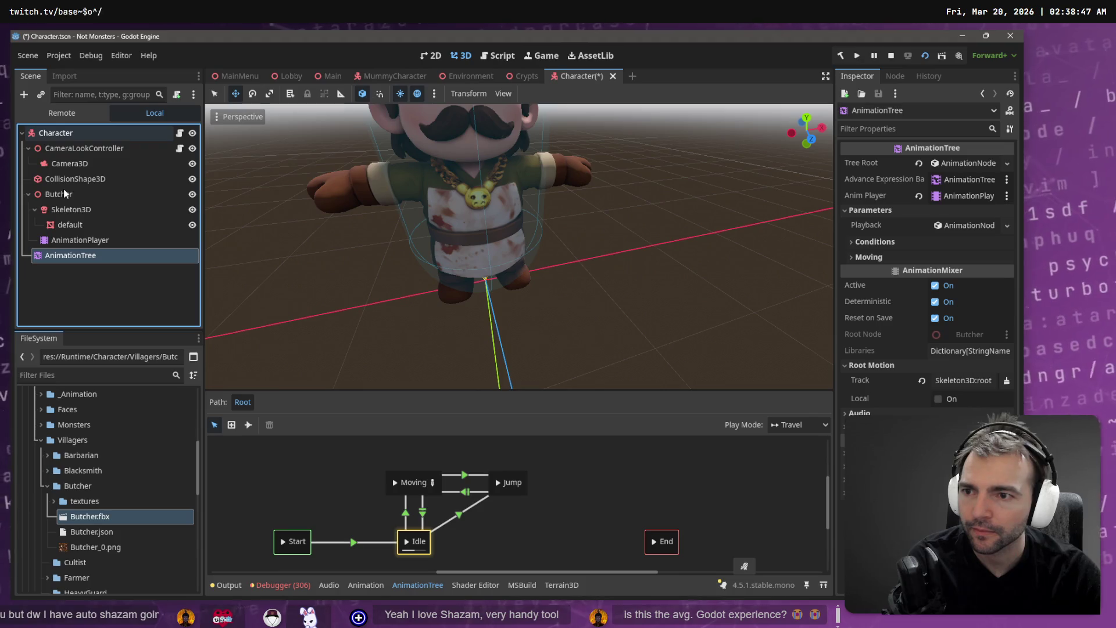
double_click(65, 195)
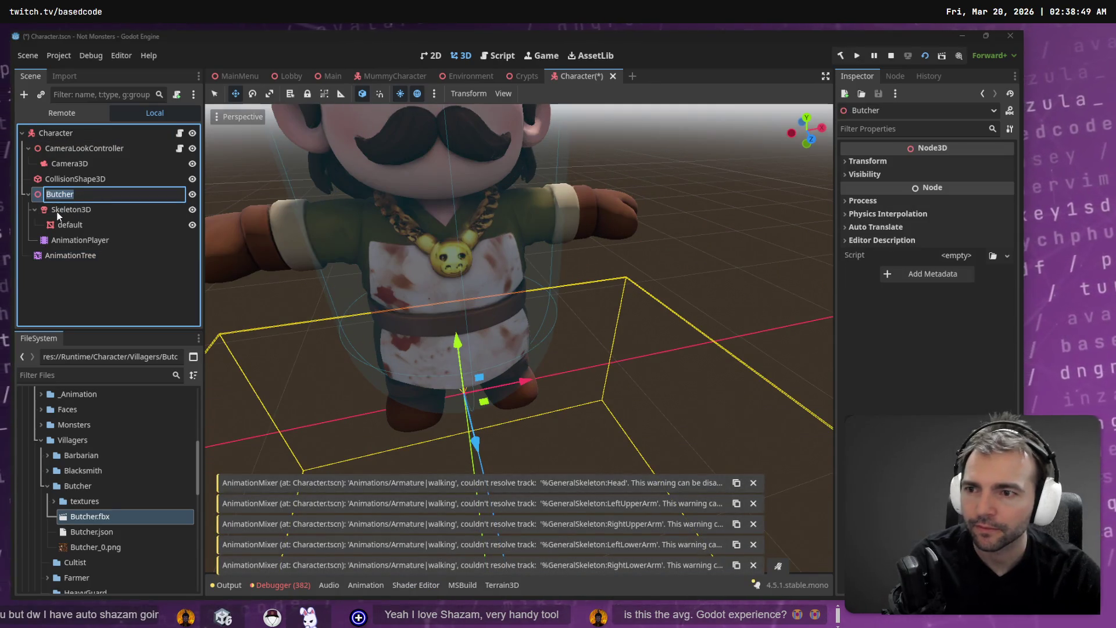
key(Escape)
key(Delete)
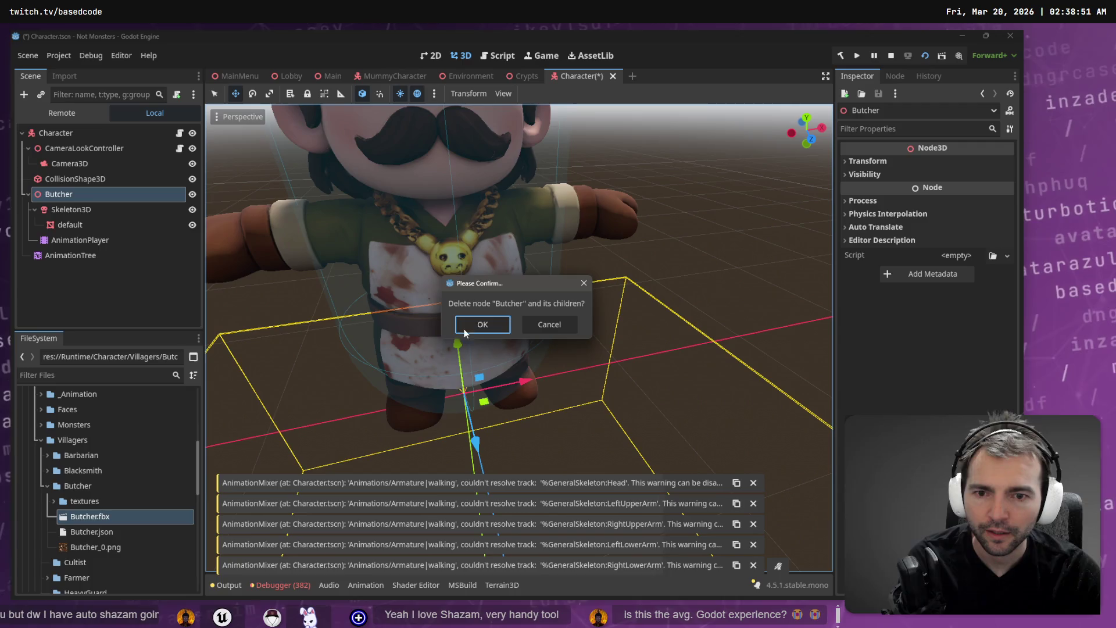
click(482, 324)
Add a fresh Butcher.fbx instance to the scene and reimport the model file.
mouse_move(100, 517)
mouse_down()
mouse_move(88, 166)
mouse_move(73, 135)
mouse_move(71, 200)
mouse_up()
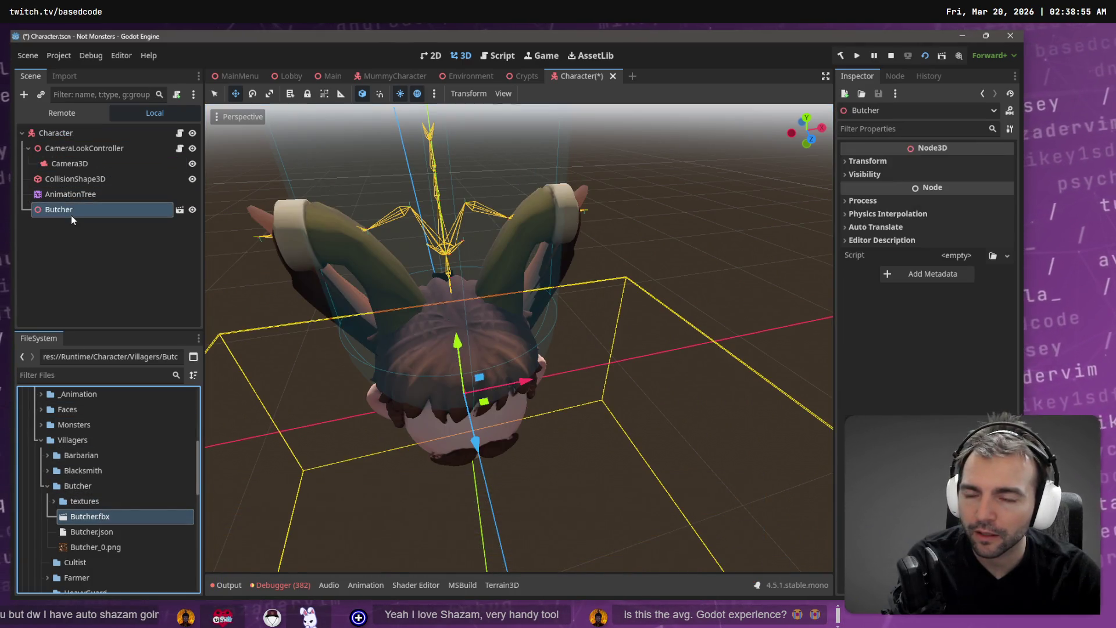
drag(462, 364, 462, 320)
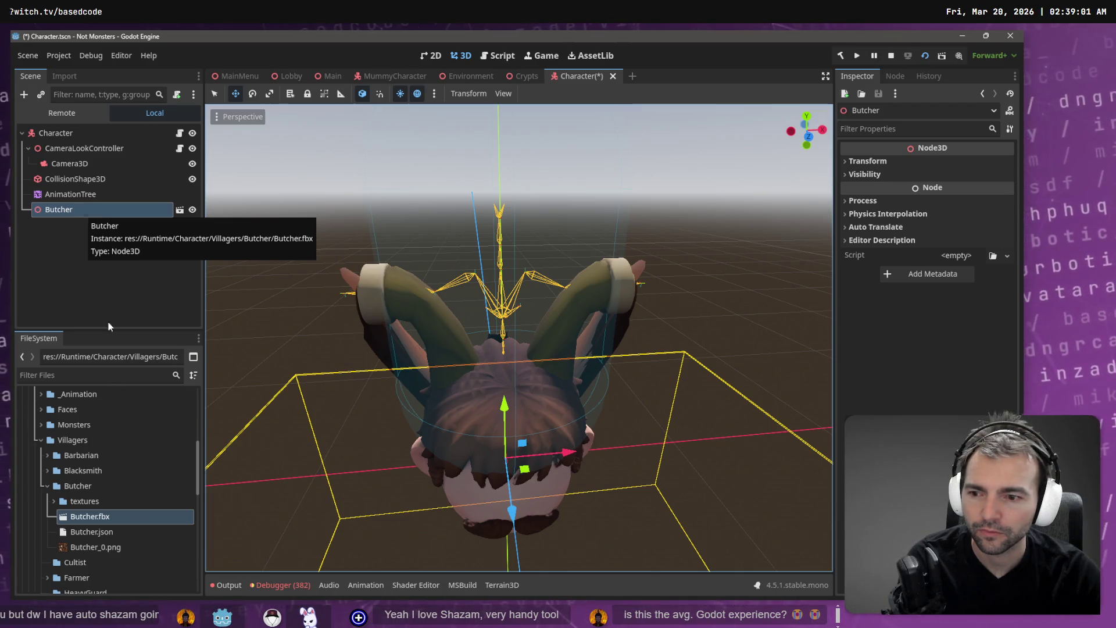
right_click(93, 520)
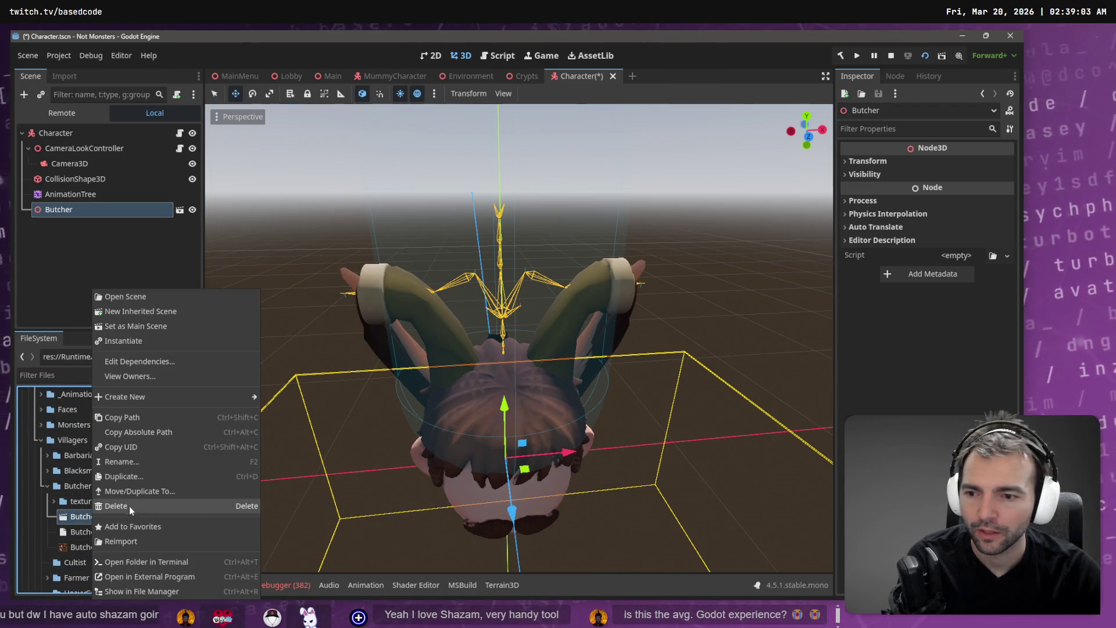
click(143, 543)
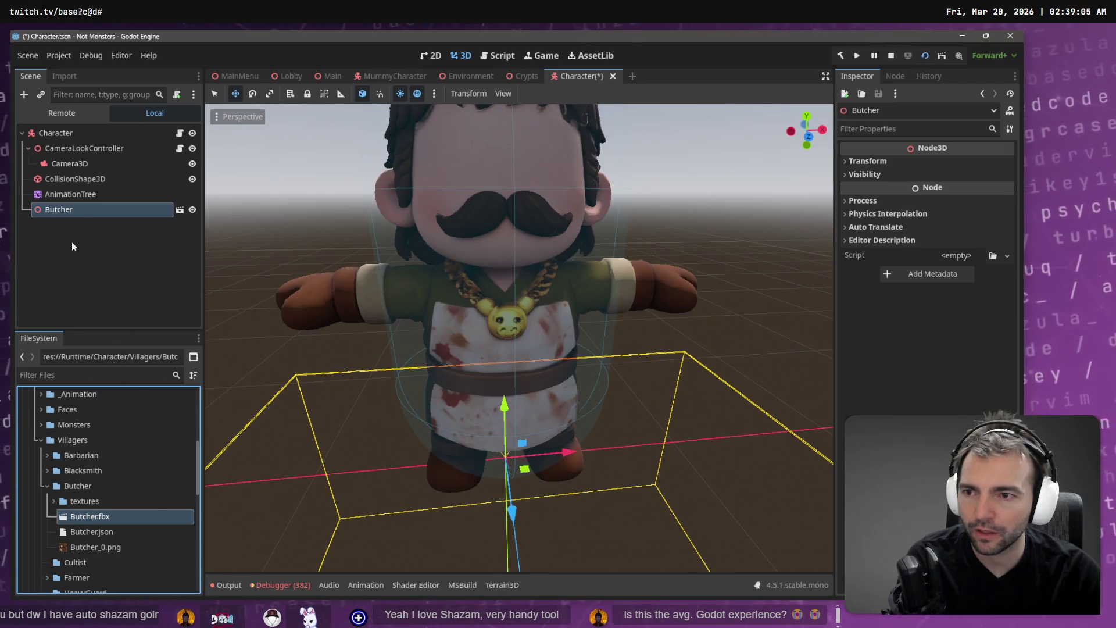
Check Skeleton3D's BoneMap and SkeletonProfile in Butcher.fbx's advanced import, then reimport.
click(63, 78)
click(69, 318)
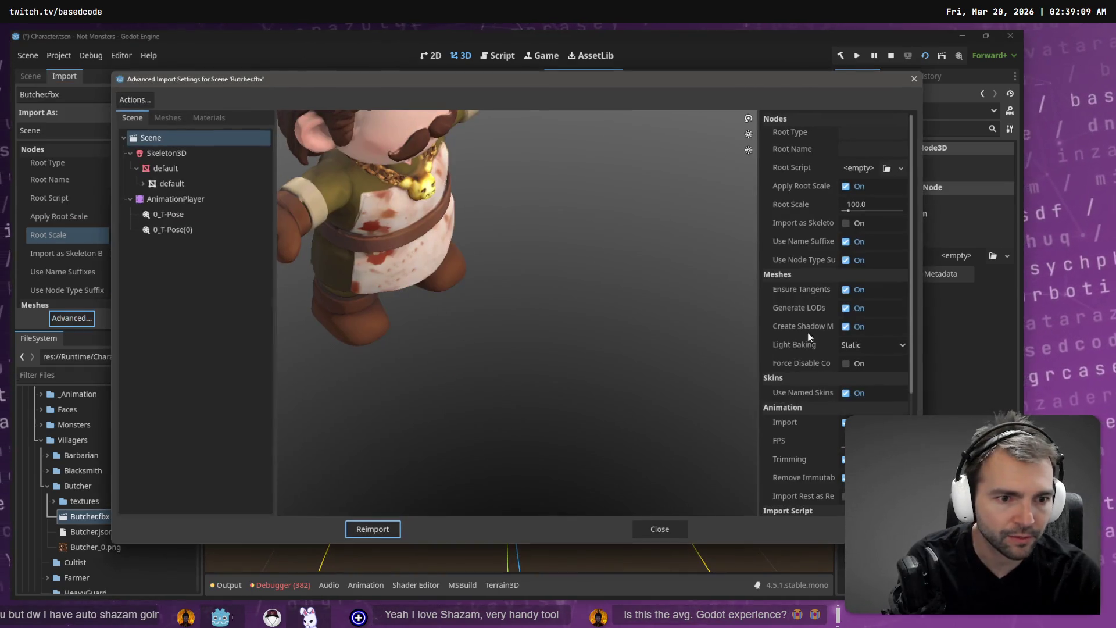
click(196, 156)
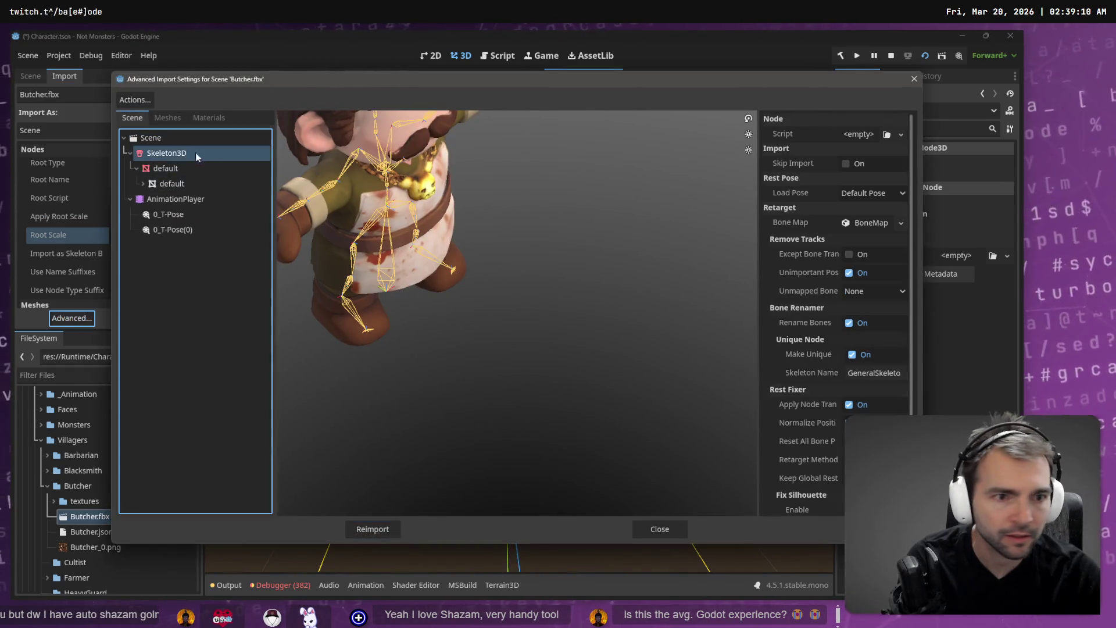
click(877, 222)
click(881, 241)
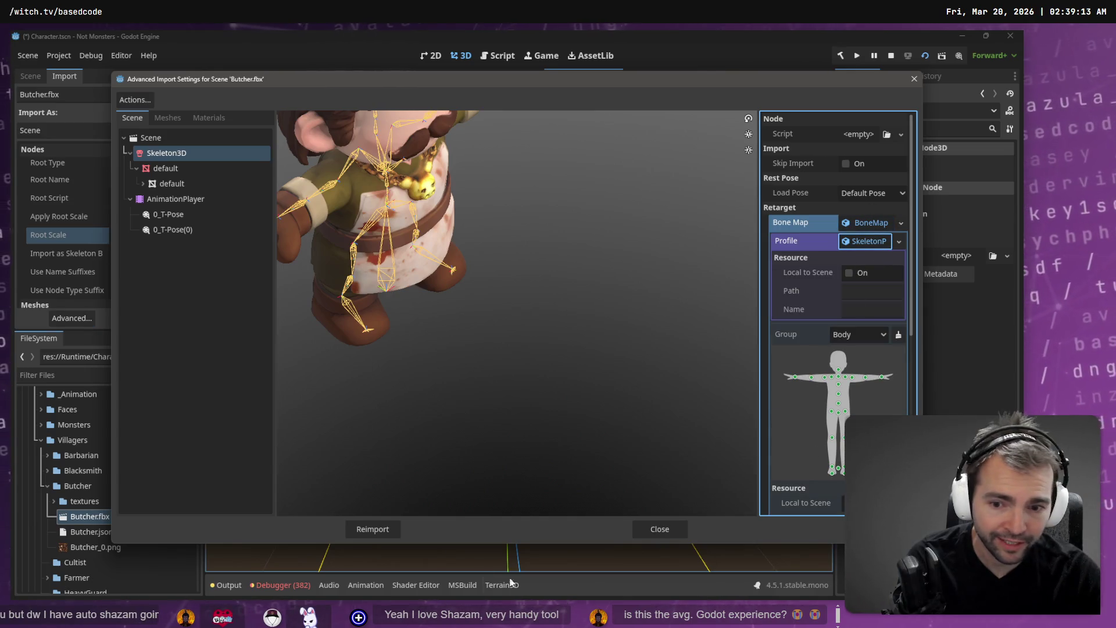
click(374, 526)
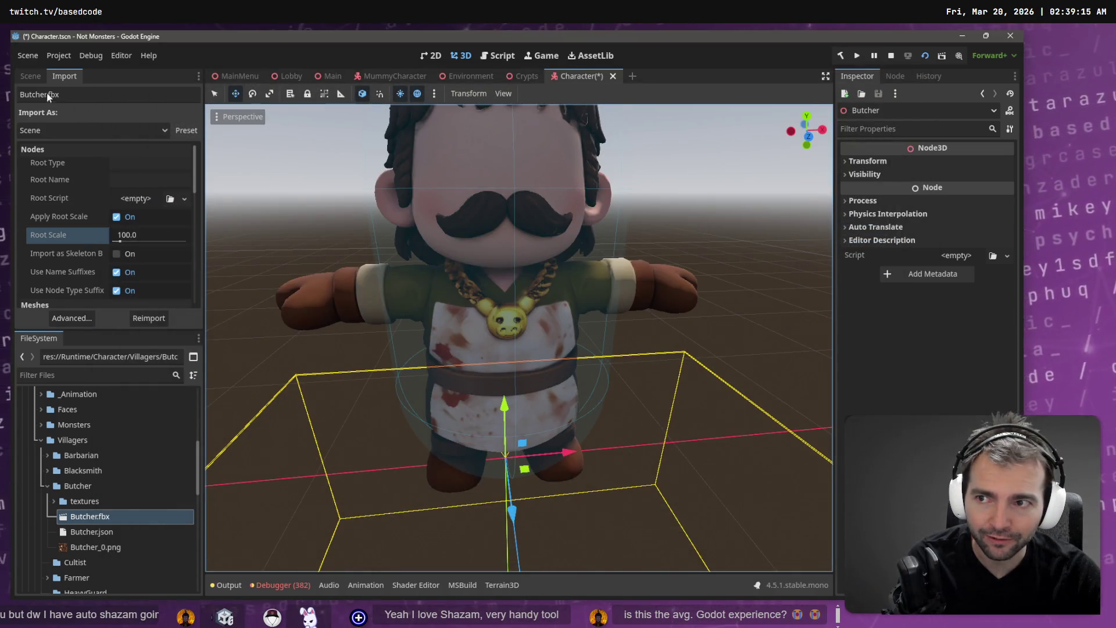
click(30, 76)
right_click(71, 212)
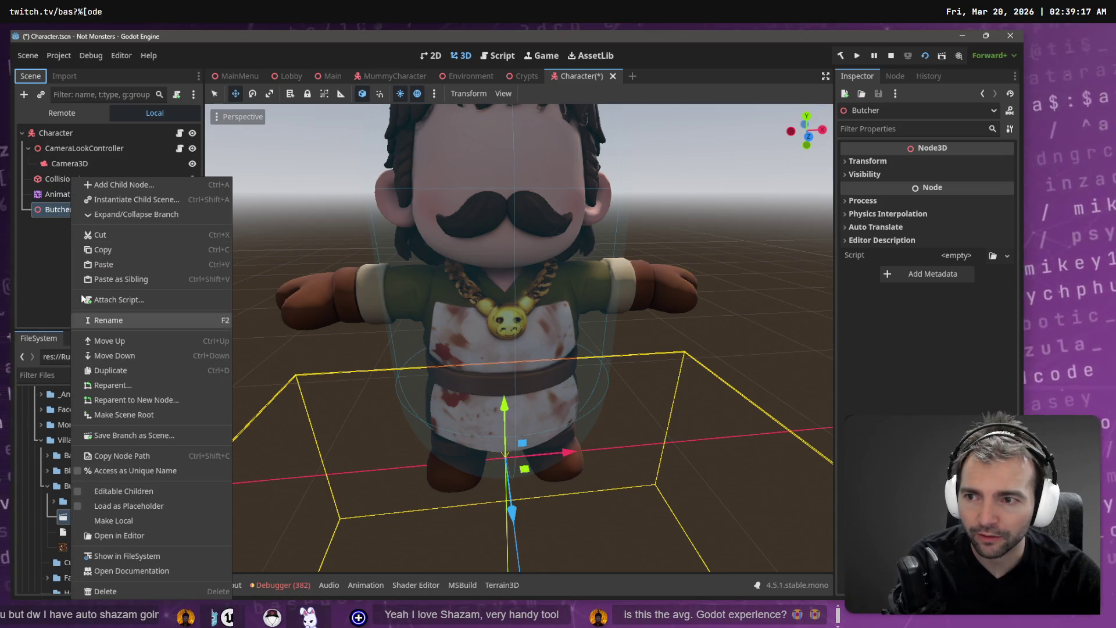
Make the Butcher instance local and load the Animations library into its AnimationPlayer.
click(104, 517)
click(82, 257)
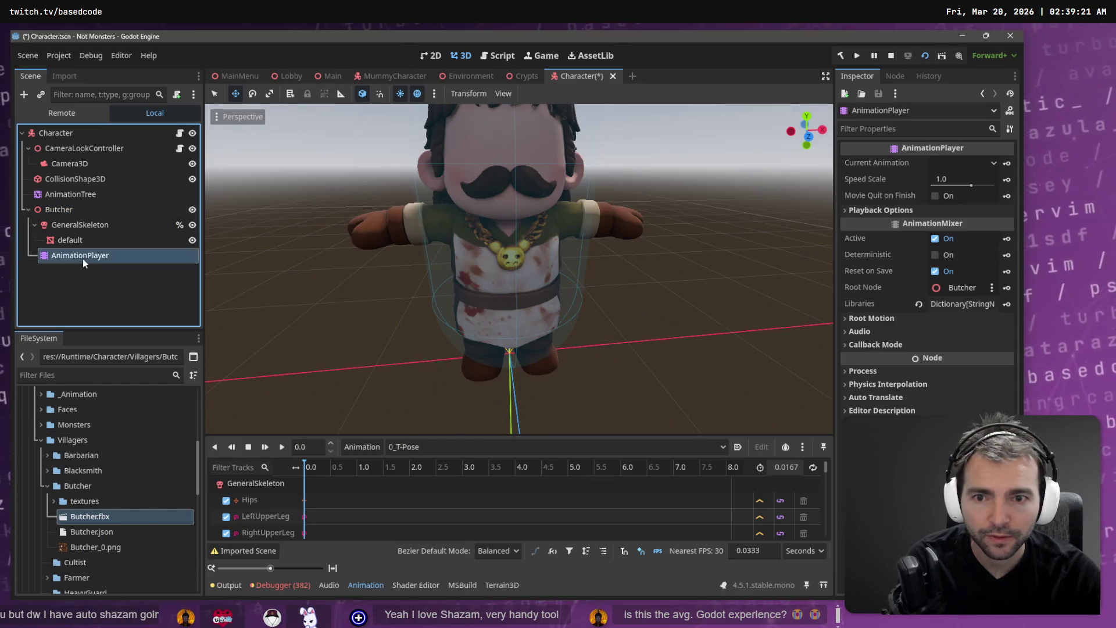
click(361, 447)
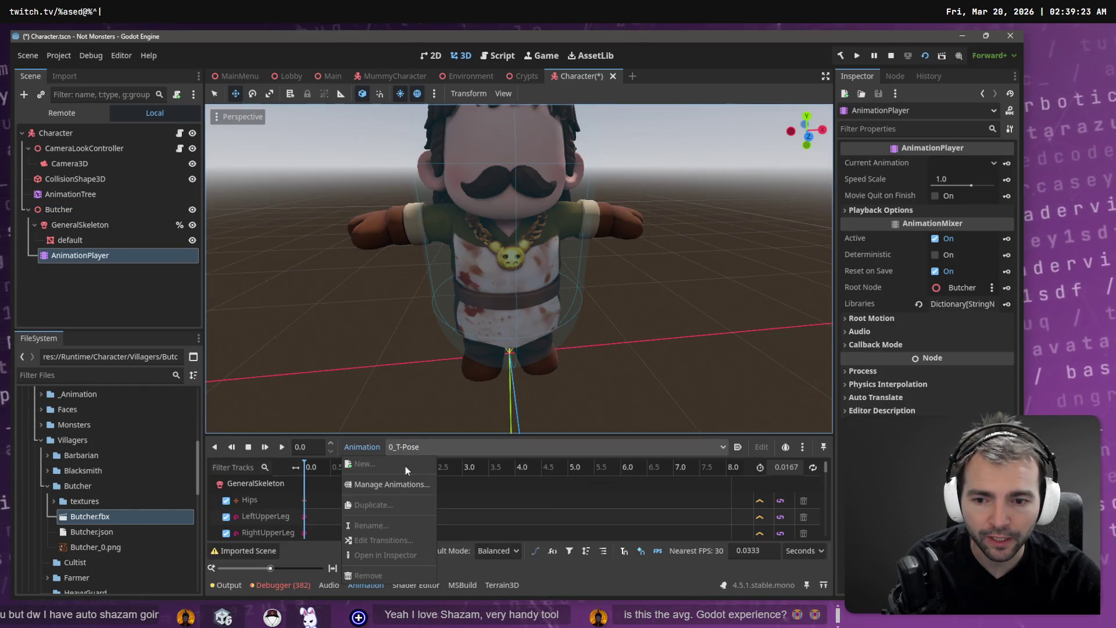
click(410, 485)
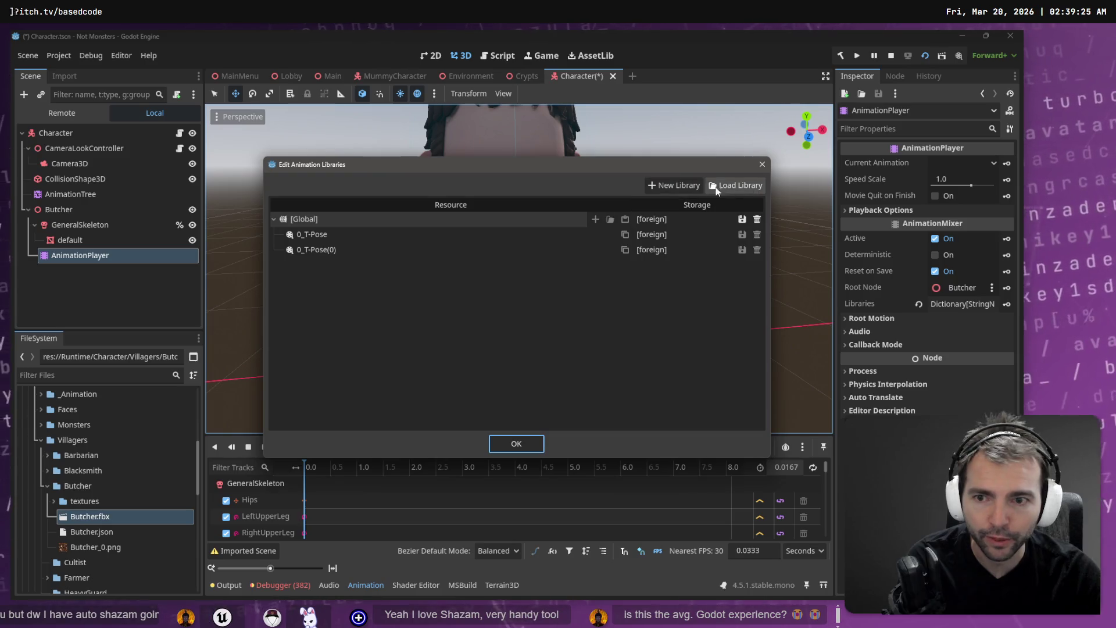
click(733, 183)
double_click(218, 176)
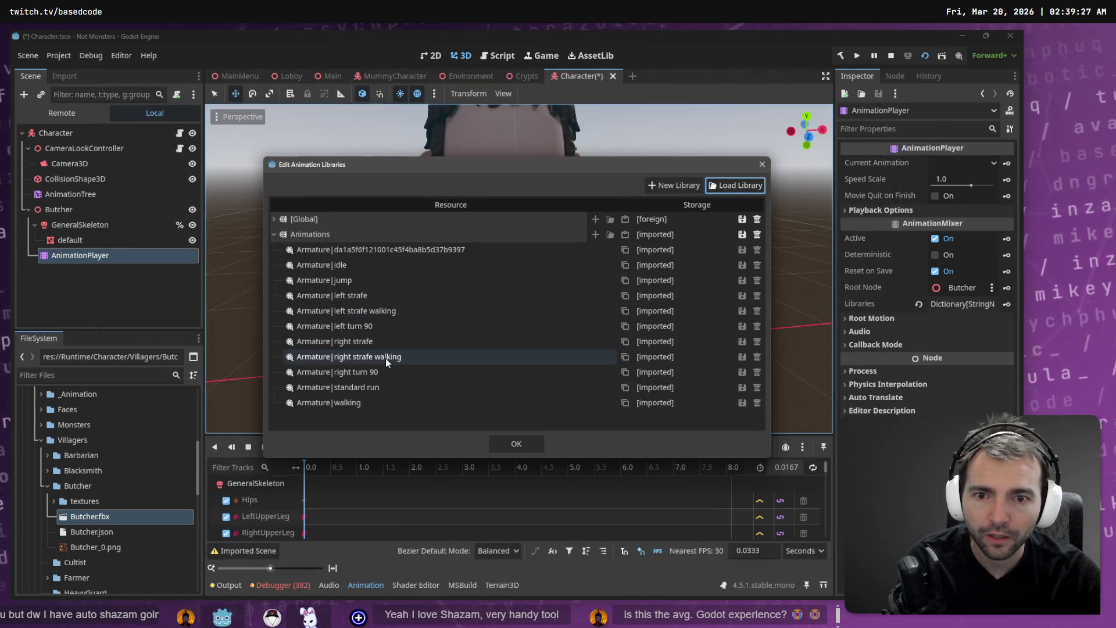
click(515, 445)
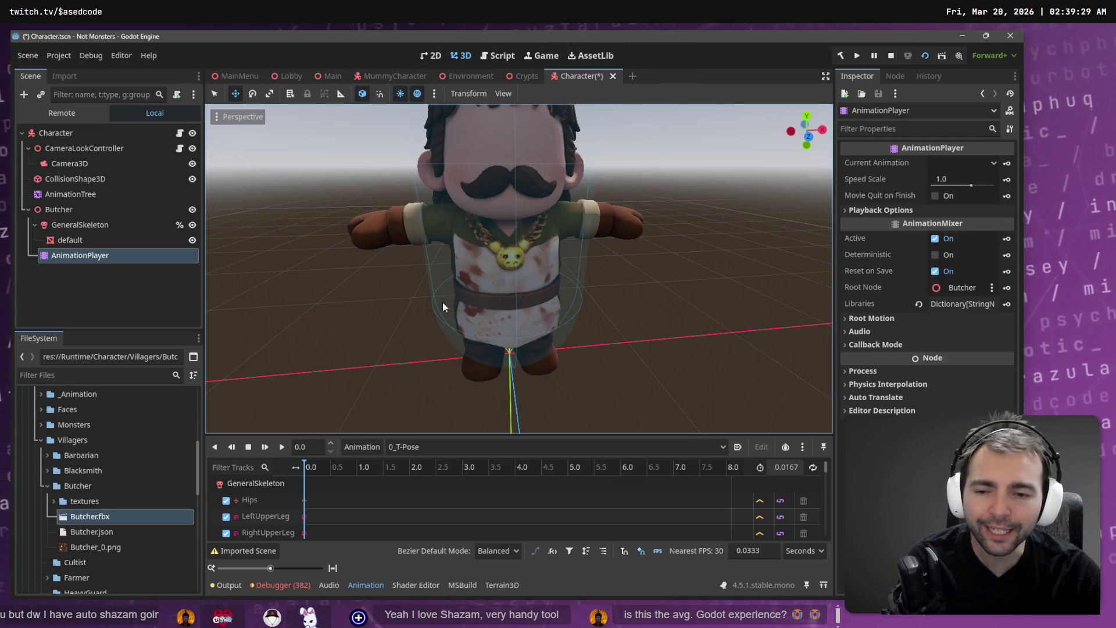
Preview the left strafe animation, then move the AnimationTree under the Butcher node.
click(459, 446)
click(468, 504)
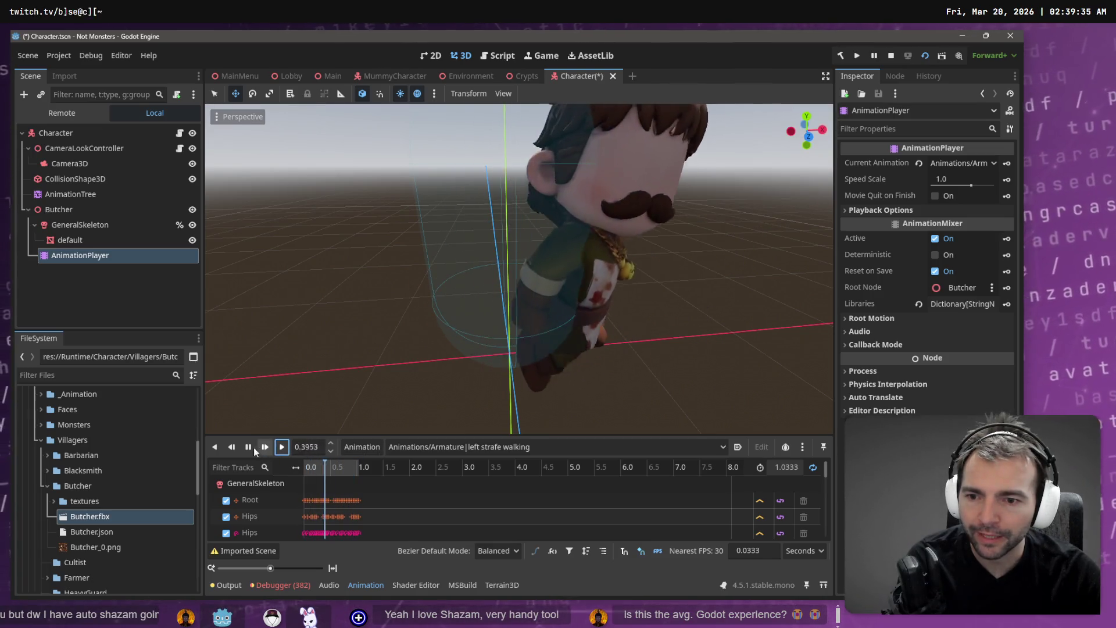
click(249, 447)
mouse_move(69, 195)
mouse_down()
mouse_move(88, 219)
mouse_move(70, 209)
mouse_up()
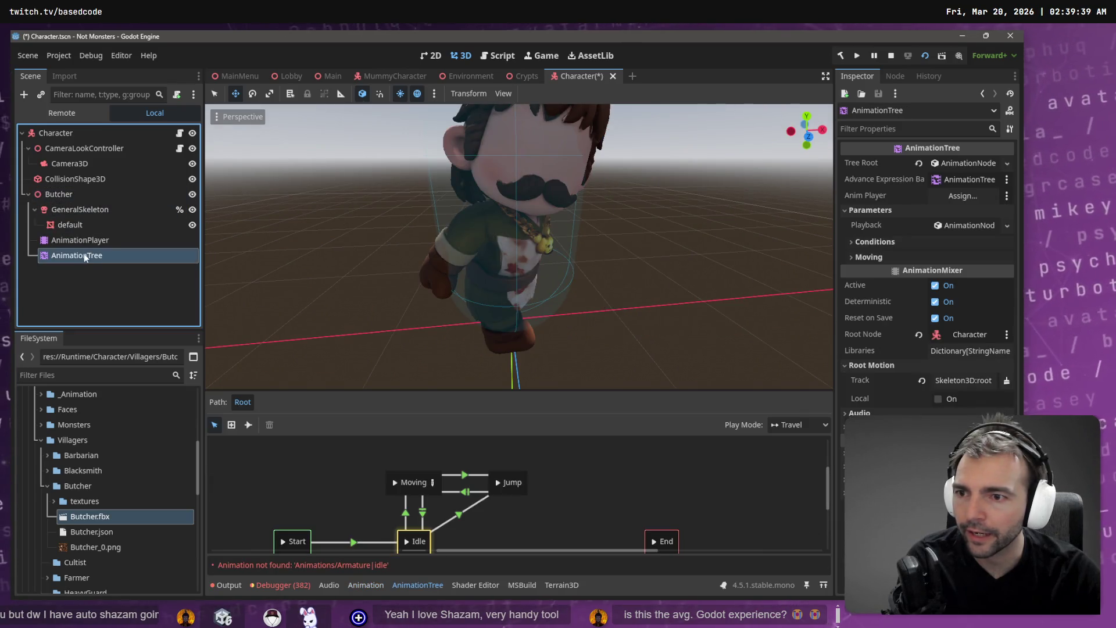
Set the AnimationTree's Anim Player to AnimationPlayer and its root motion track to GeneralSkeleton.
mouse_move(105, 241)
mouse_down()
mouse_move(735, 224)
mouse_move(963, 196)
mouse_up()
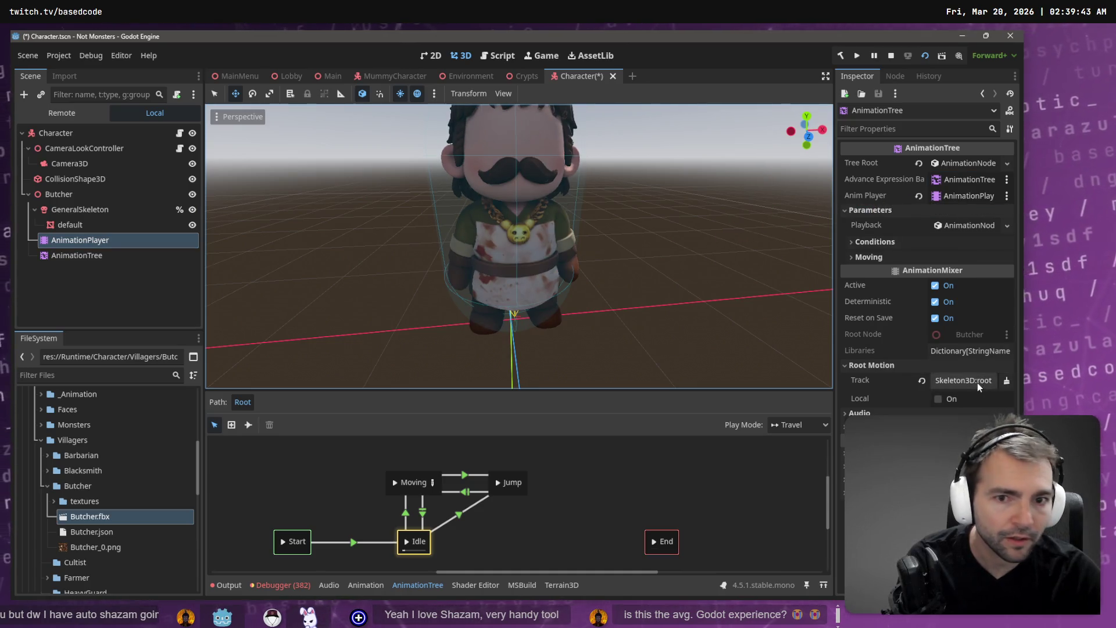
click(978, 381)
double_click(434, 215)
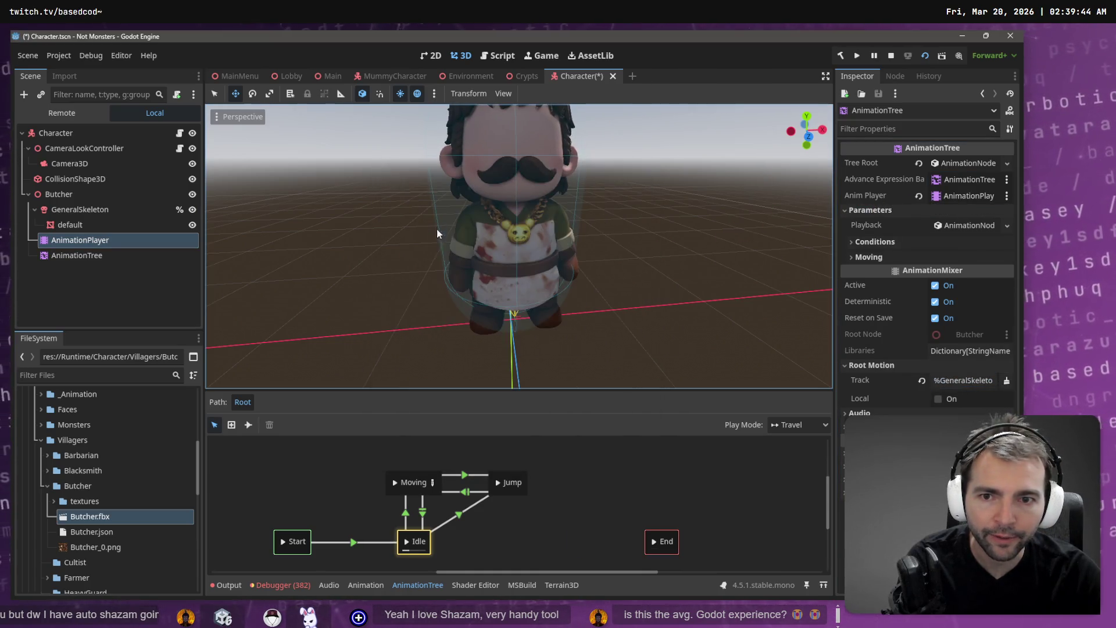
click(117, 253)
click(959, 381)
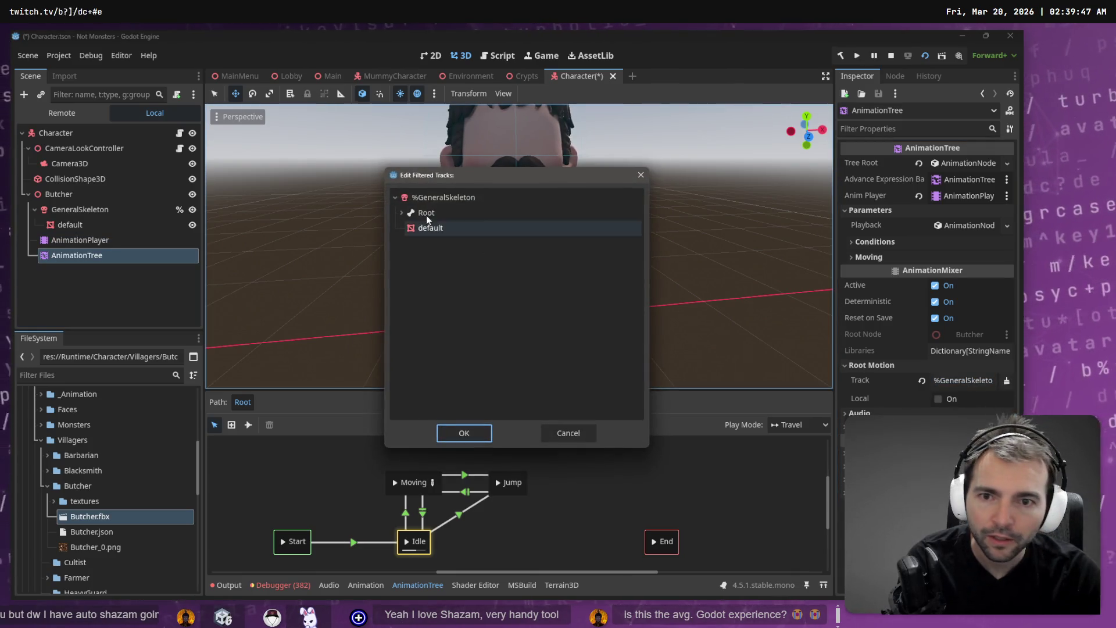
double_click(427, 215)
click(135, 281)
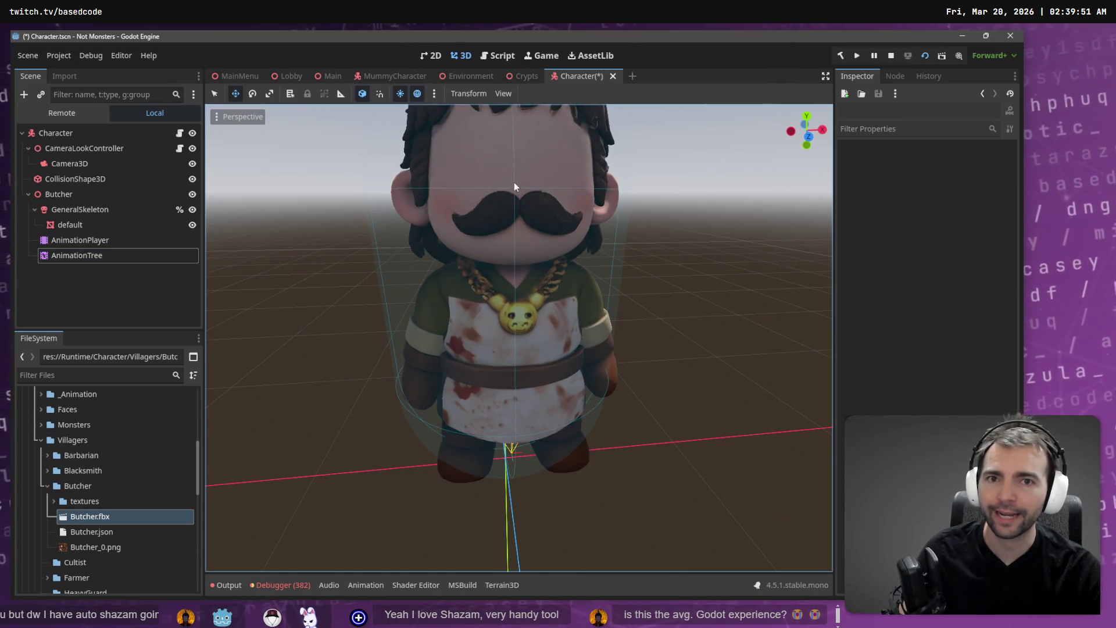
click(36, 55)
click(59, 55)
Save the scene as ButcherCharacter.tscn in the Villagers/Butcher folder.
mouse_move(27, 55)
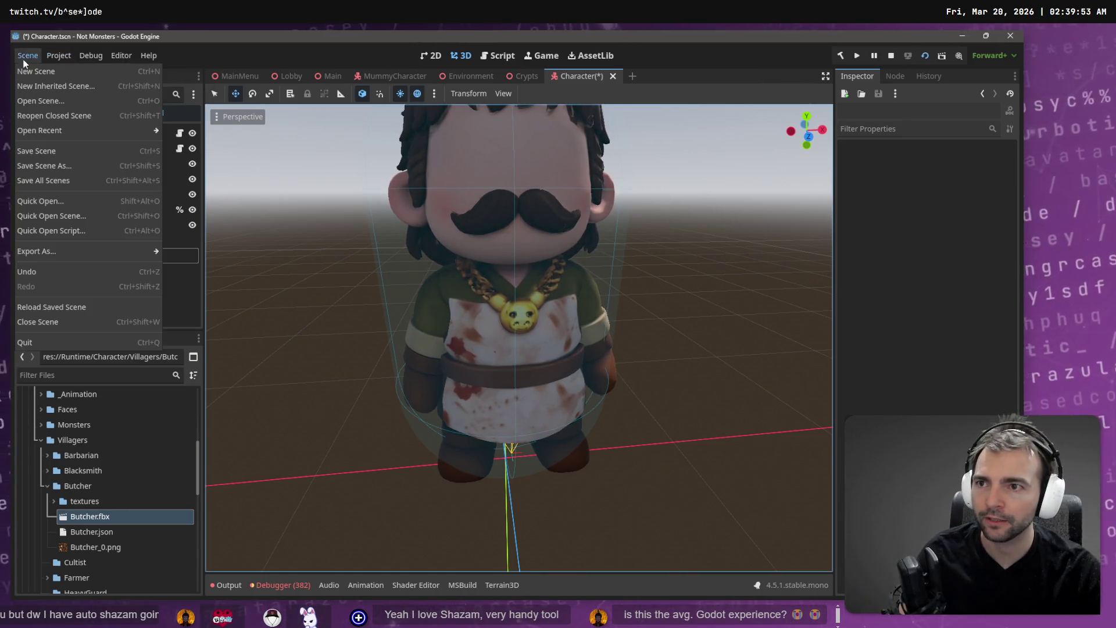
click(77, 168)
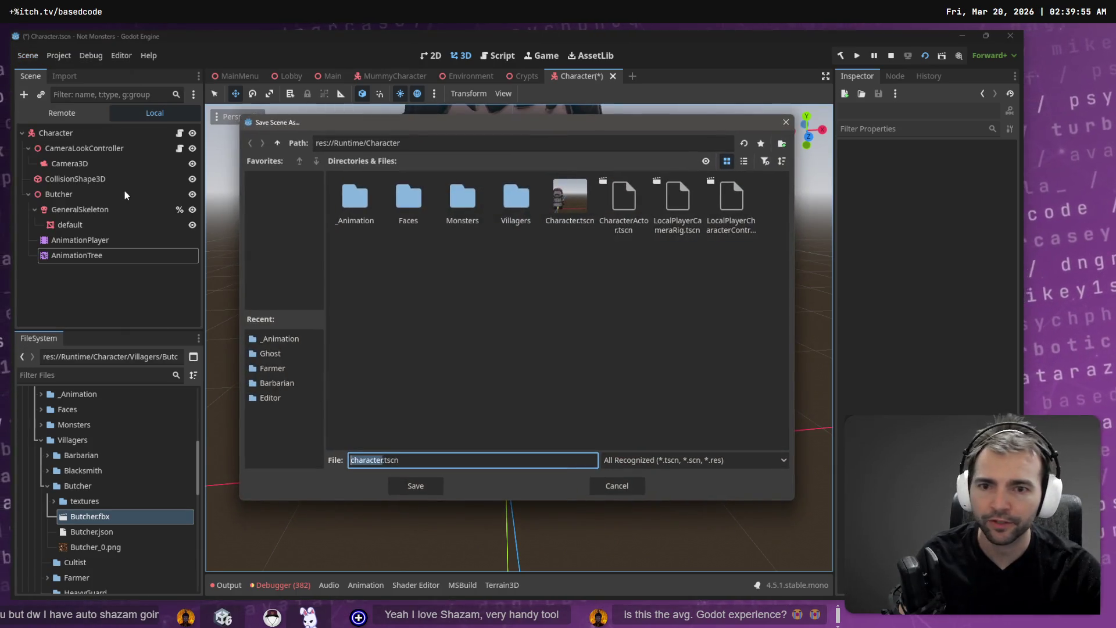
double_click(516, 215)
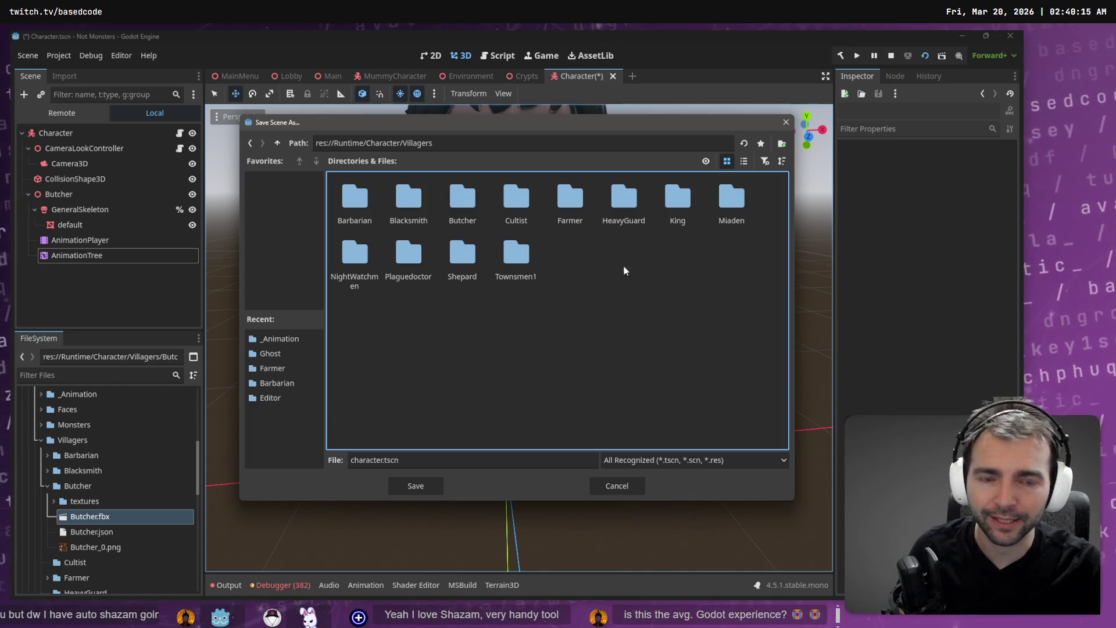
double_click(473, 195)
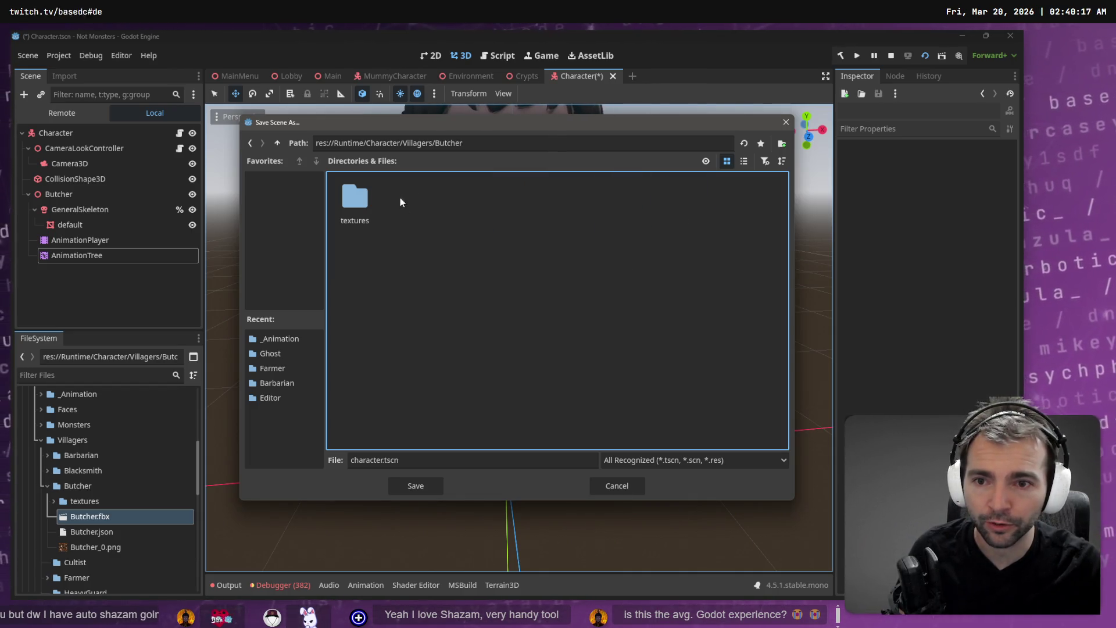
click(426, 465)
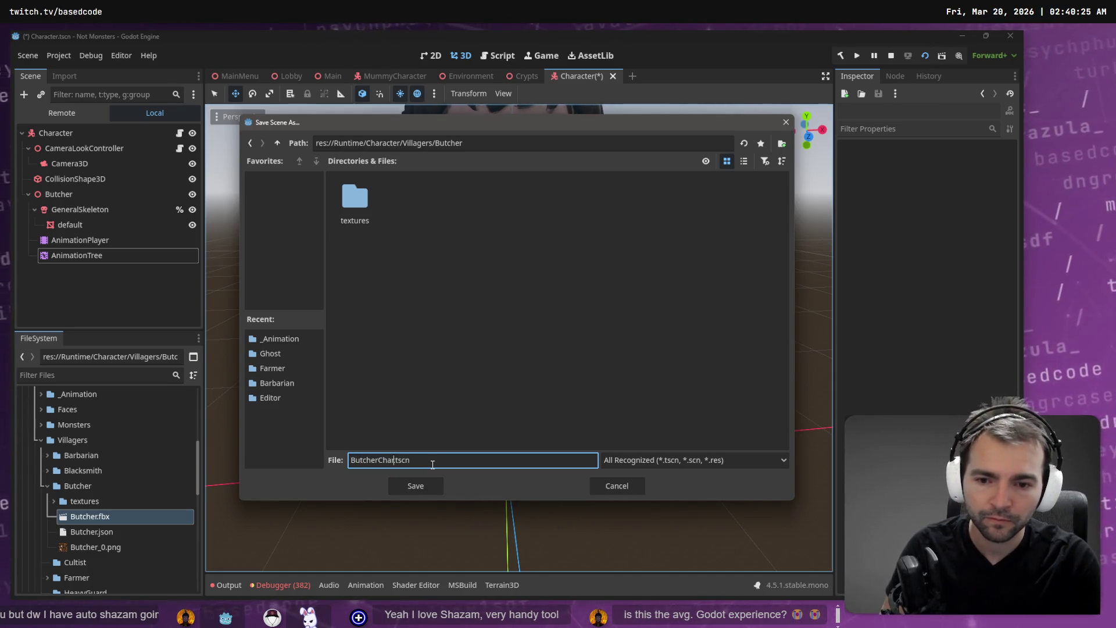
click(430, 491)
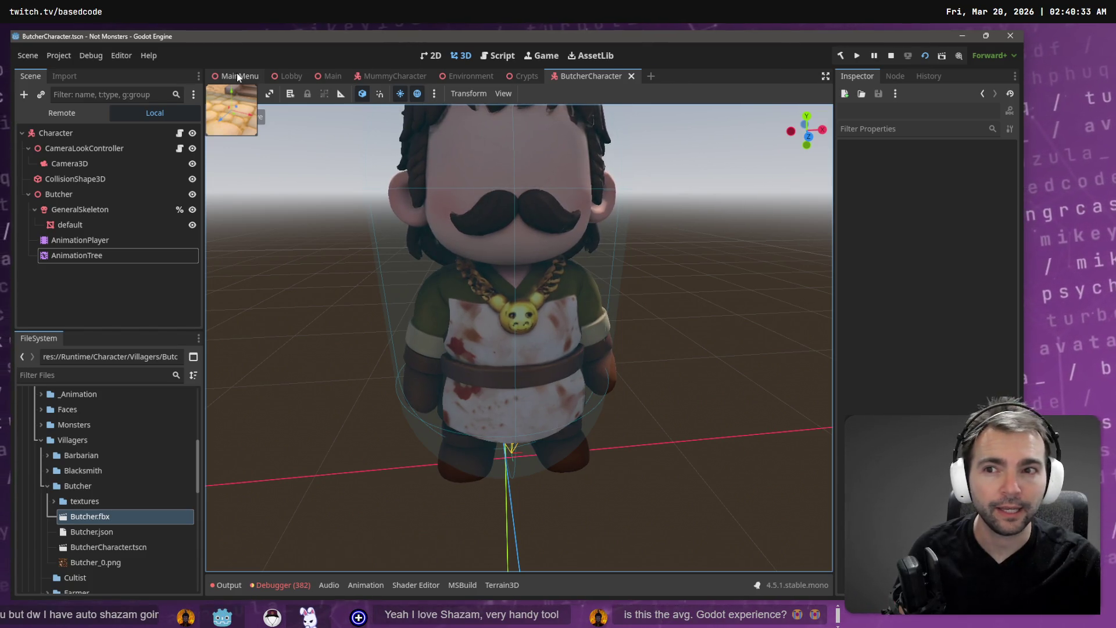
click(340, 83)
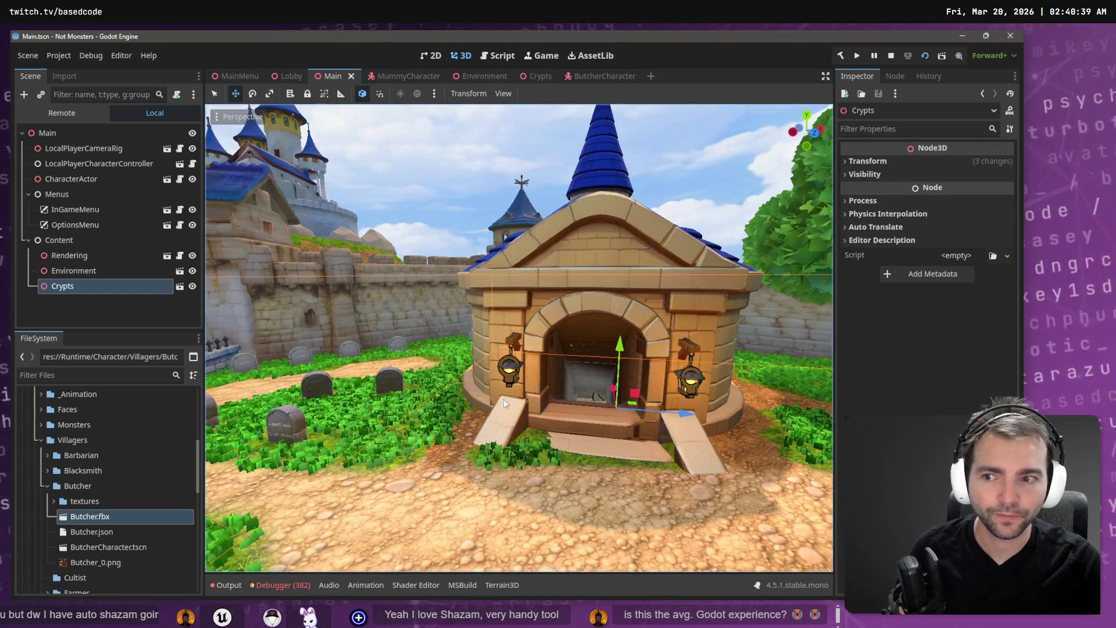
Give CharacterActor ButcherCharacter.tscn as default body and the werewolf scene as alternate, then run the game.
click(75, 184)
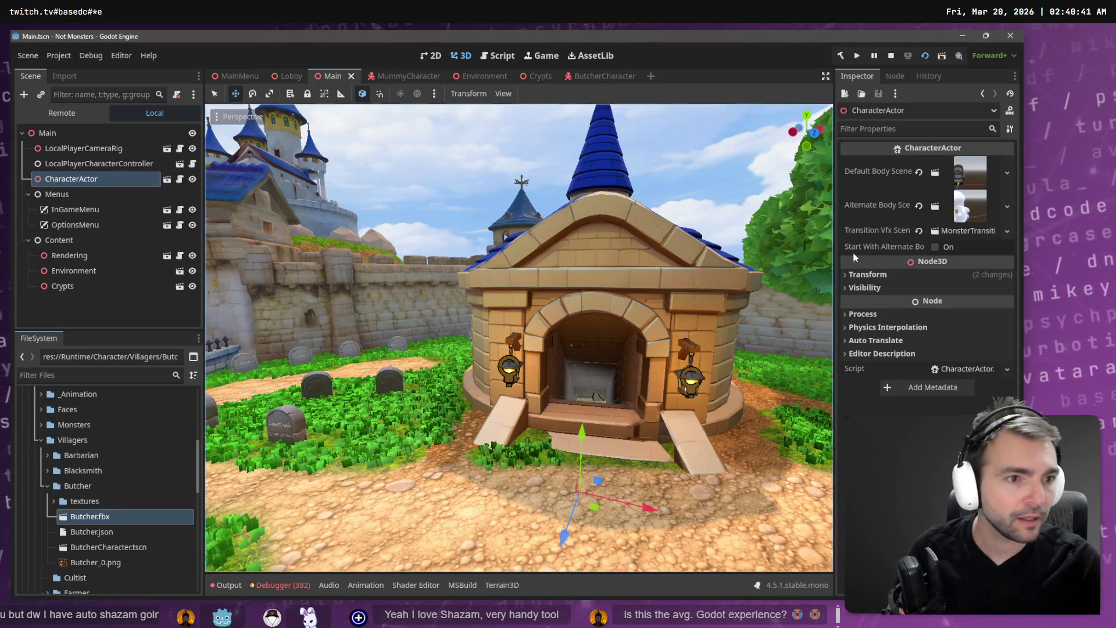
mouse_move(108, 547)
mouse_down()
mouse_move(992, 154)
mouse_move(973, 181)
mouse_up()
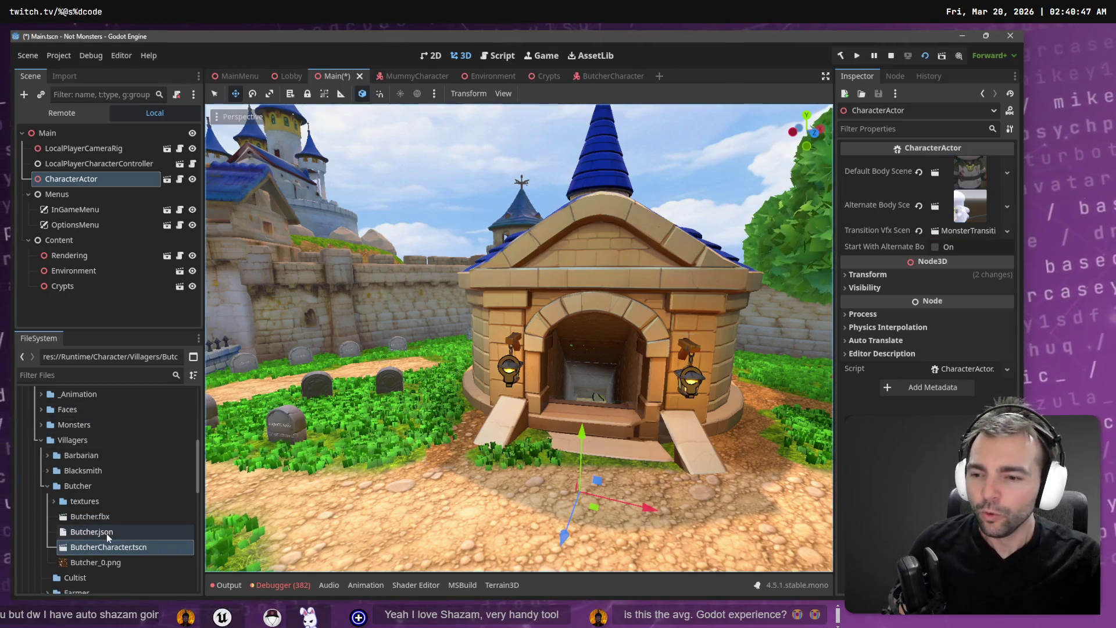
click(1006, 207)
click(947, 266)
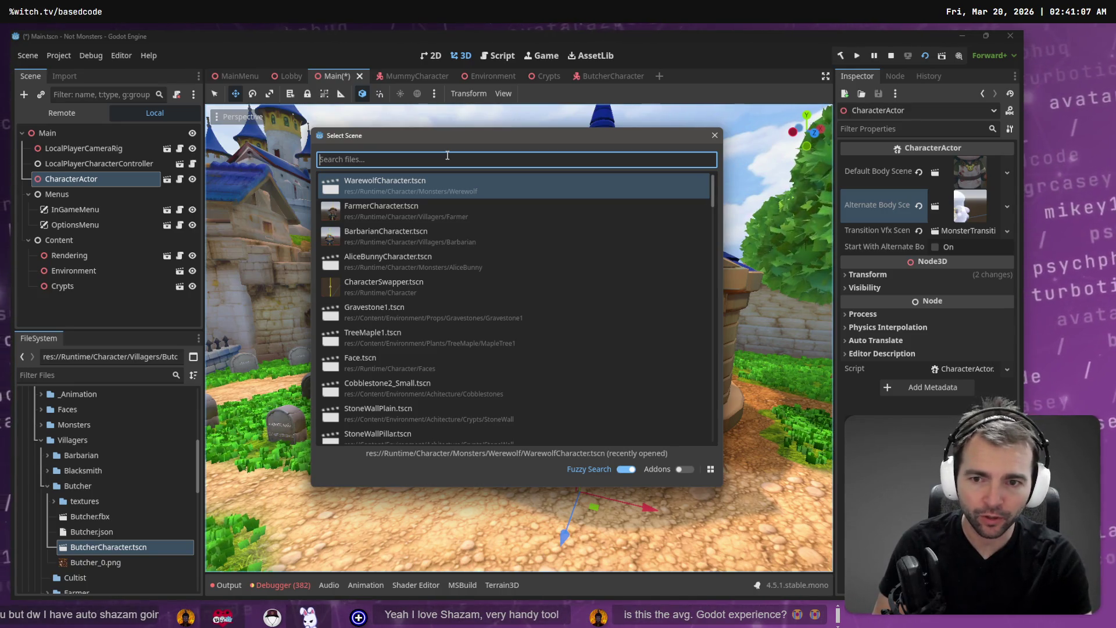
text(Ware)
key(Return)
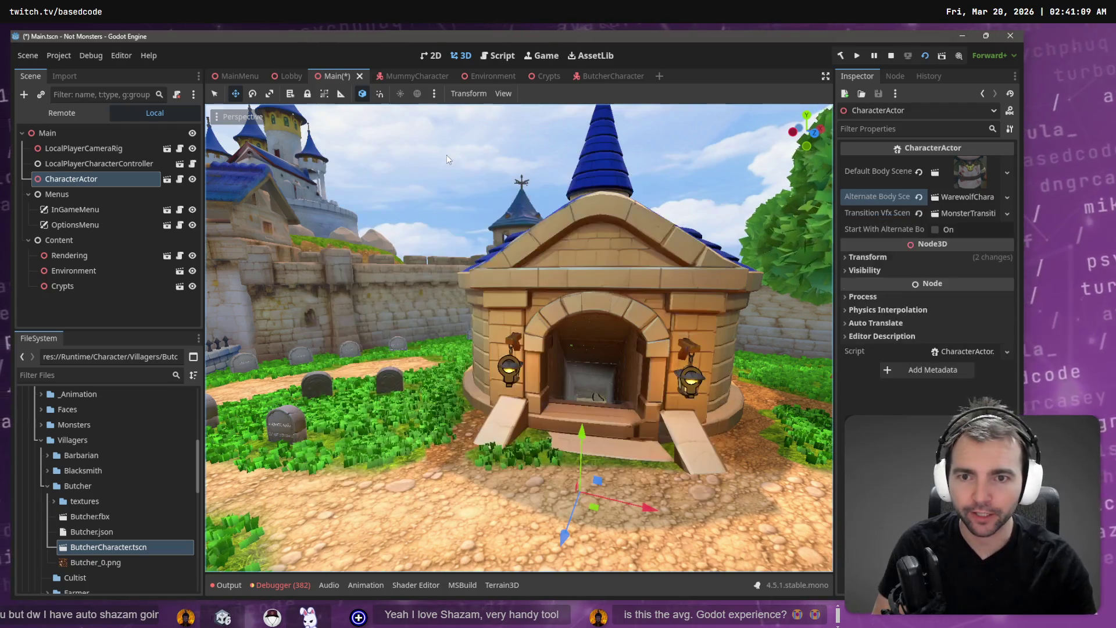
key(F5)
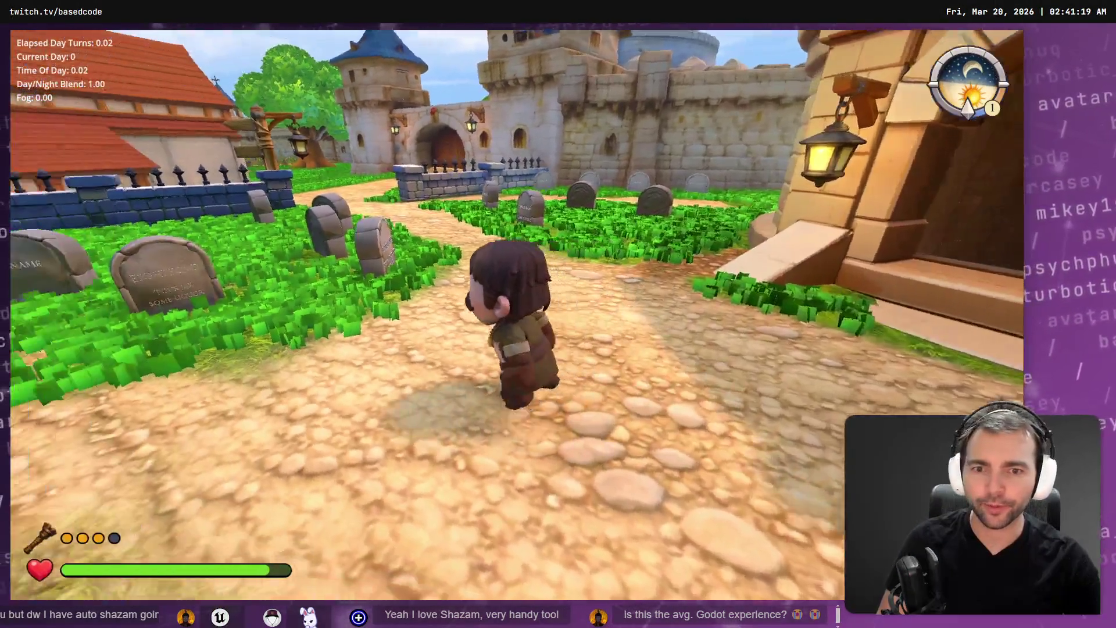
Run the Butcher forward along the village path, then return to the ButcherCharacter scene.
key(w)
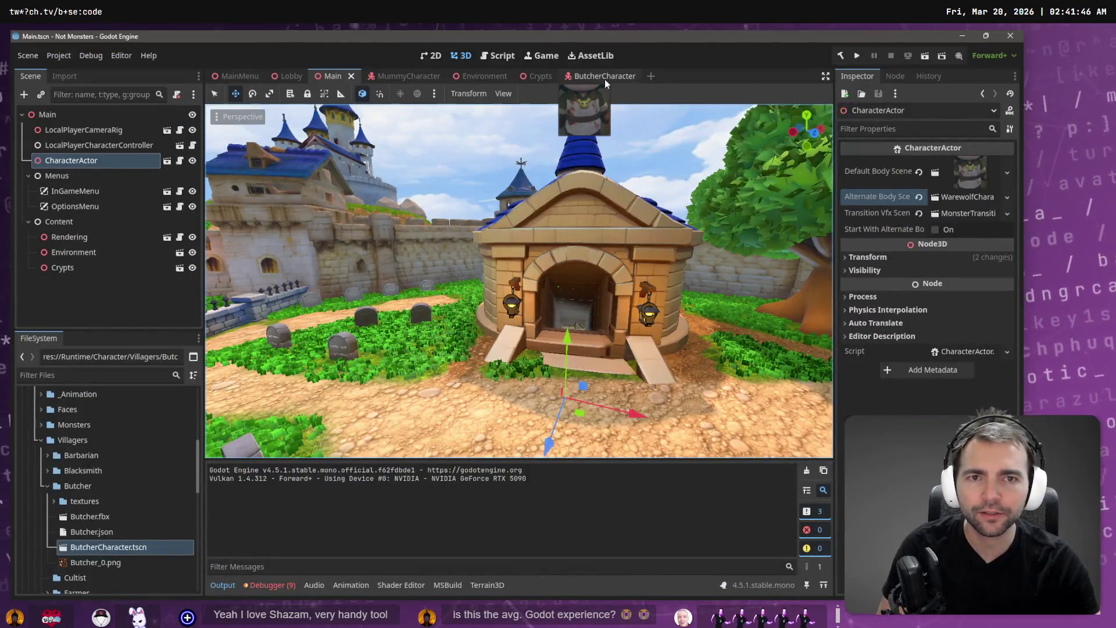
click(605, 77)
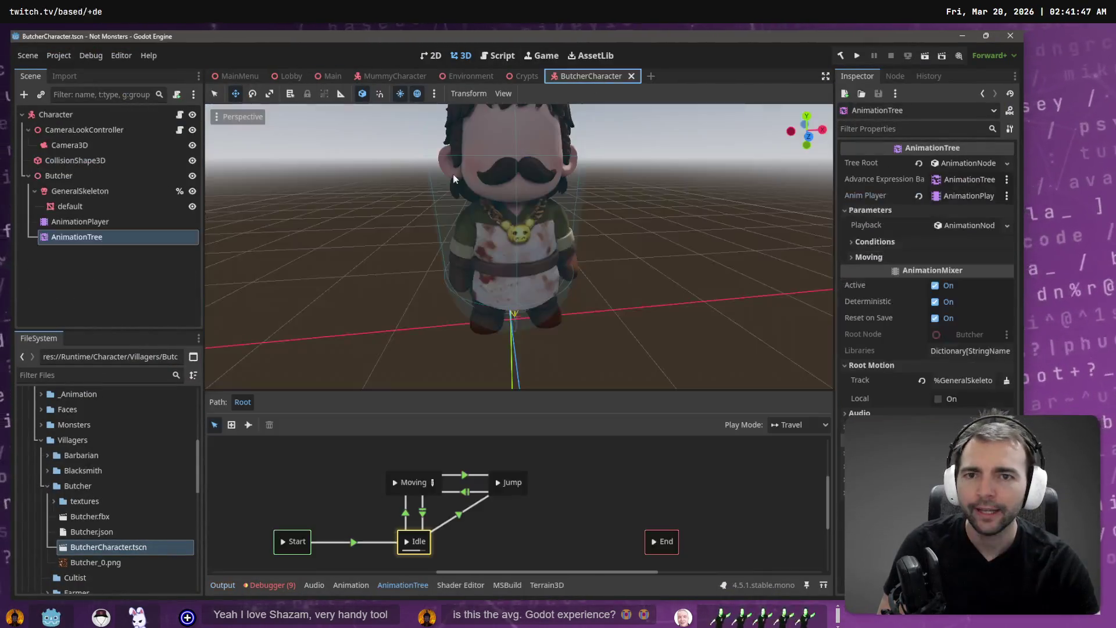
Copy the Face and Expression nodes from BlacksmithCharacter.tscn and paste them under Butcher.
click(48, 470)
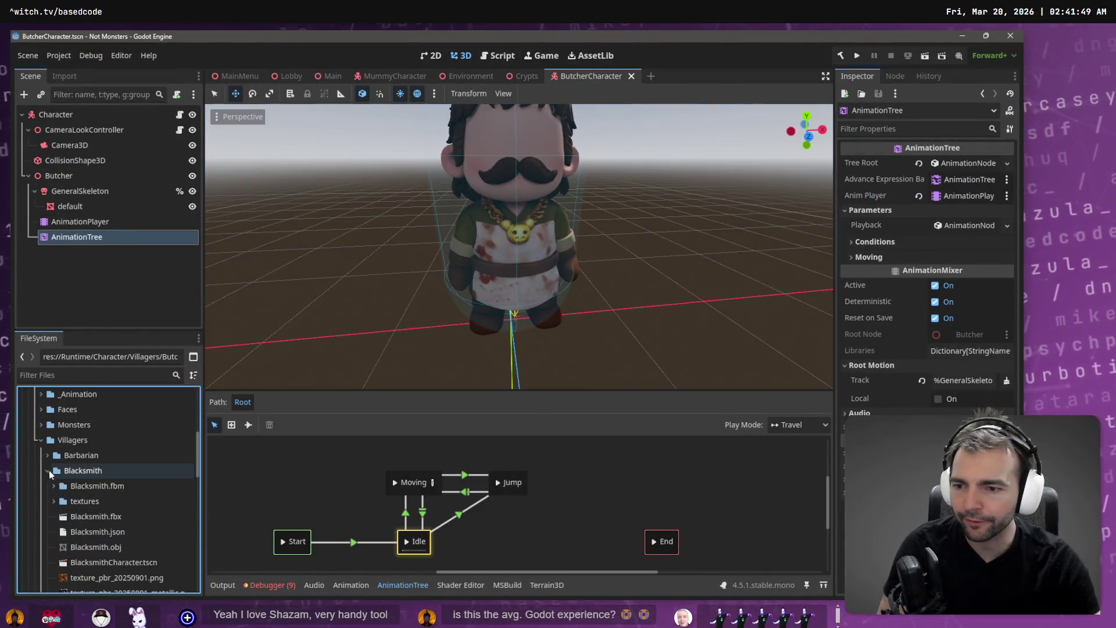
double_click(124, 563)
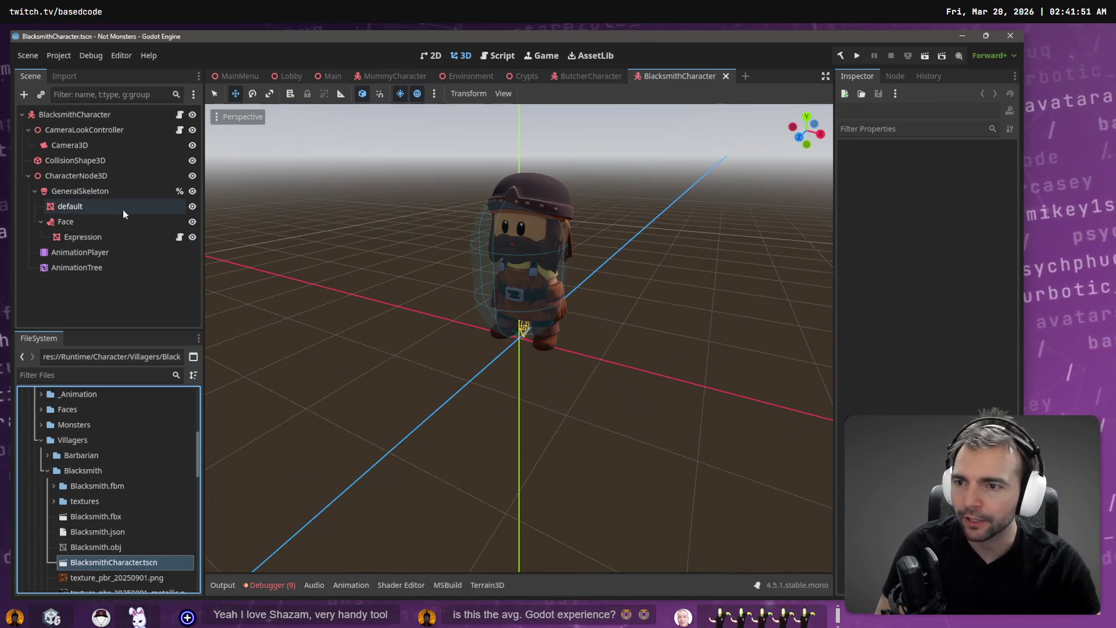
click(103, 224)
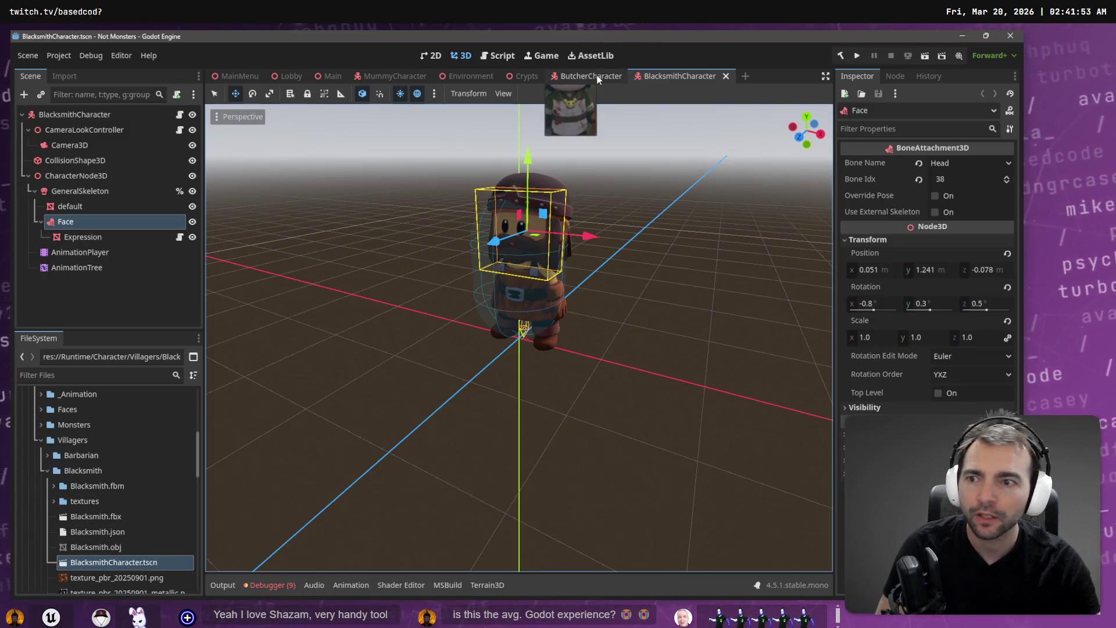
shift+click(104, 238)
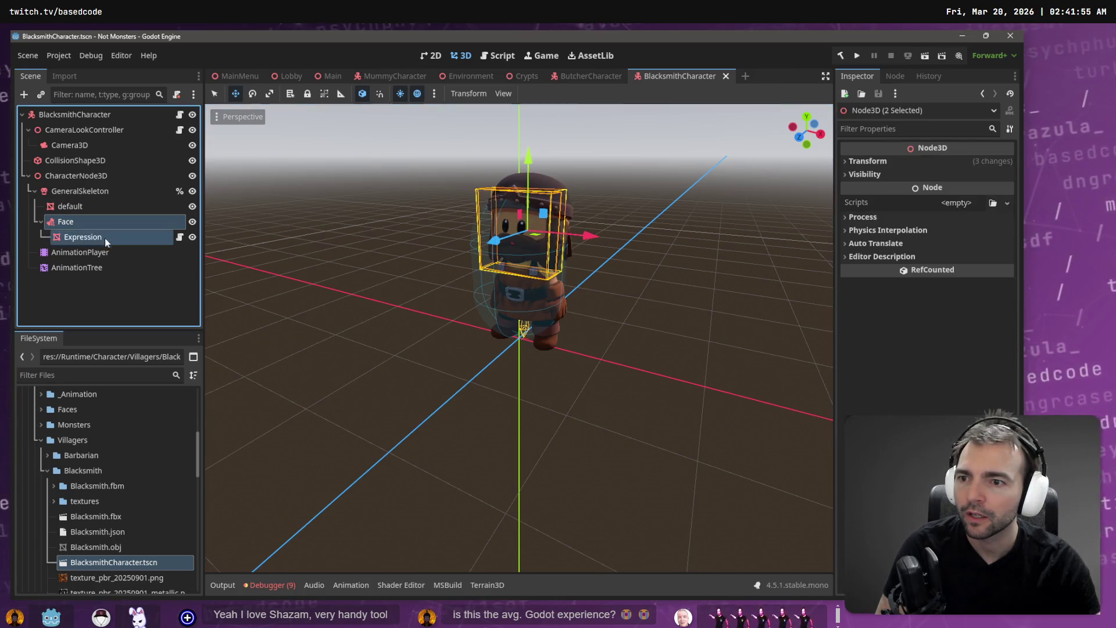
click(573, 75)
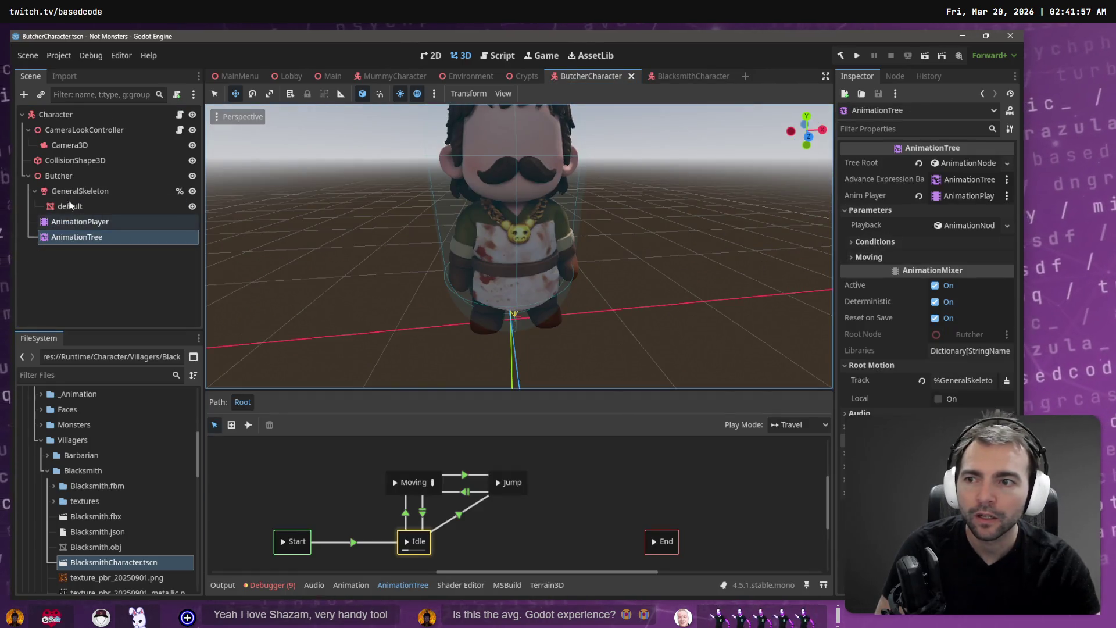
click(64, 176)
key(ctrl+v)
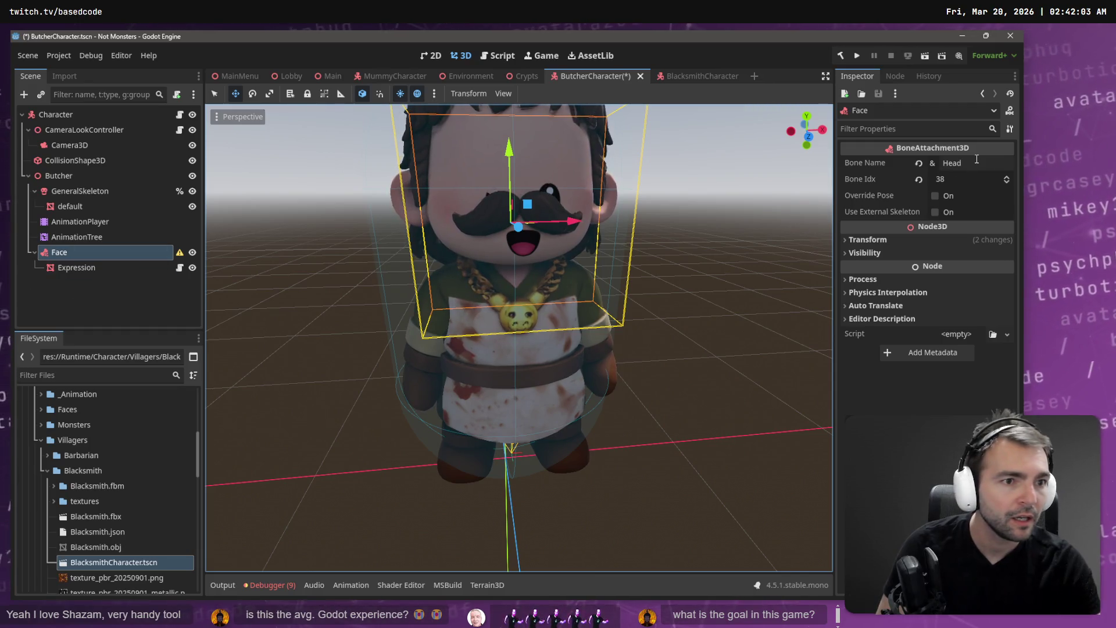
Parent Face under GeneralSkeleton and bind it to the Head bone instead of Hips.
click(955, 165)
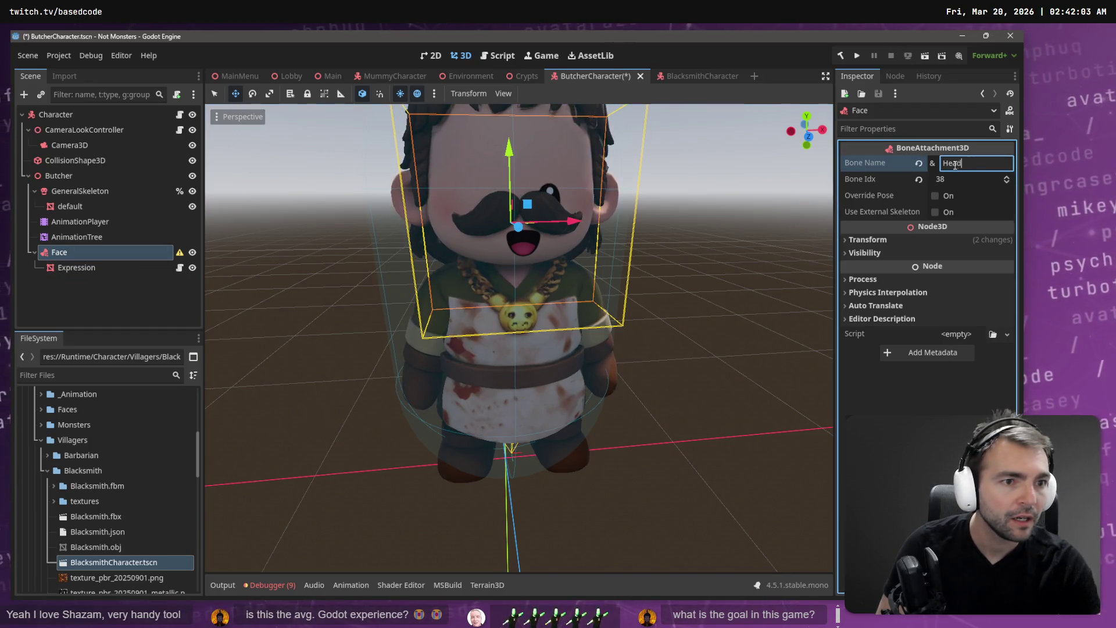
click(919, 166)
click(946, 162)
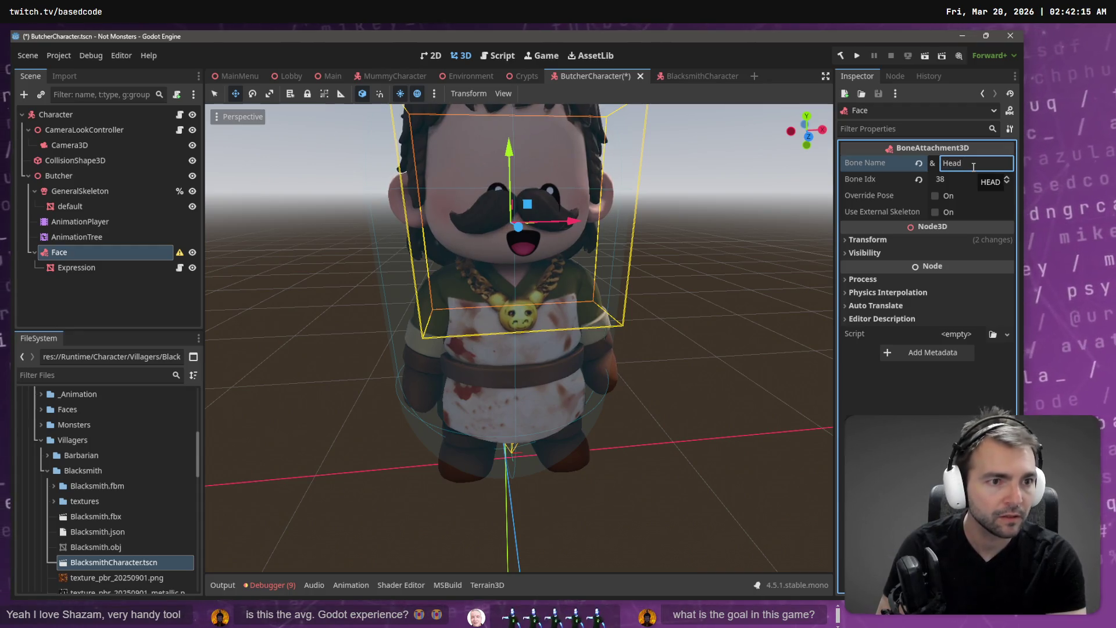
click(90, 298)
click(57, 253)
drag(90, 197, 90, 194)
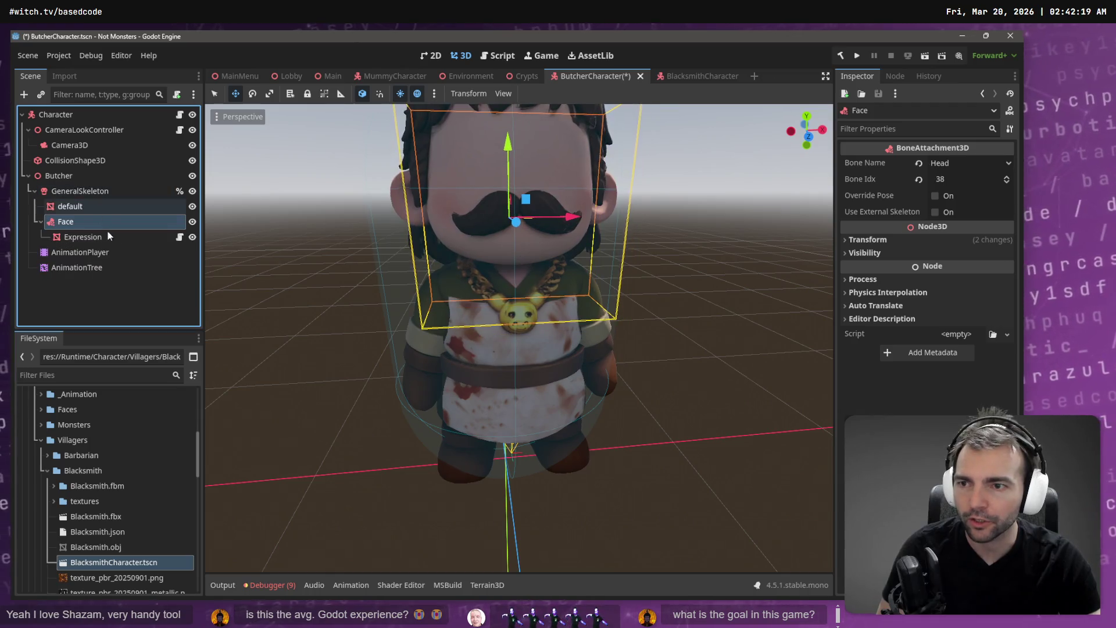
click(986, 163)
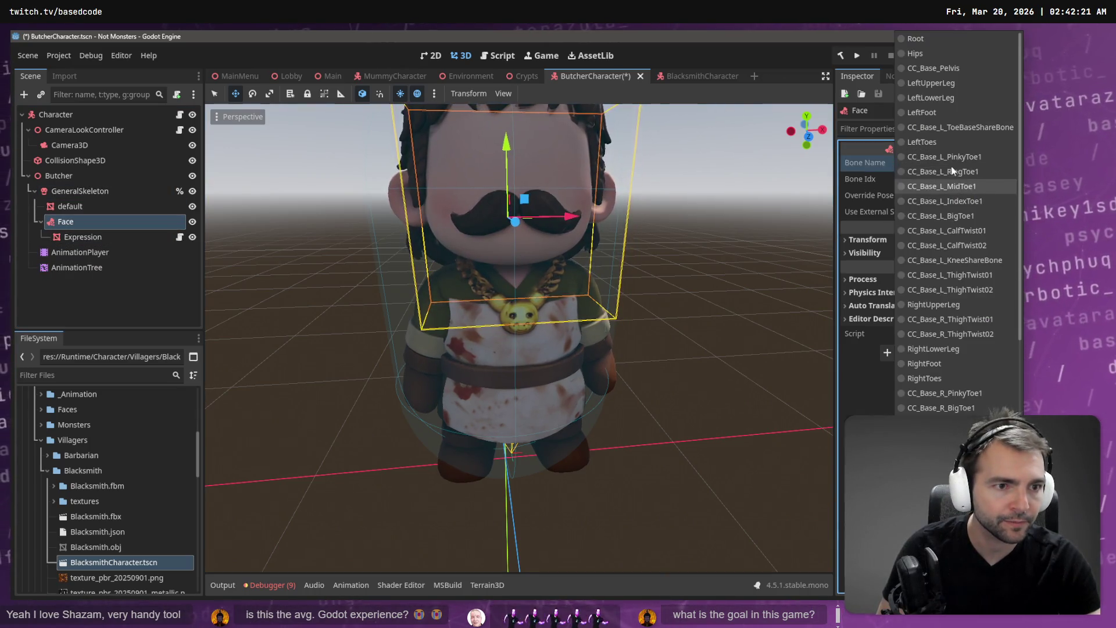
click(930, 55)
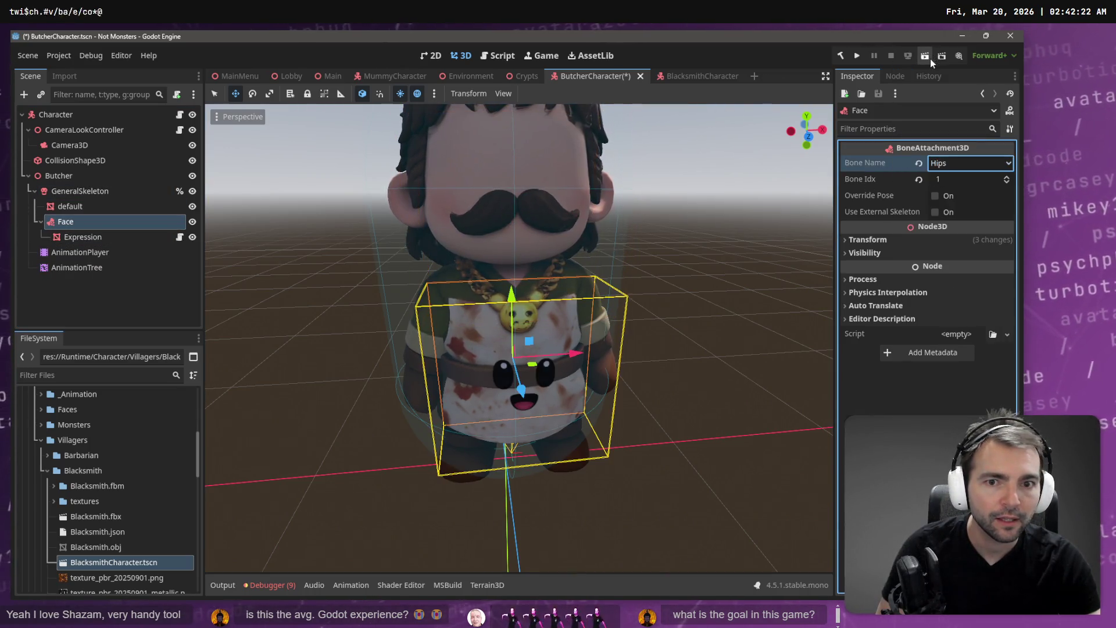
click(953, 164)
scroll(948, 225, down, 5)
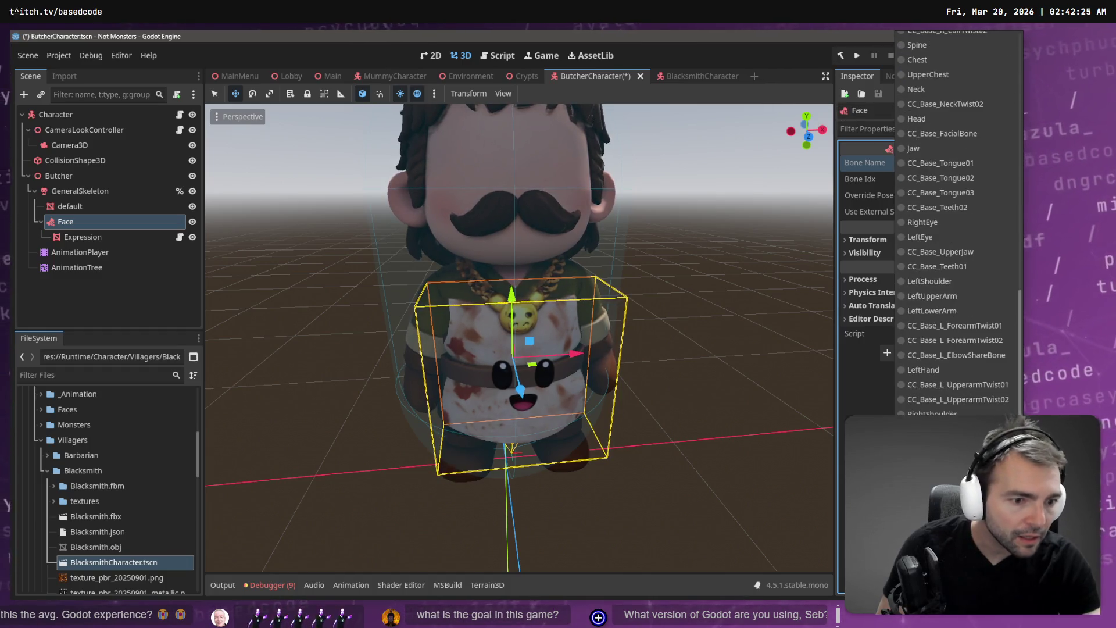
click(930, 190)
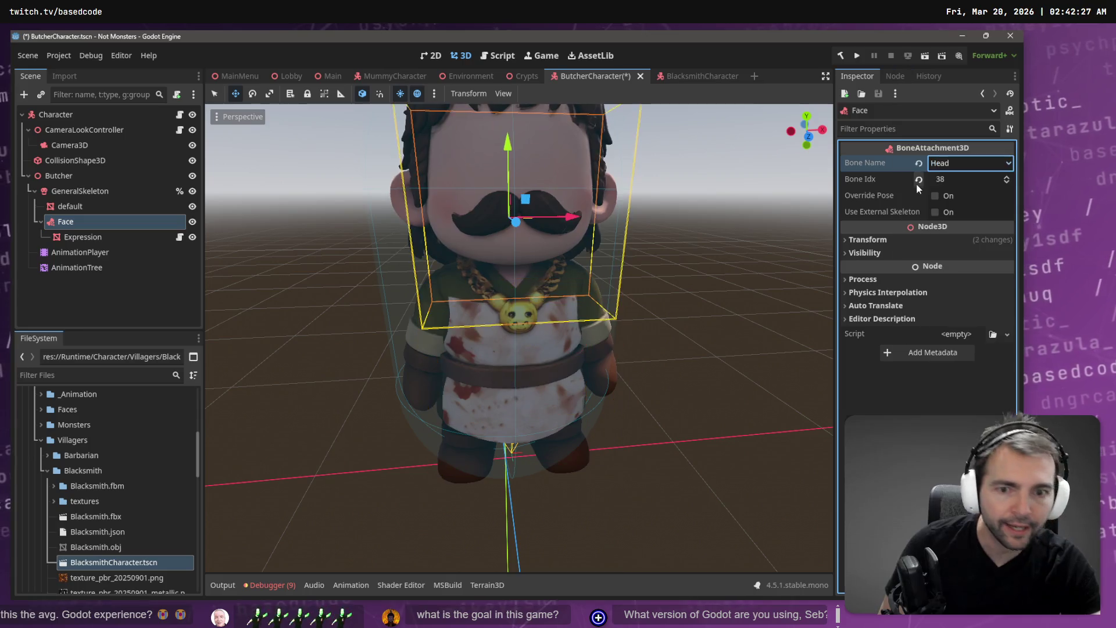
click(97, 237)
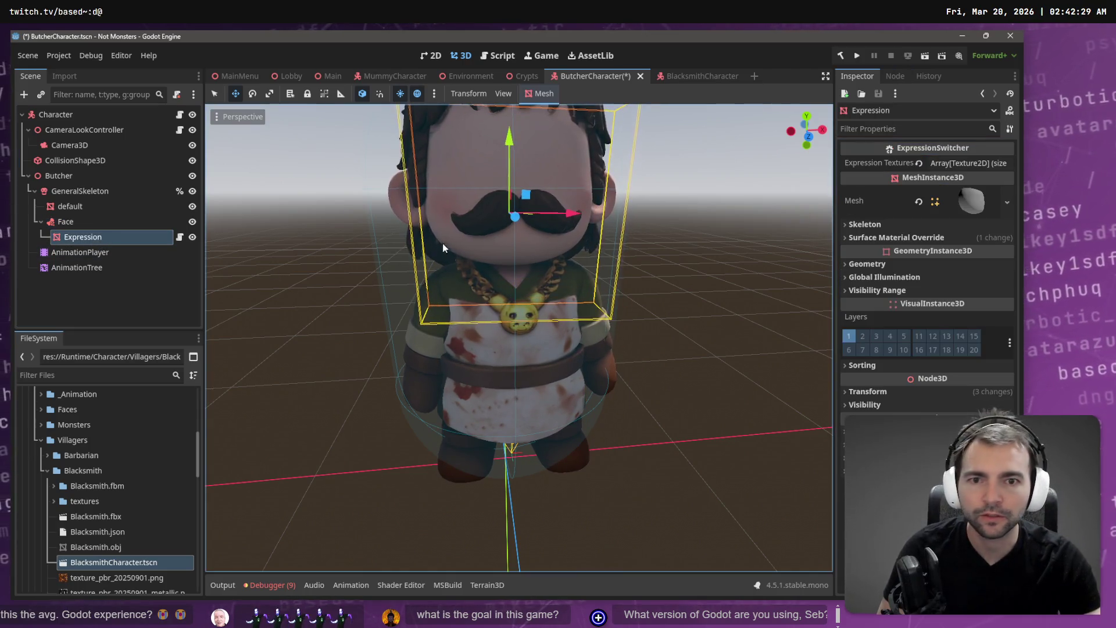
Nudge the Expression mesh forward, up, down and sideways onto the butcher's face, then save ButcherCharacter.tscn.
drag(517, 219, 519, 219)
drag(511, 146, 511, 113)
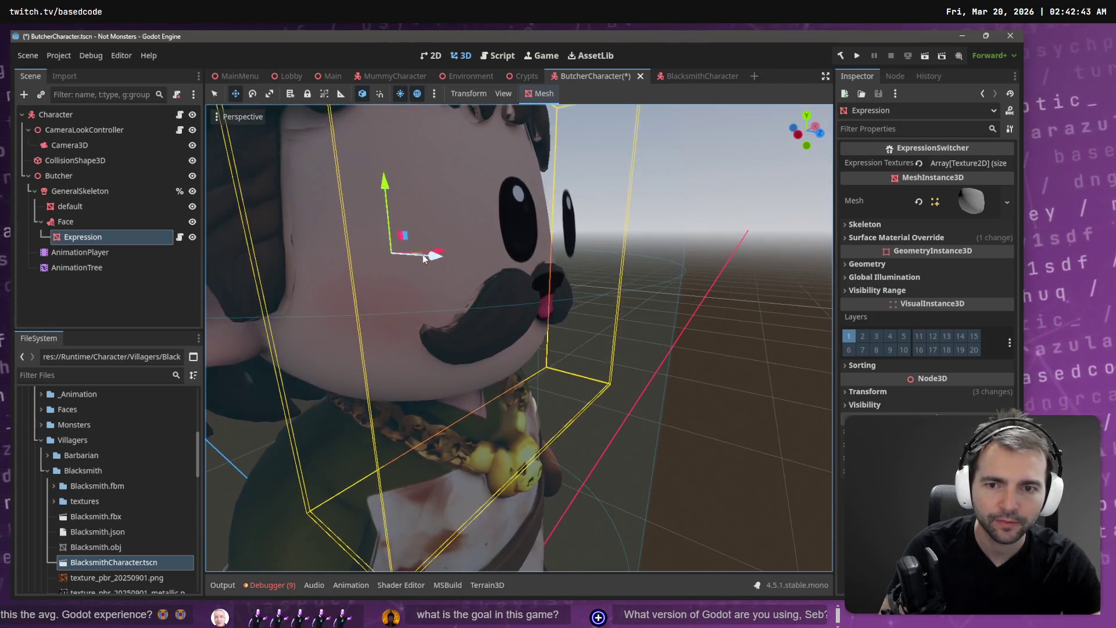
drag(428, 255, 424, 255)
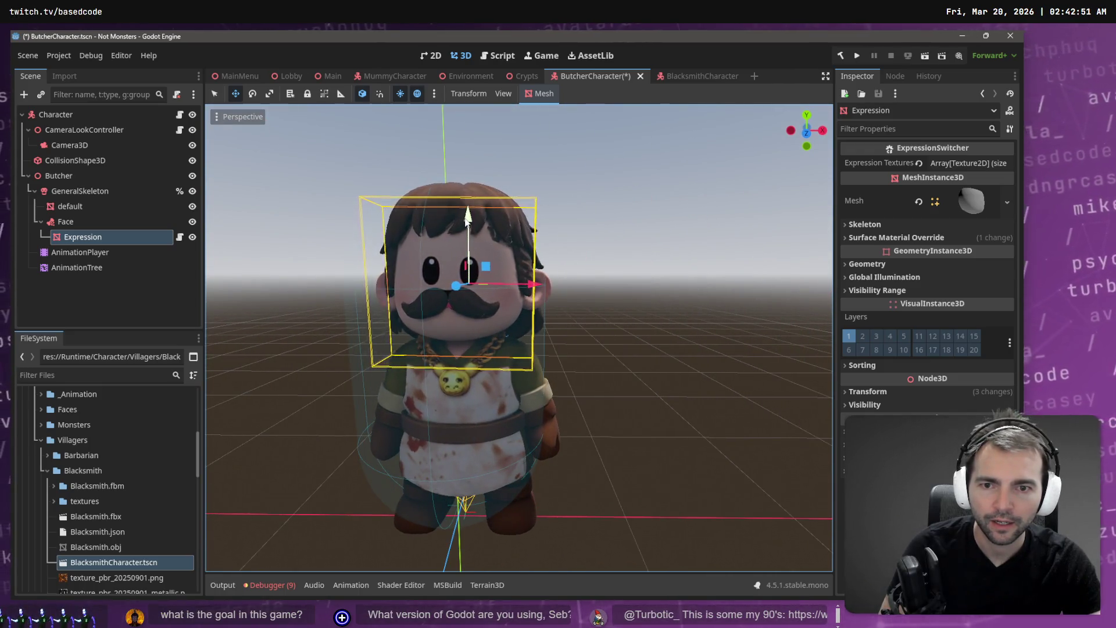
drag(468, 219, 468, 221)
drag(470, 218, 470, 215)
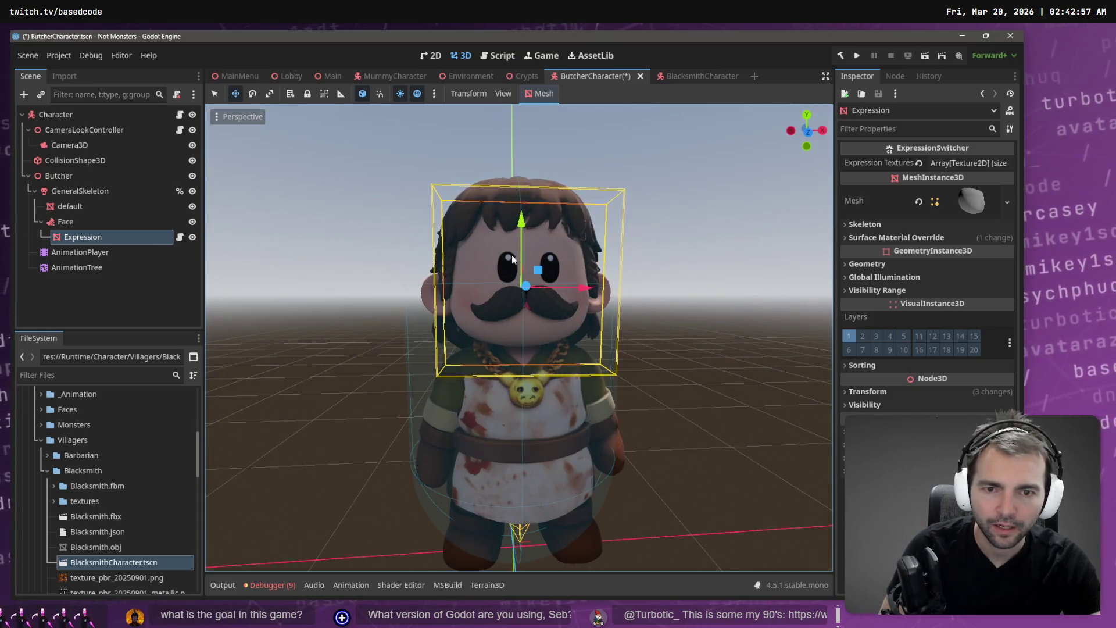
drag(521, 220, 522, 222)
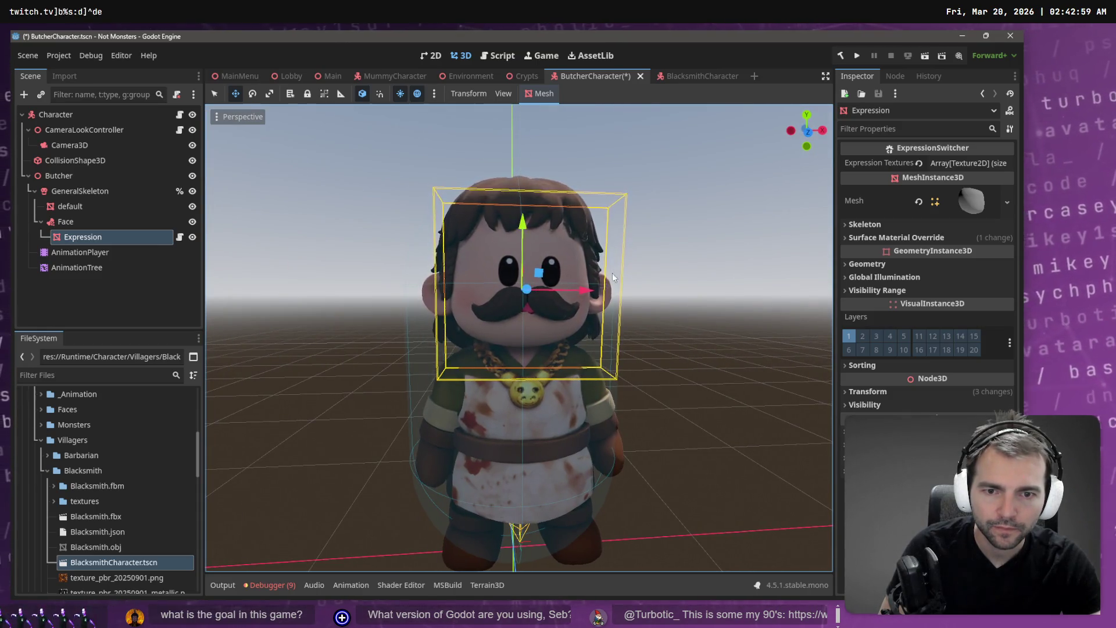
drag(583, 289, 570, 302)
key(ctrl+s)
click(332, 76)
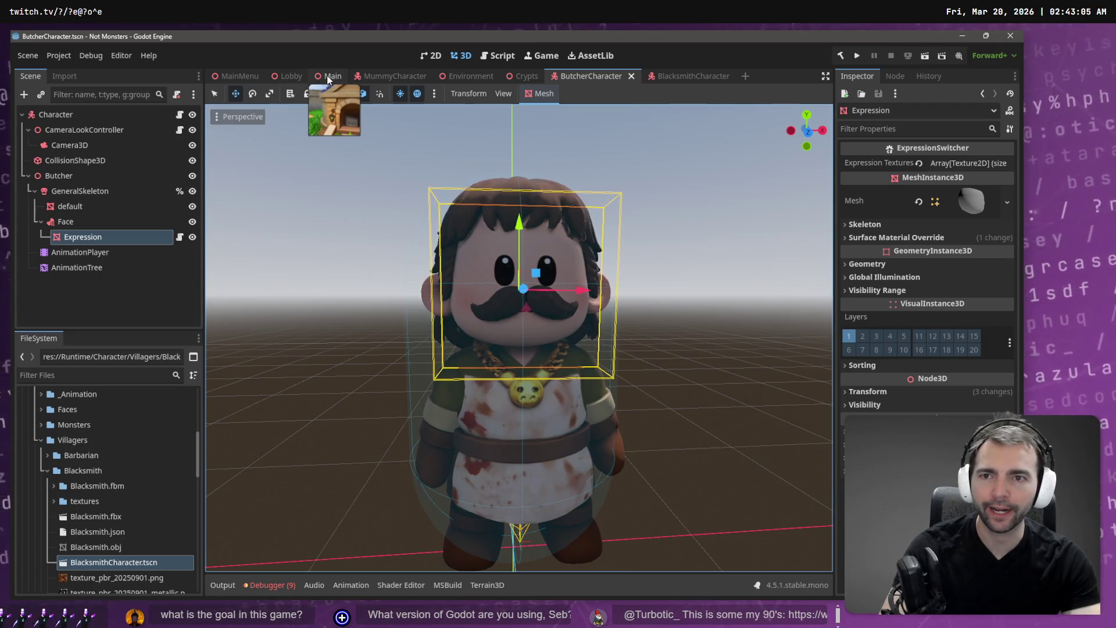
Run the game with F5 and walk the butcher across the courtyard and toward the camera.
key(F5)
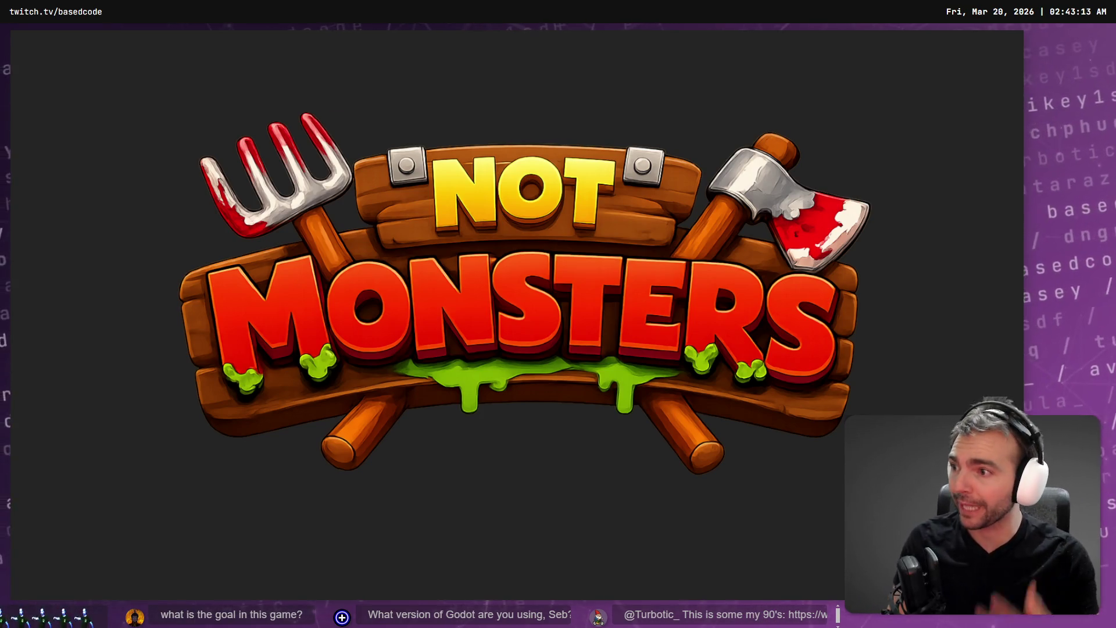
key(a)
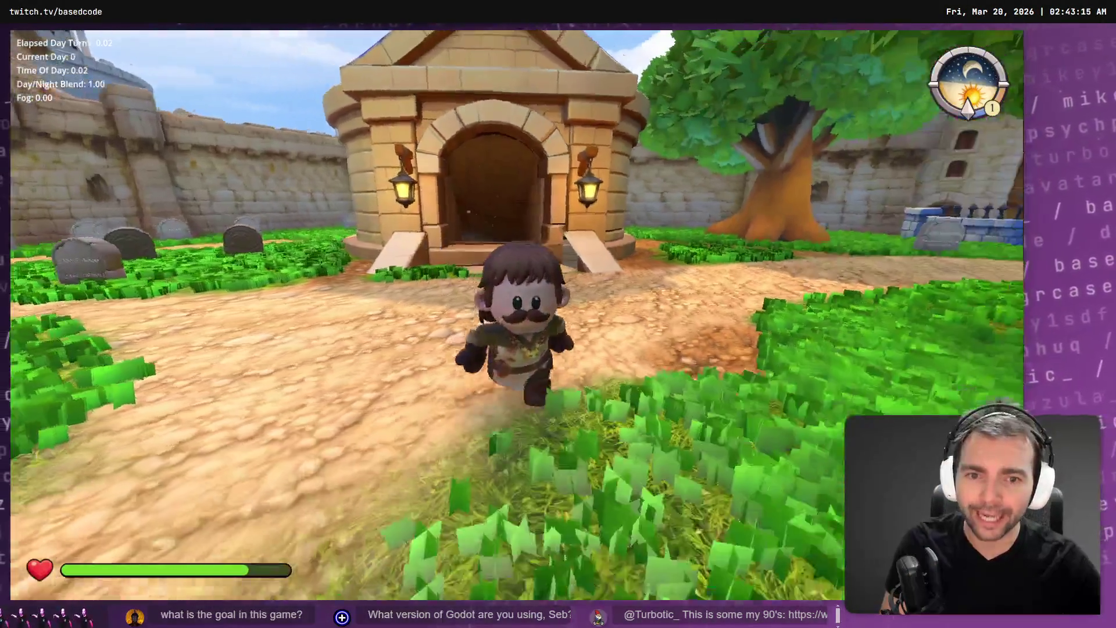
key(s)
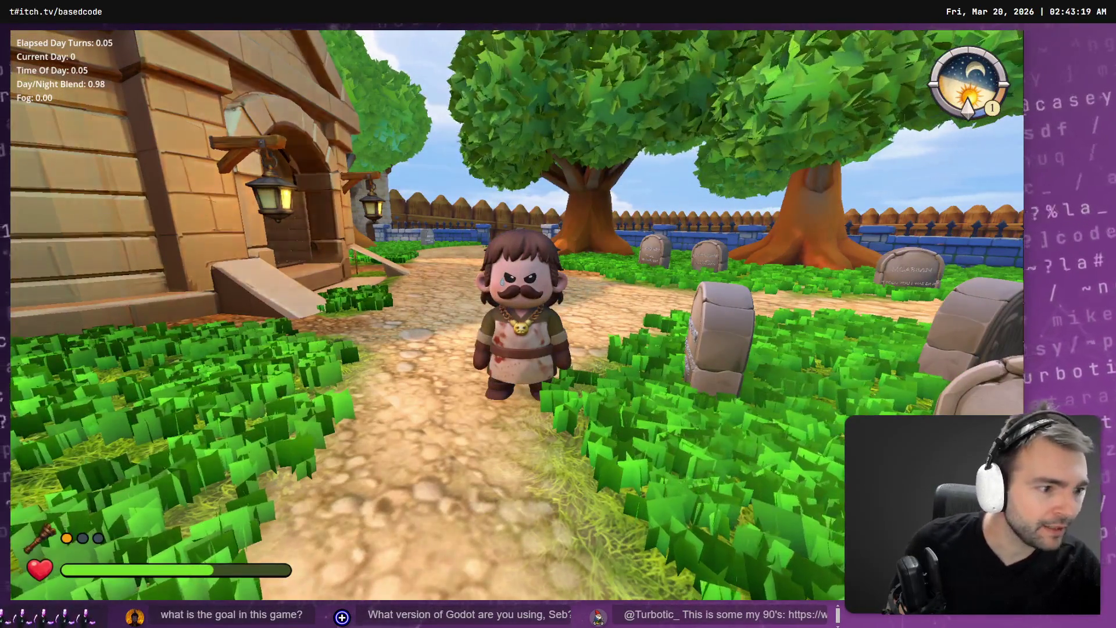
Switch to the tldraw board and pan the view onto the key art.
key(alt+Tab)
drag(585, 380, 366, 220)
scroll(483, 211, up, 5)
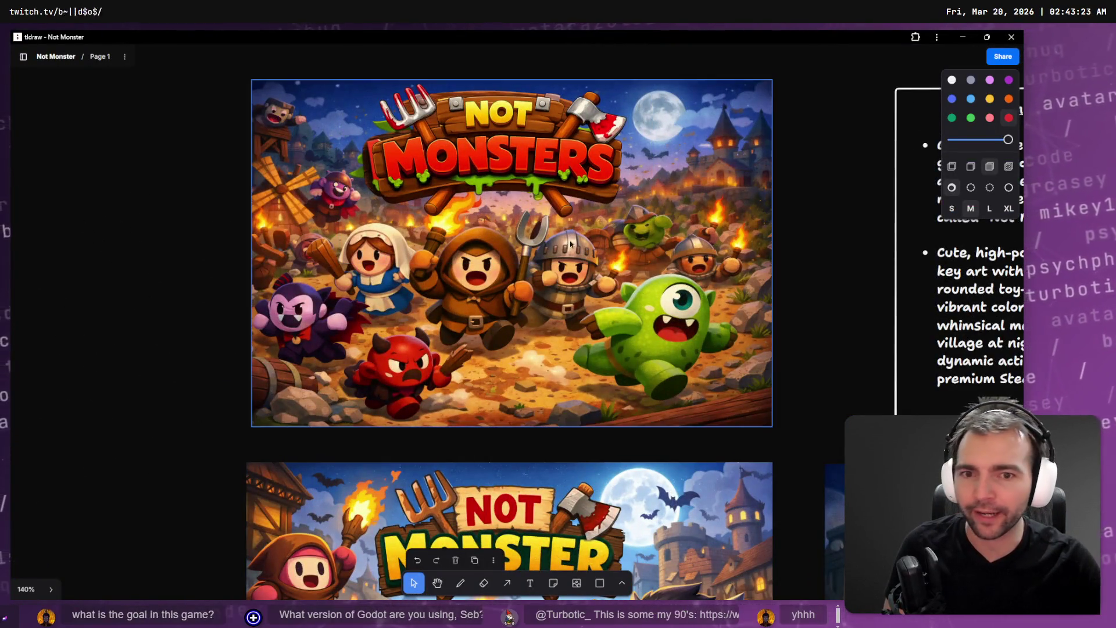
Scroll to the pitch notes below the key art and select the words Werewolf and Among without changes.
scroll(279, 288, down, 5)
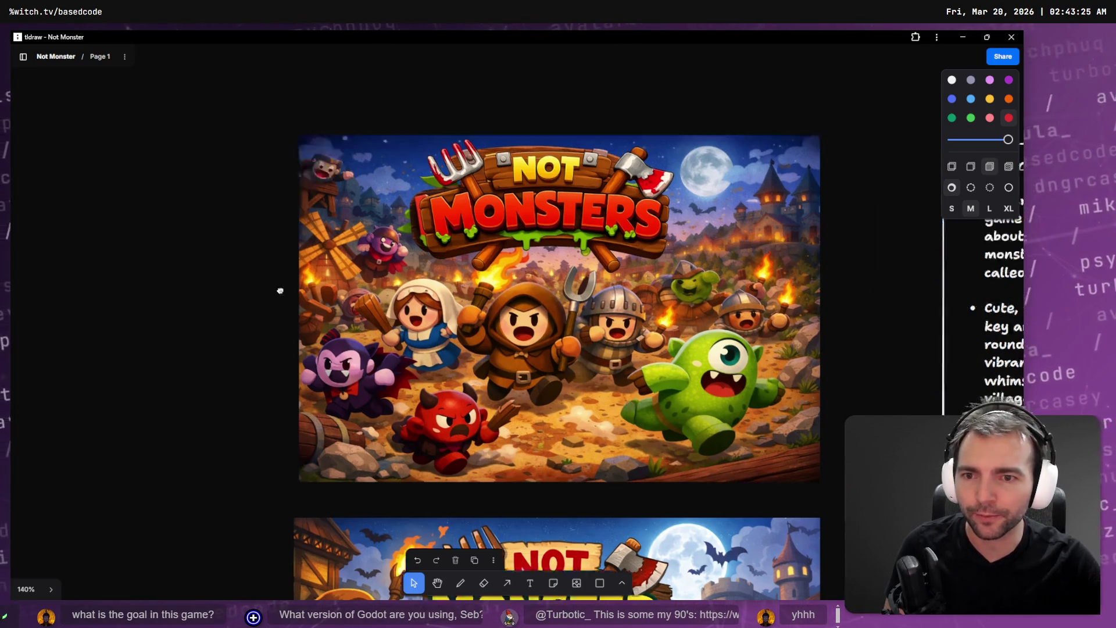
scroll(393, 289, down, 5)
scroll(481, 308, up, 3)
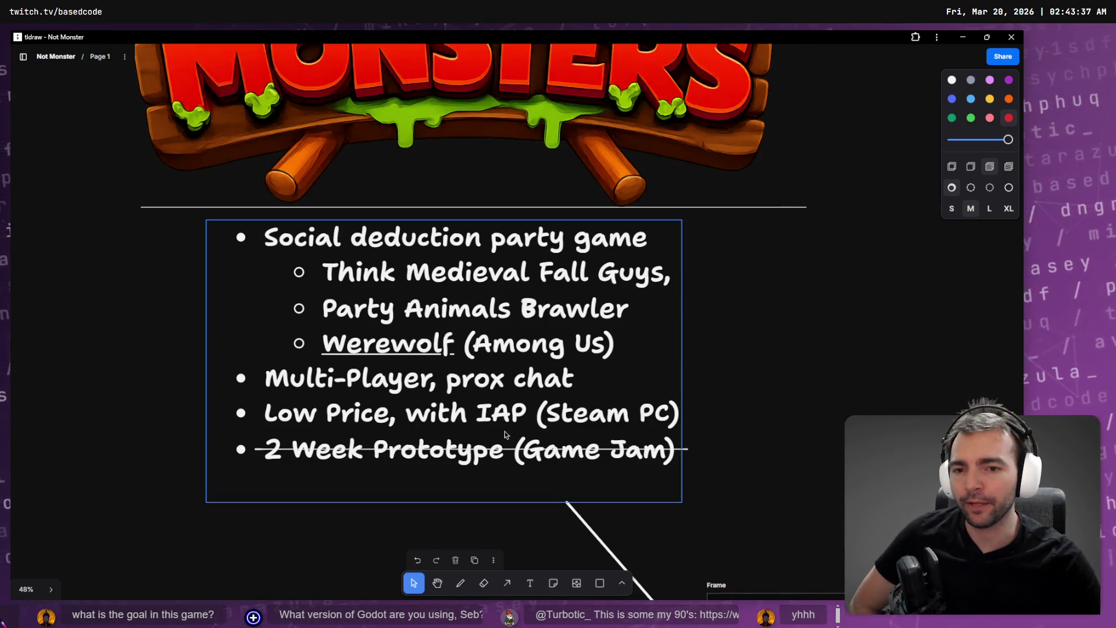
double_click(387, 343)
click(516, 345)
double_click(523, 347)
click(699, 345)
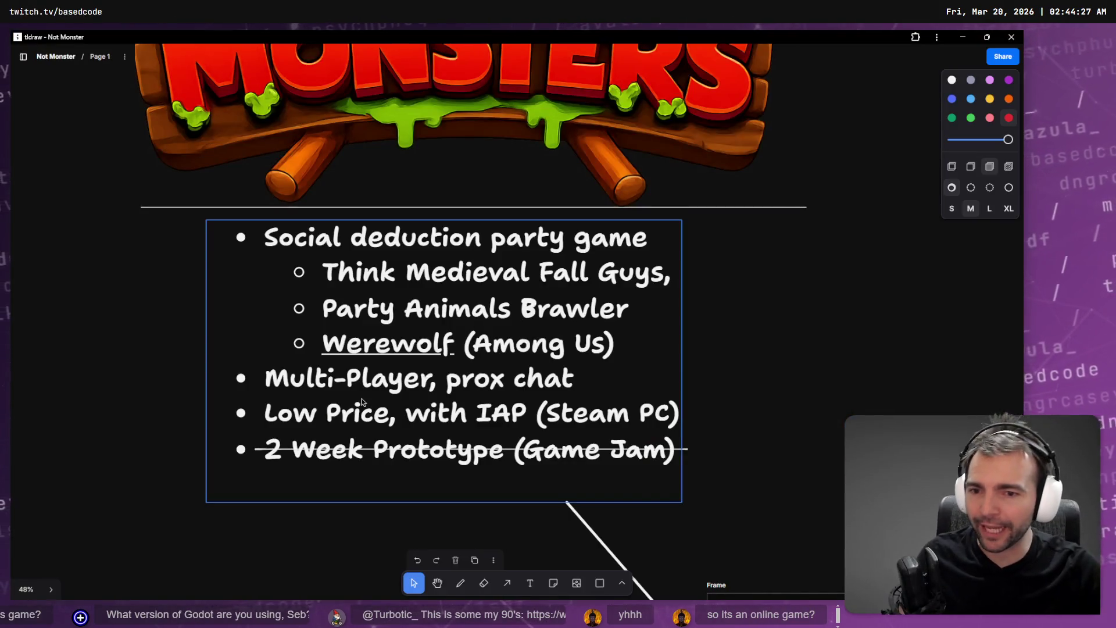
Highlight the 'Multi-Player, prox chat' line unchanged, then transform the butcher into the werewolf in-game.
double_click(309, 386)
click(590, 378)
mouse_move(590, 378)
mouse_down()
mouse_move(323, 368)
mouse_move(265, 378)
mouse_up()
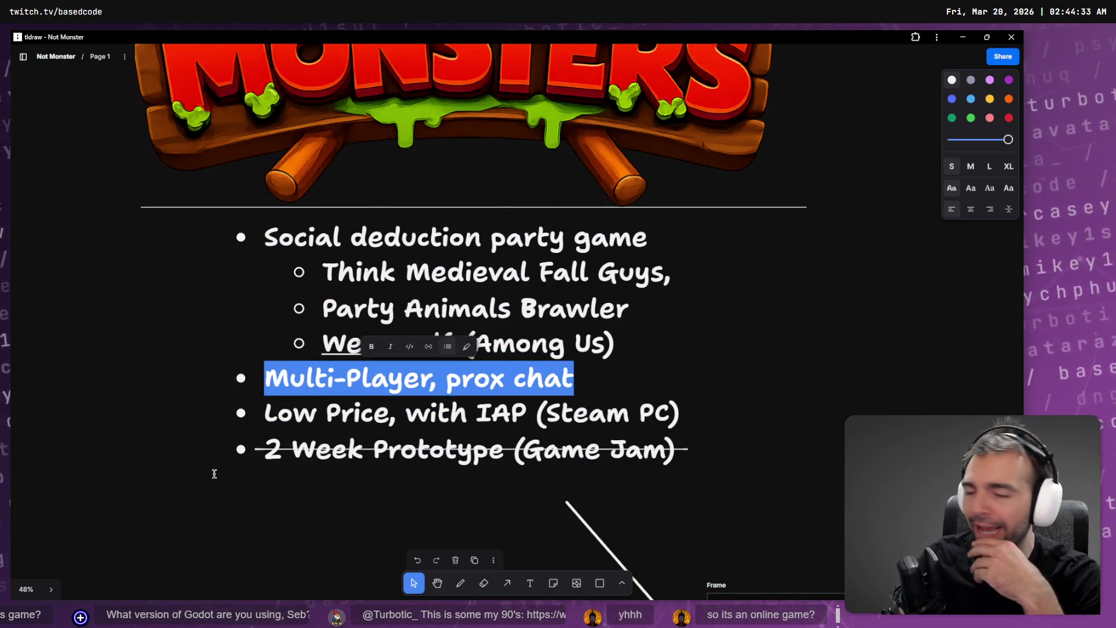
key(Escape)
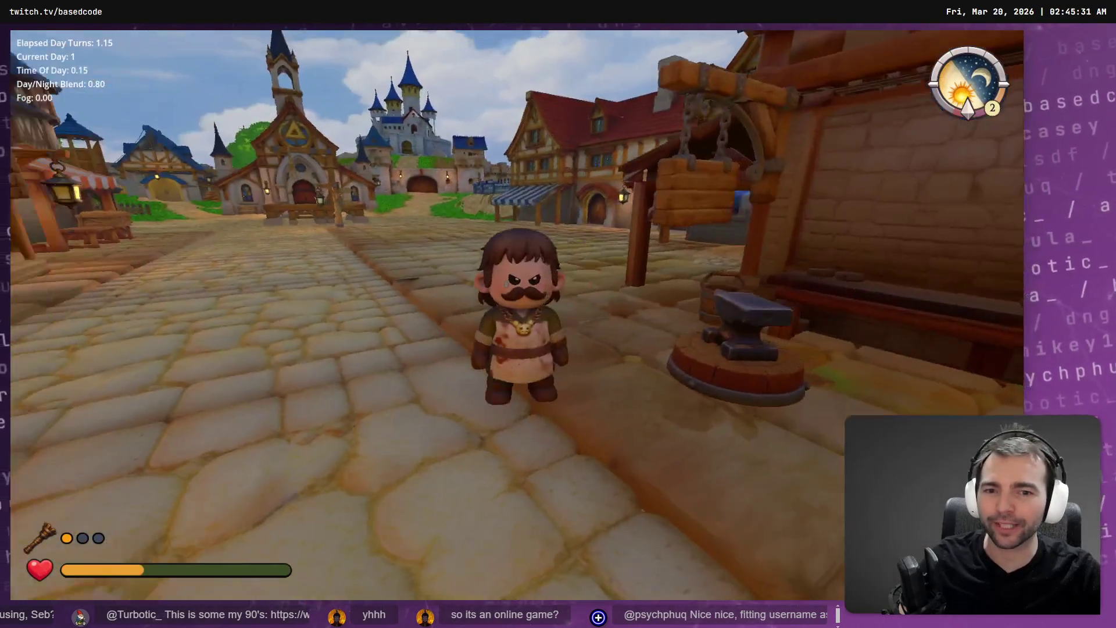
key(e)
key(w)
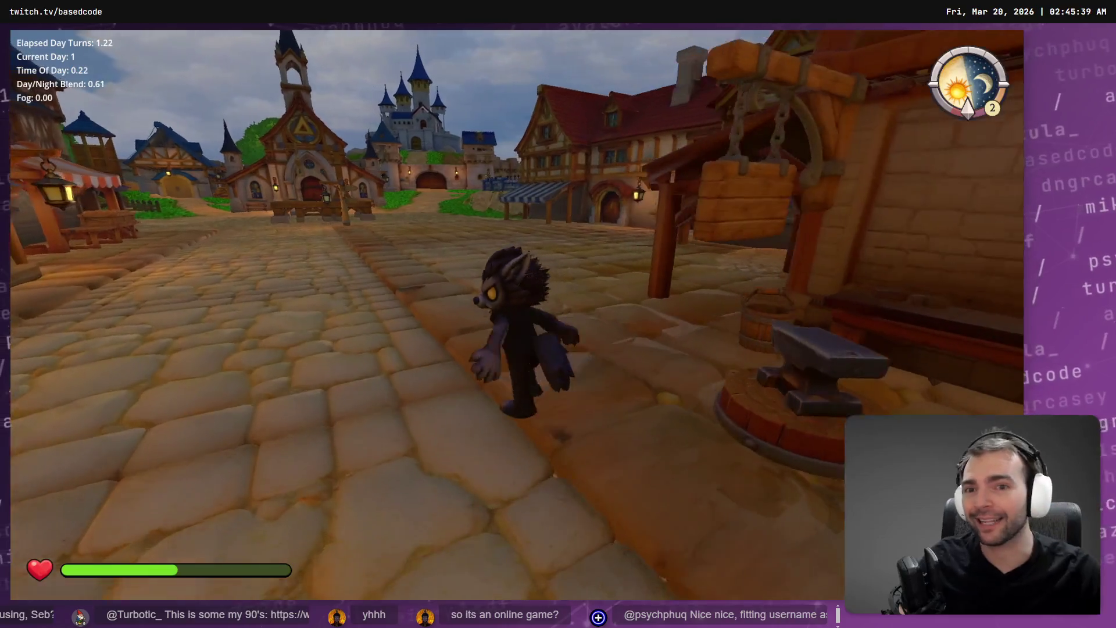
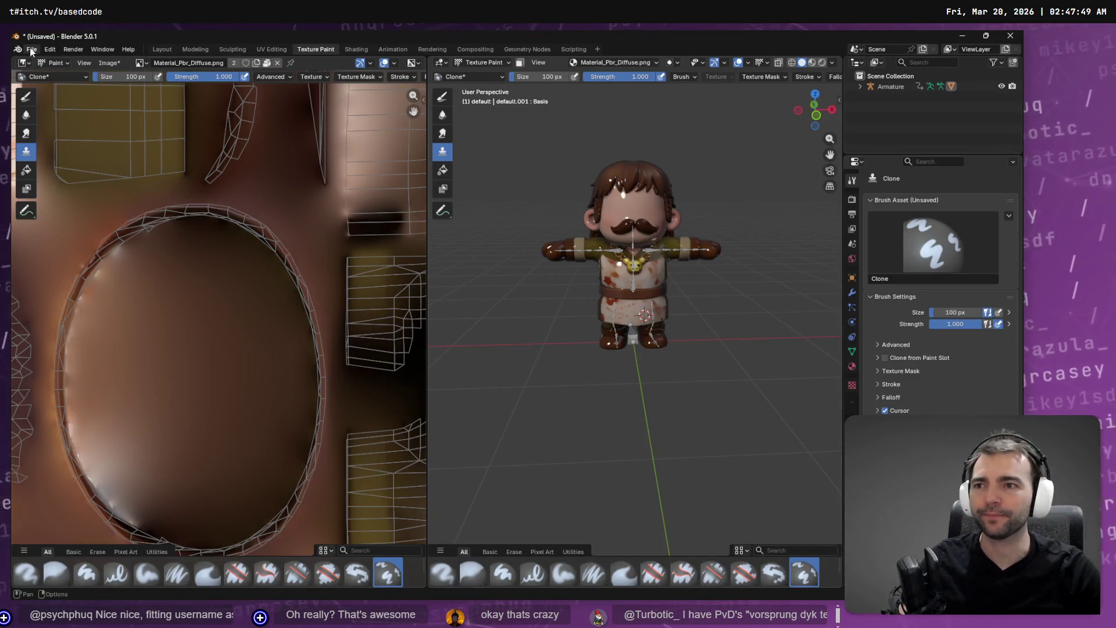
Start a new General scene without saving, and delete the default collection, camera, cube and light.
key(Tab)
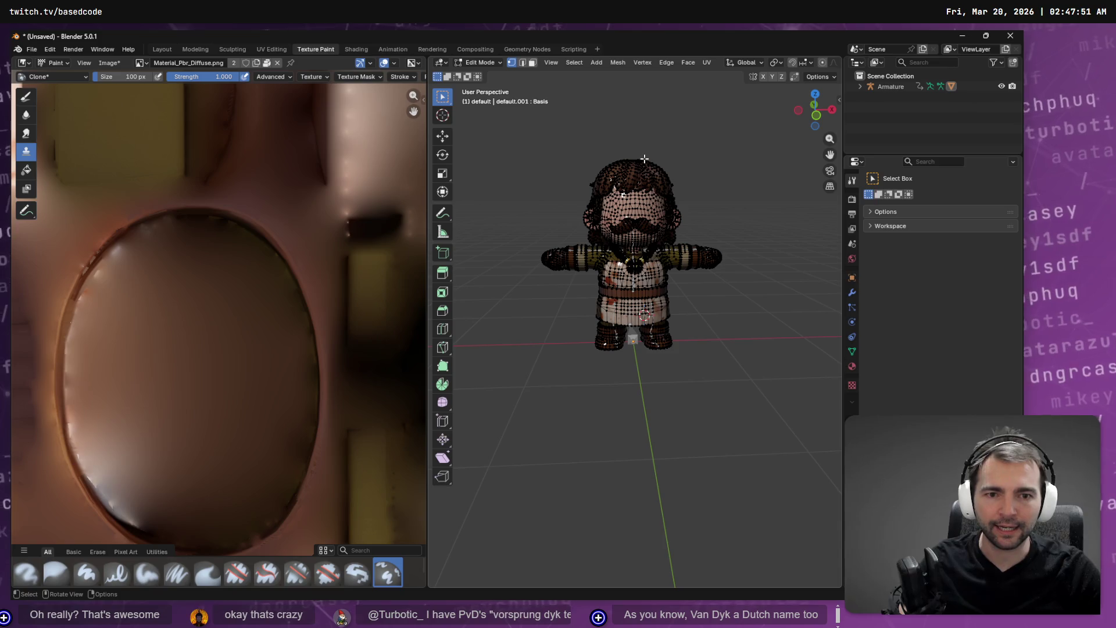
key(ctrl+n)
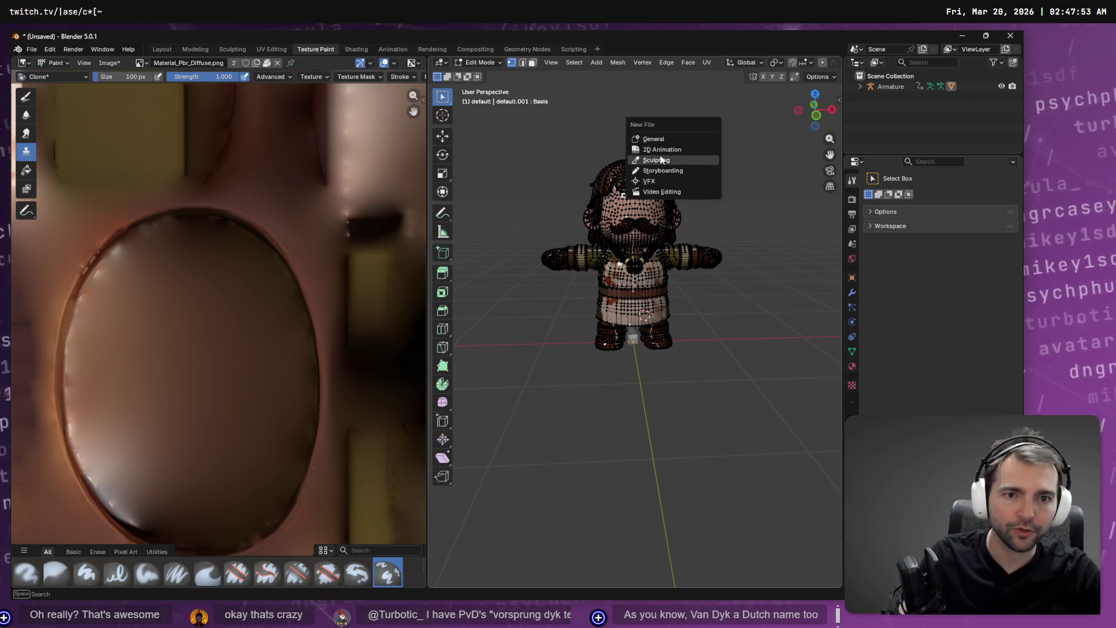
click(661, 138)
click(543, 345)
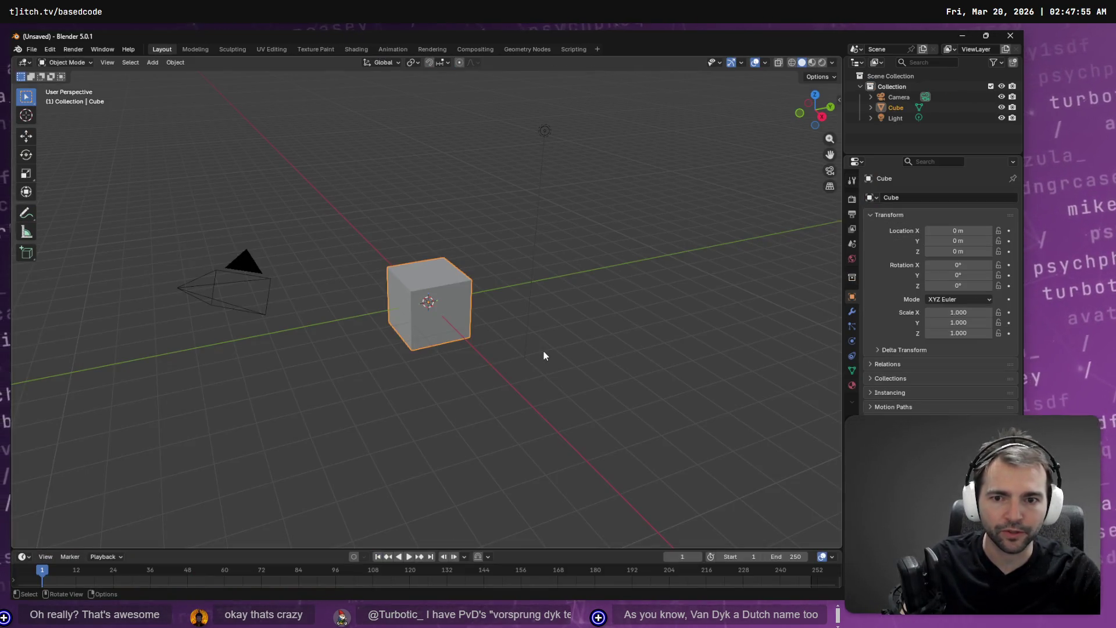
click(892, 86)
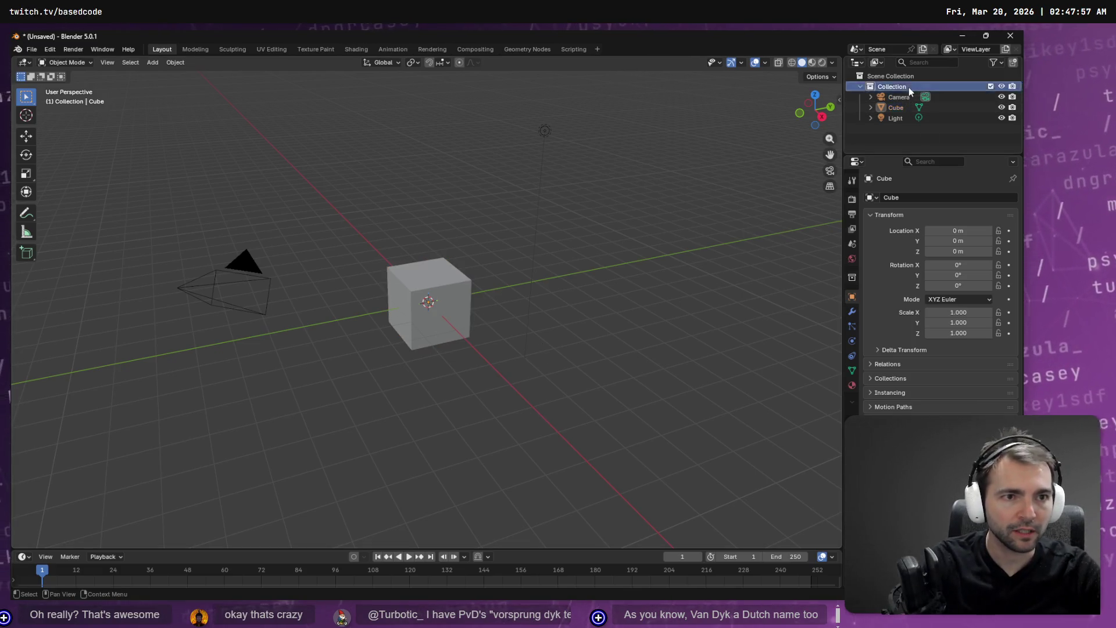
key(Delete)
click(895, 86)
key(Delete)
click(890, 86)
key(Delete)
click(889, 86)
key(Delete)
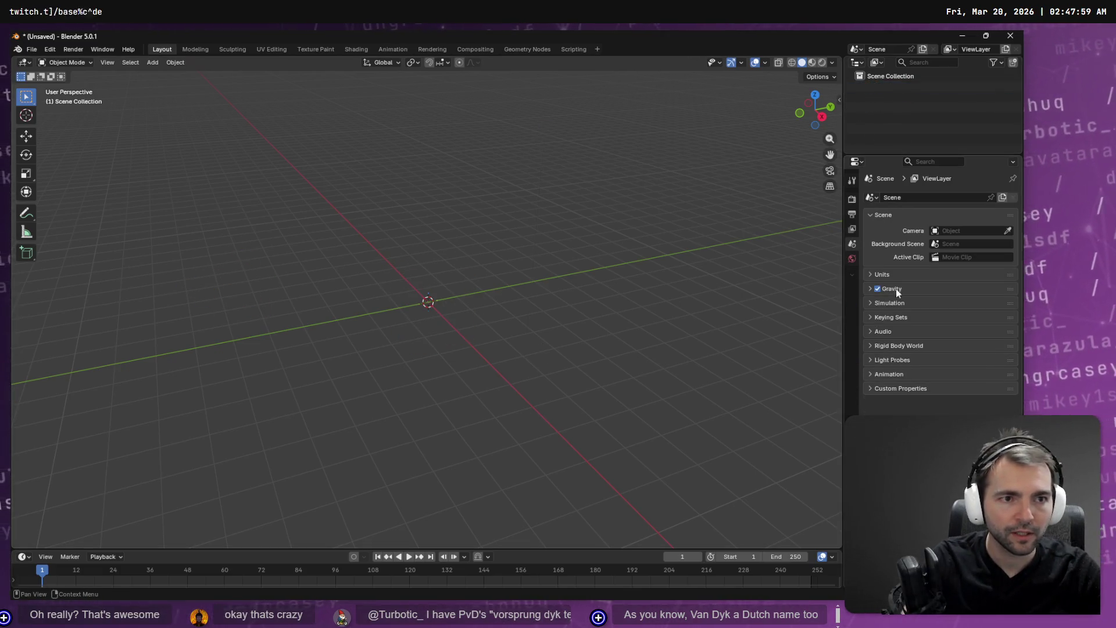
Import Butcher.fbx from the character's folder into the empty scene.
key(alt+Tab)
click(433, 277)
drag(147, 226, 149, 227)
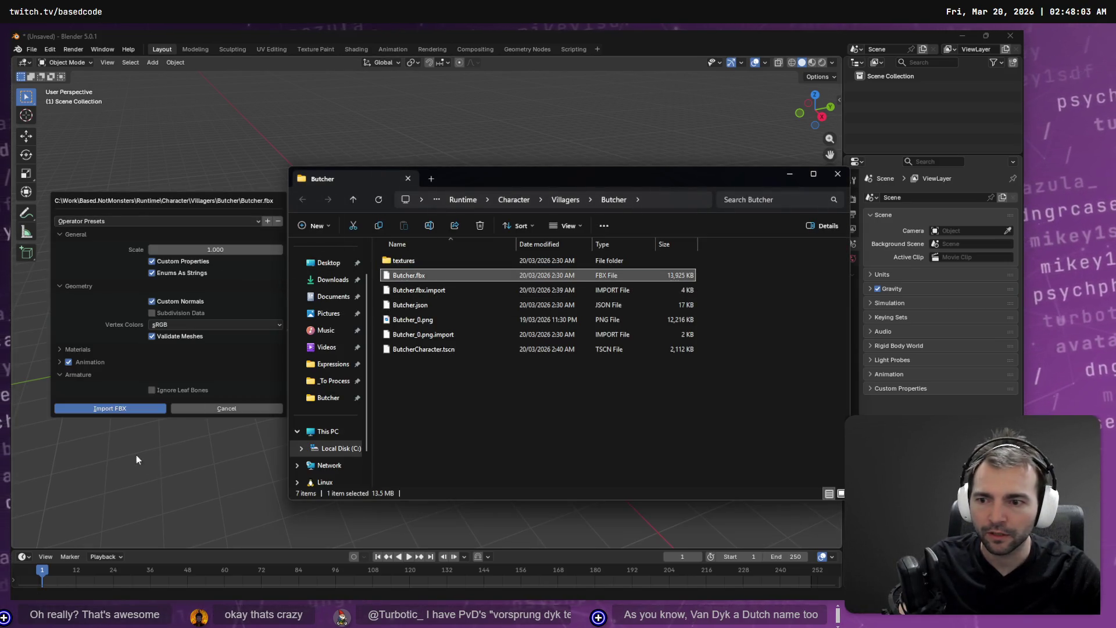
click(122, 408)
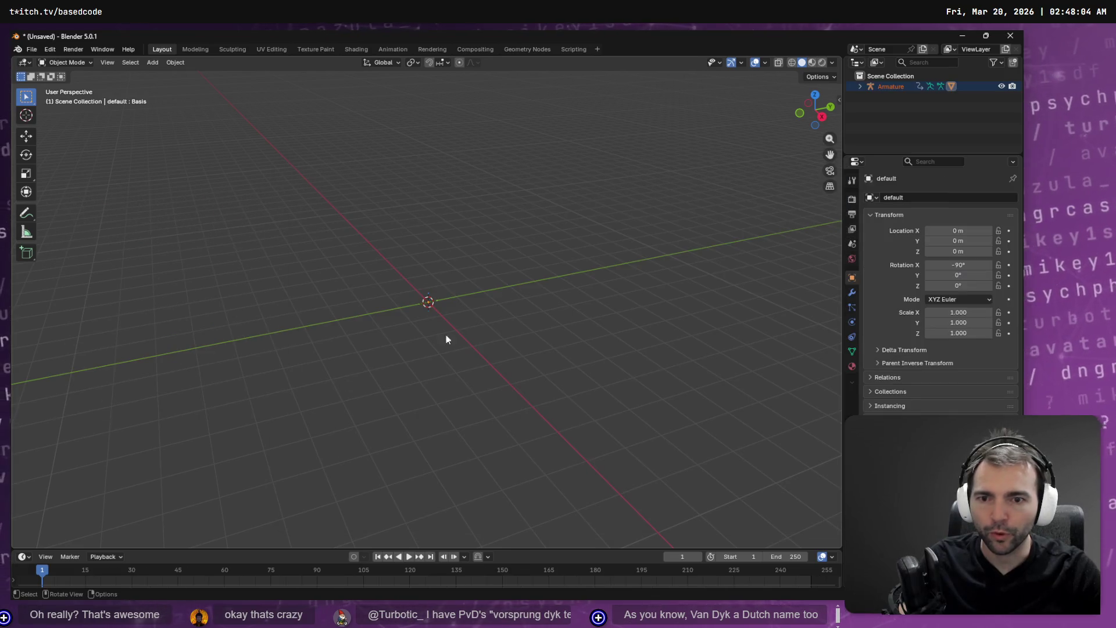
click(70, 64)
Switch the Butcher mesh to Weight Paint mode showing the CC_Base_Head vertex group.
click(69, 121)
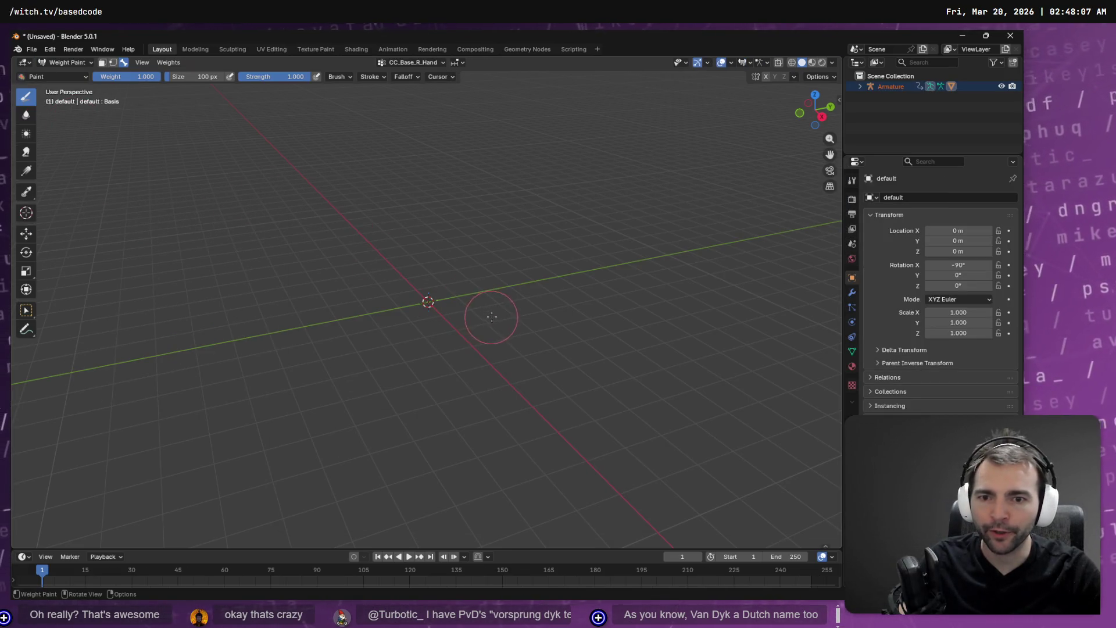
key(Escape)
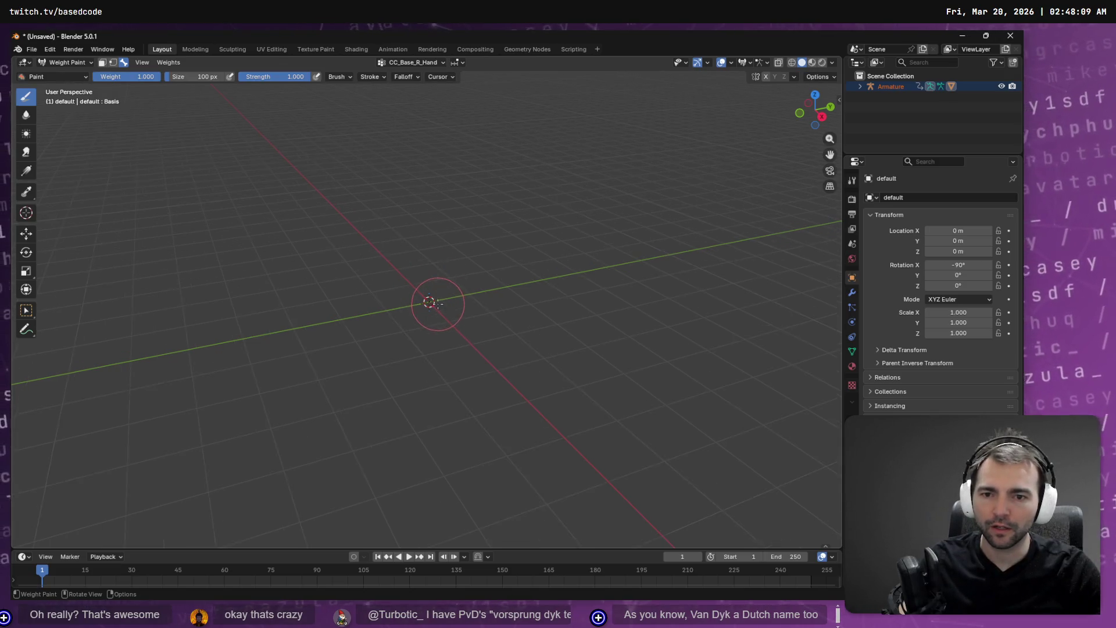
drag(446, 297, 651, 256)
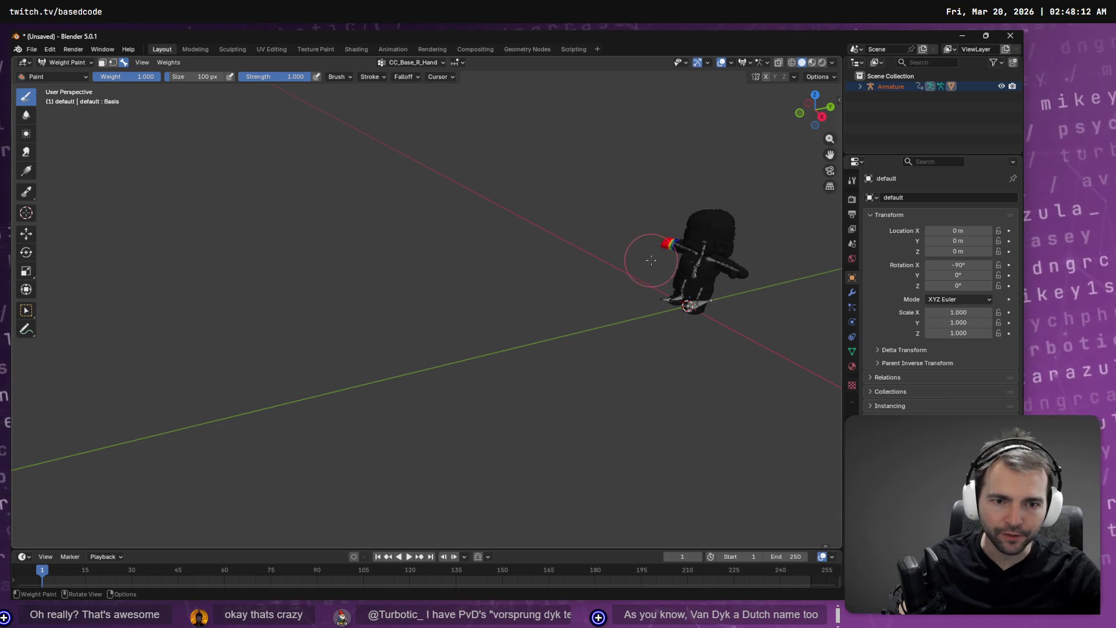
click(412, 62)
click(406, 117)
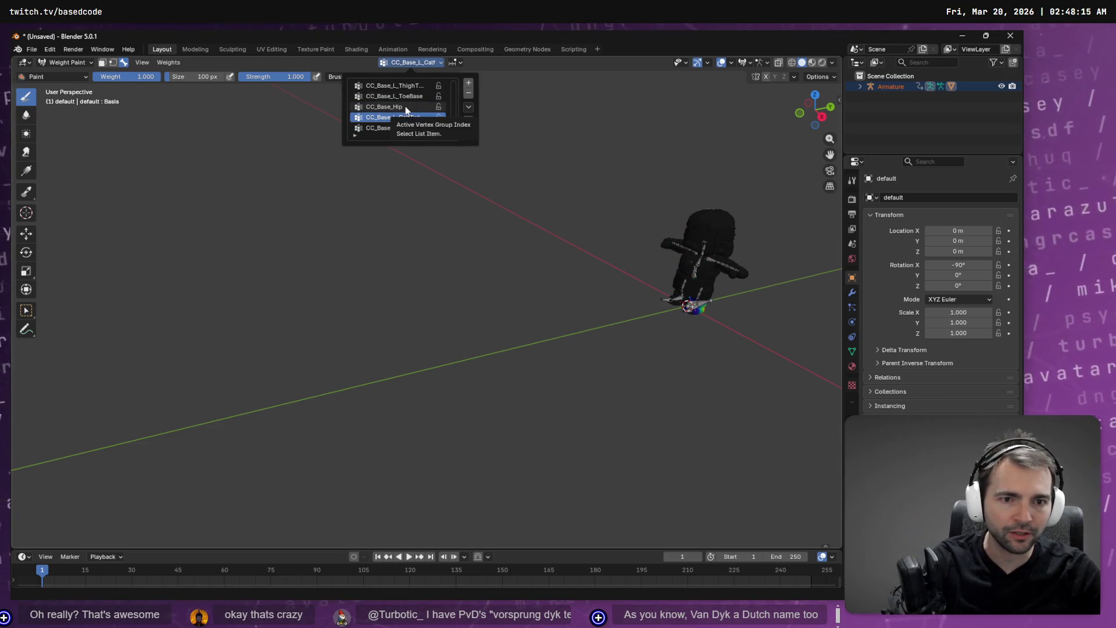
key(Up)
key(Up)
key(Up)
key(Up)
key(Up)
key(Up)
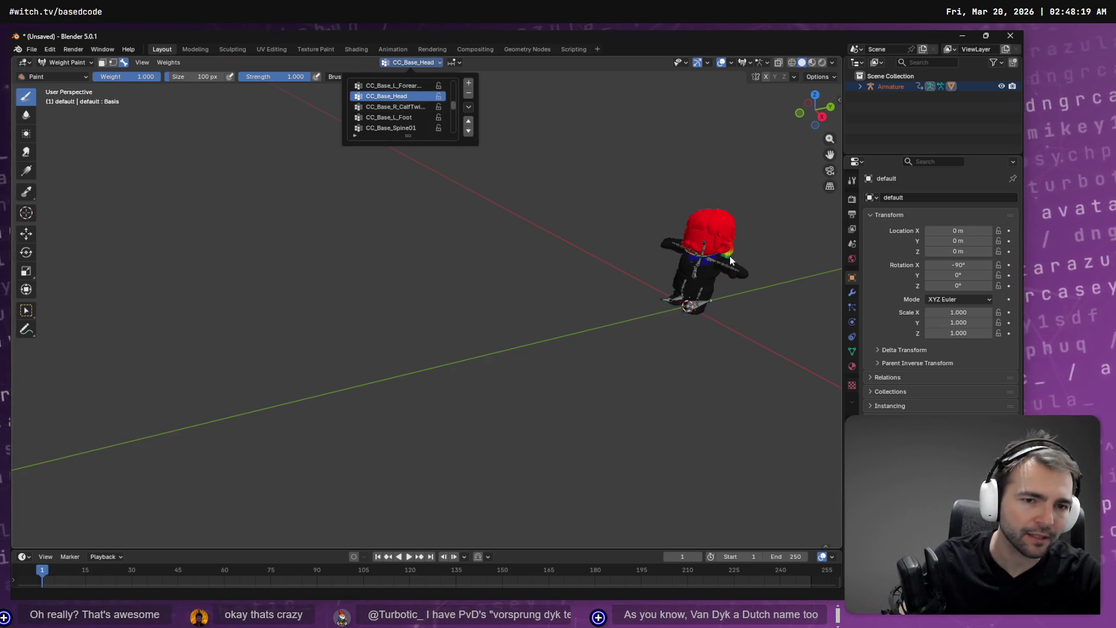
Frame the model and set the paint brush size to 123 px.
drag(686, 237, 335, 226)
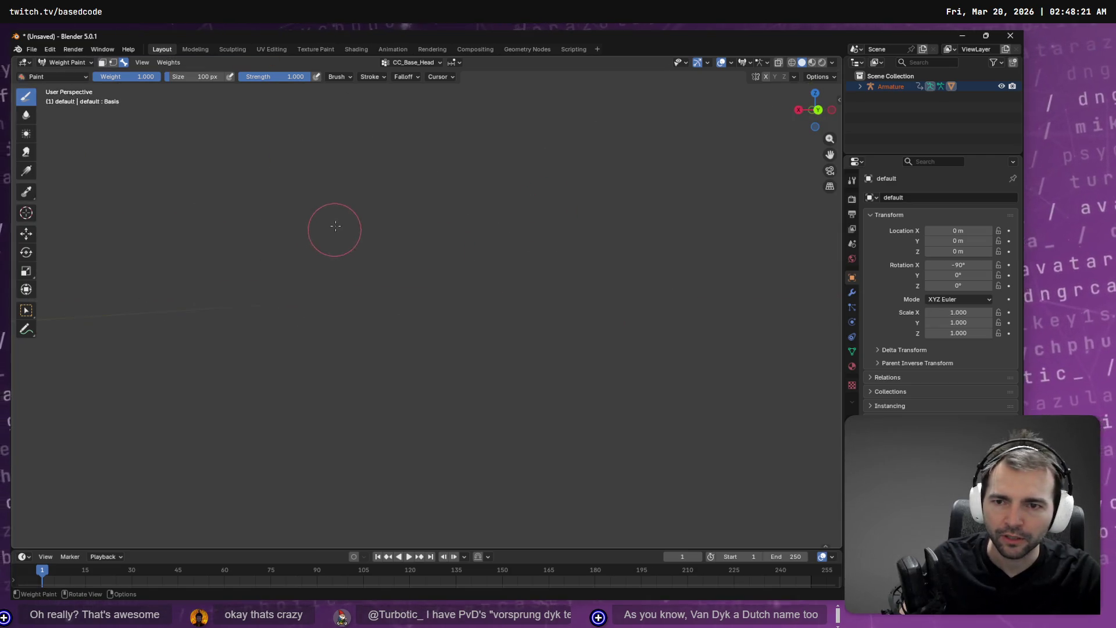
key(KP_Decimal)
scroll(493, 298, up, 4)
scroll(493, 298, down, 4)
key(f)
click(493, 285)
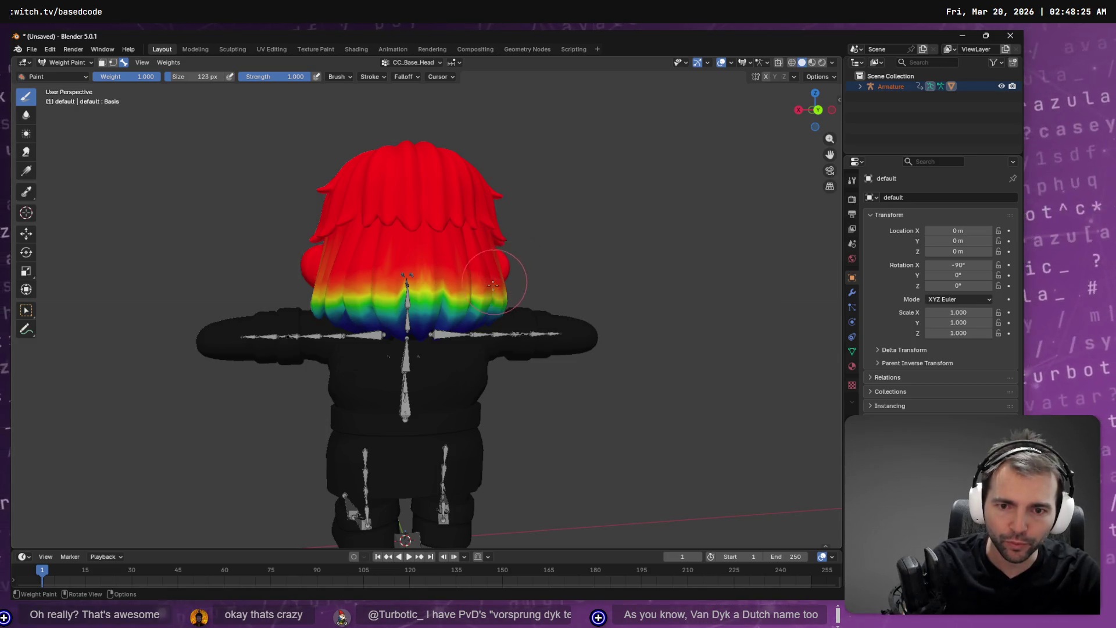
right_click(528, 169)
right_click(541, 221)
Paint full weight onto the lower hair, comparing against the CC_Base_Hip group.
mouse_move(519, 192)
mouse_down()
mouse_move(526, 186)
mouse_move(517, 233)
mouse_move(511, 201)
mouse_move(424, 184)
mouse_move(503, 168)
mouse_move(410, 166)
mouse_move(363, 177)
mouse_move(355, 198)
mouse_move(515, 194)
mouse_move(375, 196)
mouse_up()
click(490, 193)
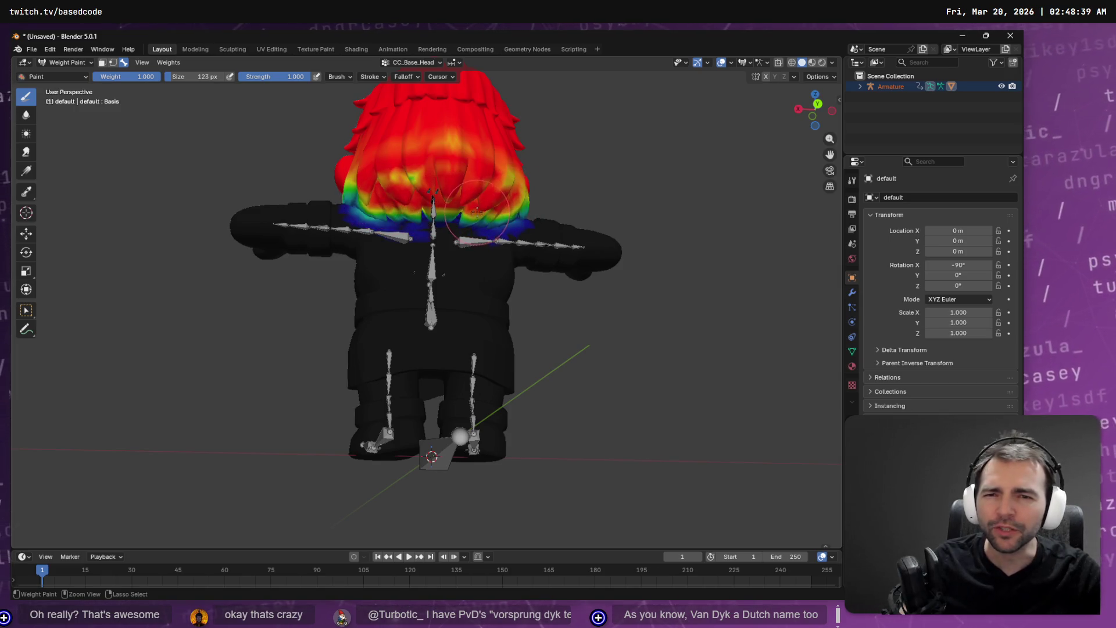
ctrl+click(442, 199)
ctrl+click(443, 199)
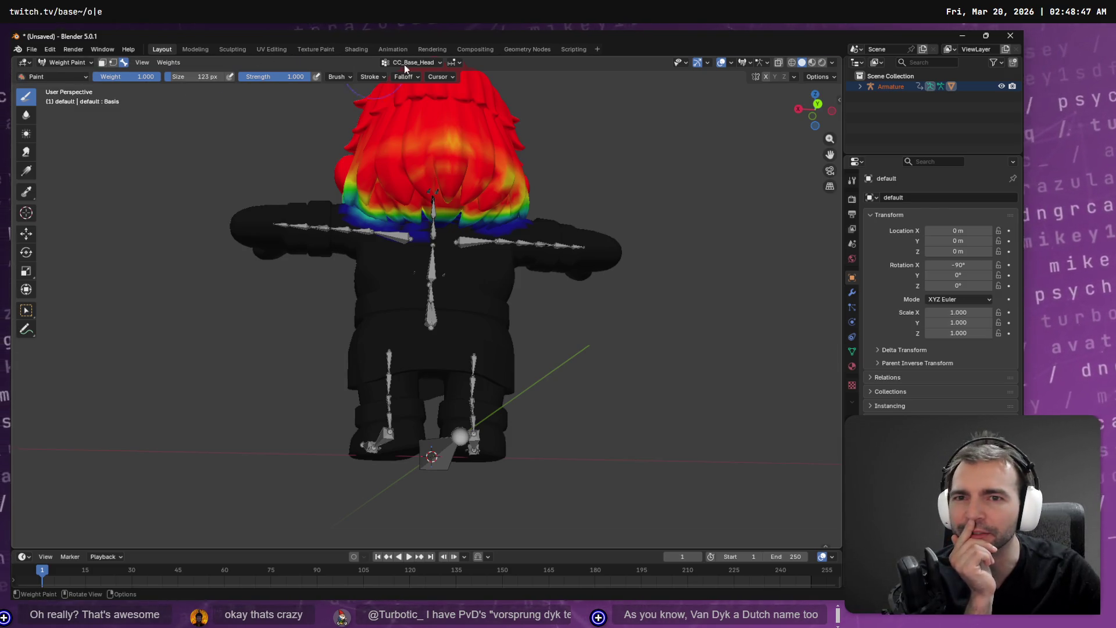
Look through the brush settings and weight brush library without changing anything.
click(345, 78)
click(347, 75)
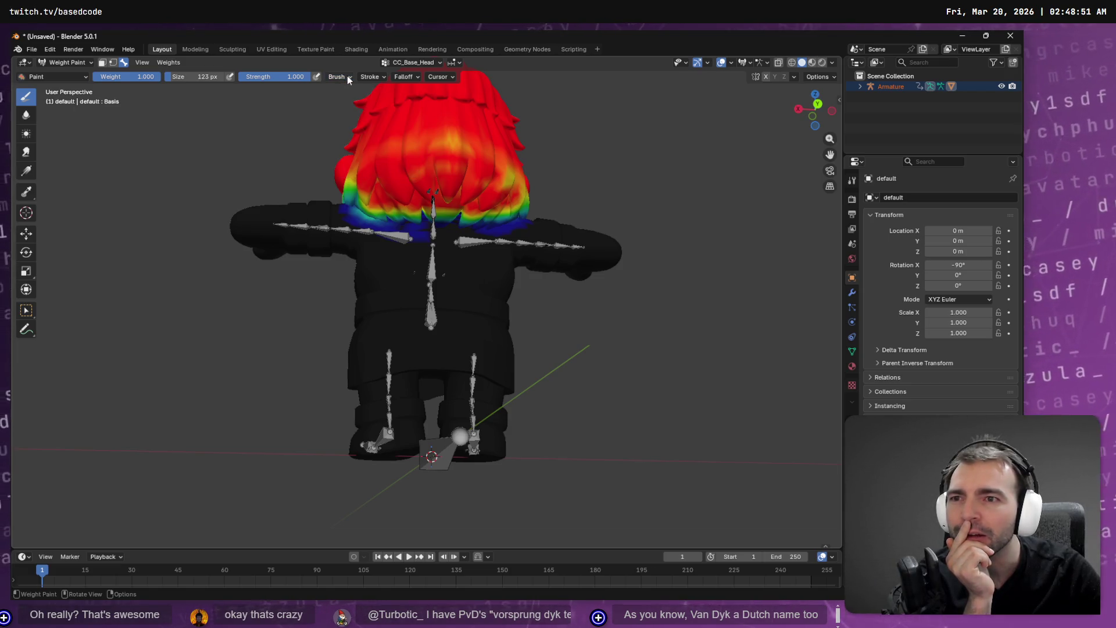
click(81, 76)
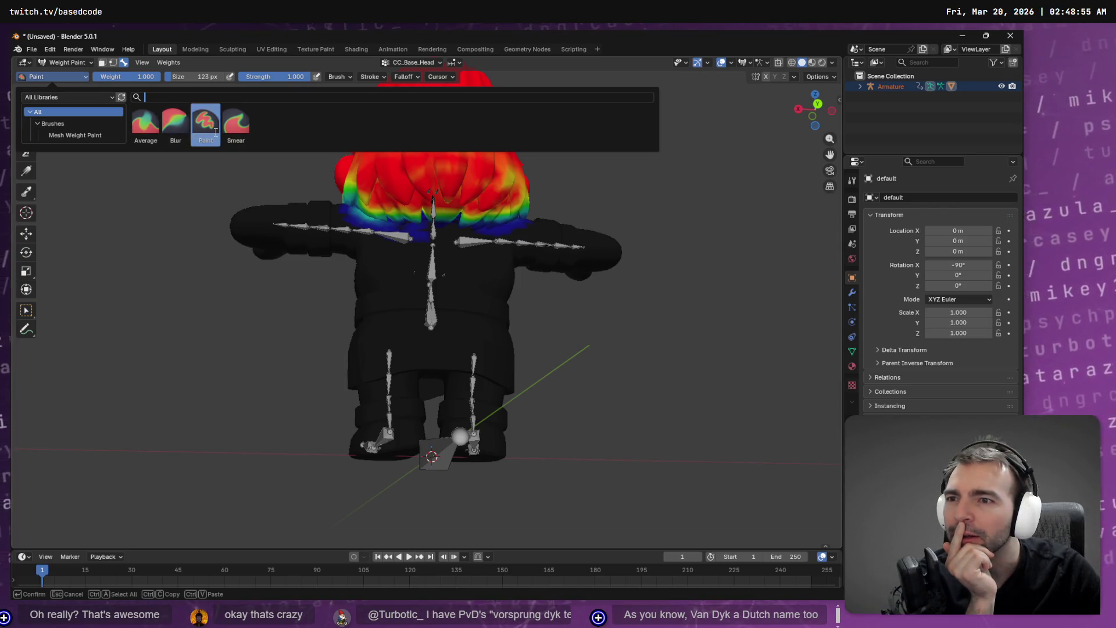
key(Escape)
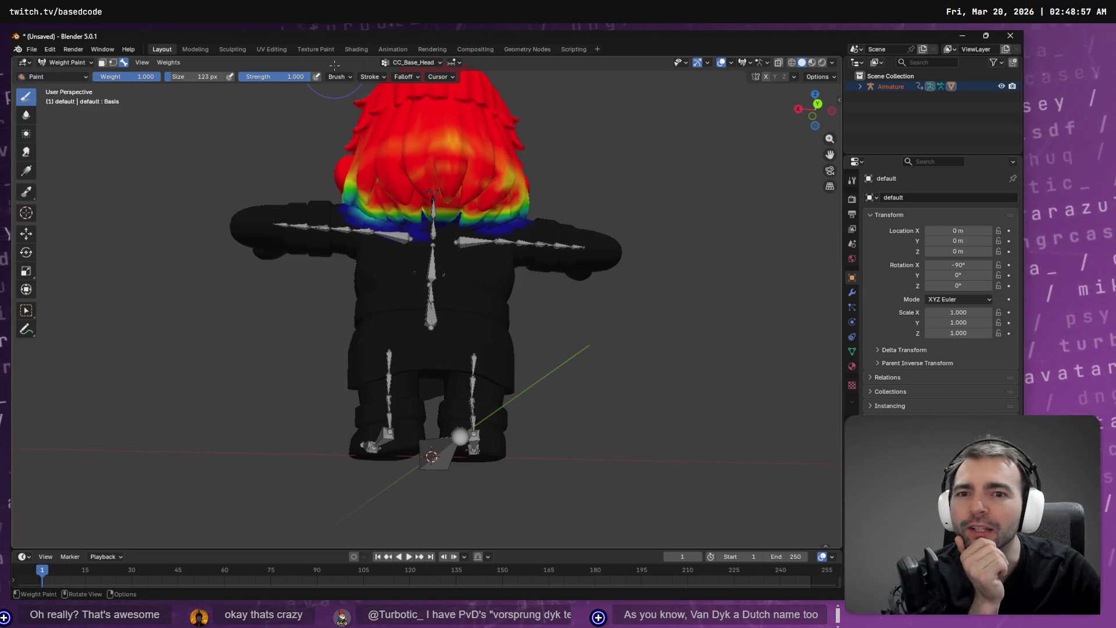
Paint the back, left side, lower strands and lower edge of the hair to full red weight.
mouse_move(467, 163)
mouse_down()
mouse_move(430, 131)
mouse_move(396, 151)
mouse_move(500, 151)
mouse_move(513, 188)
mouse_up()
mouse_move(368, 172)
mouse_down()
mouse_move(337, 194)
mouse_move(360, 186)
mouse_move(427, 198)
mouse_up()
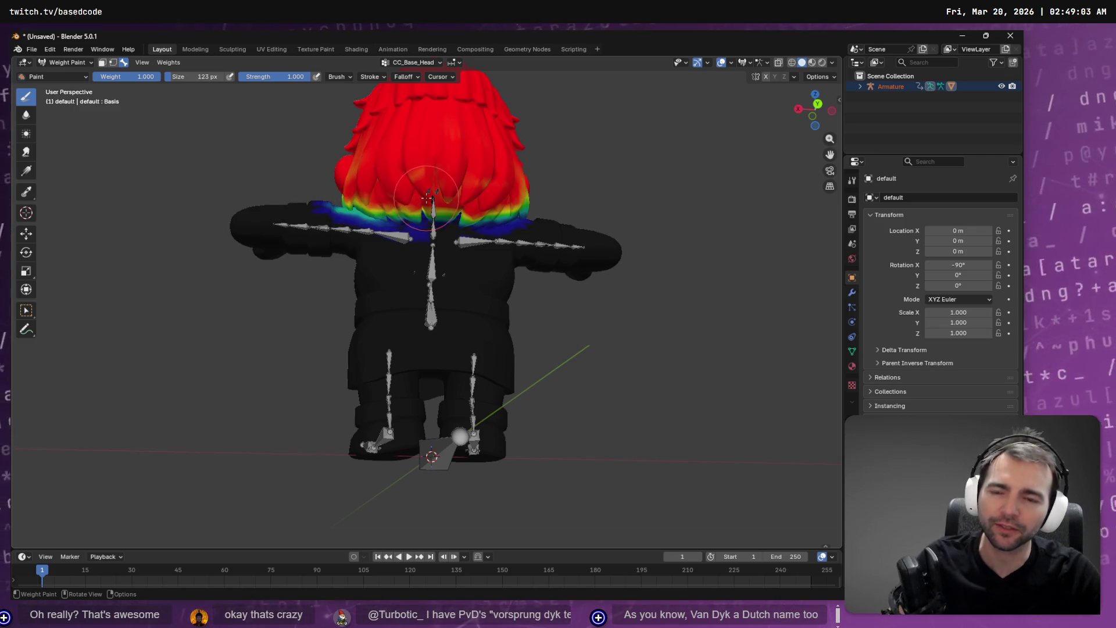
scroll(379, 182, up, 5)
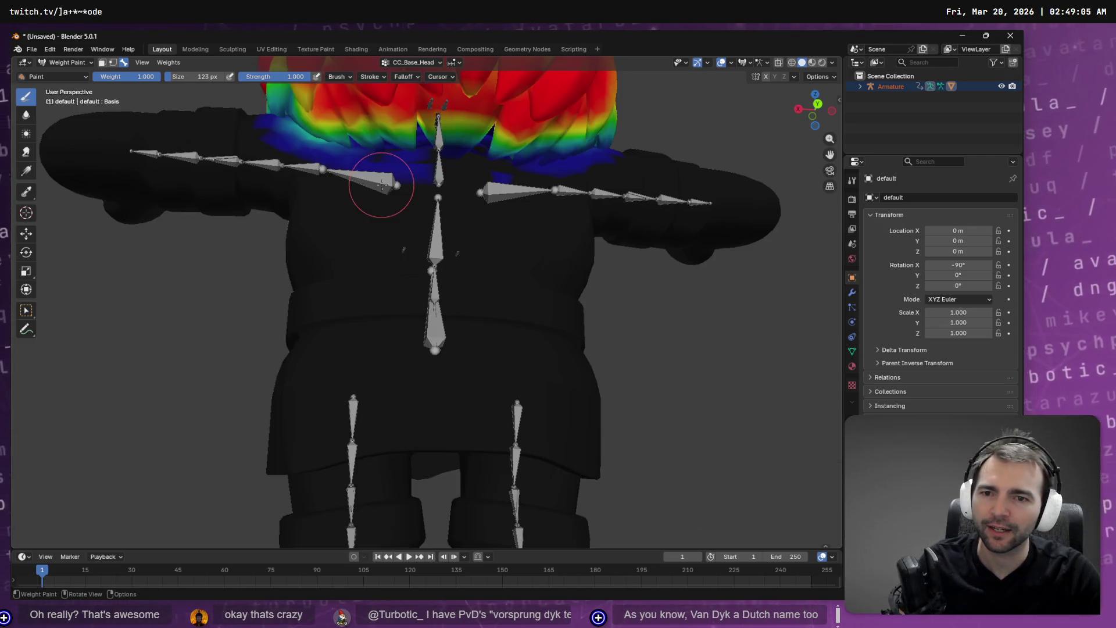
drag(386, 187, 419, 273)
mouse_move(429, 386)
mouse_down()
mouse_move(419, 401)
mouse_move(407, 372)
mouse_move(459, 407)
mouse_move(578, 433)
mouse_up()
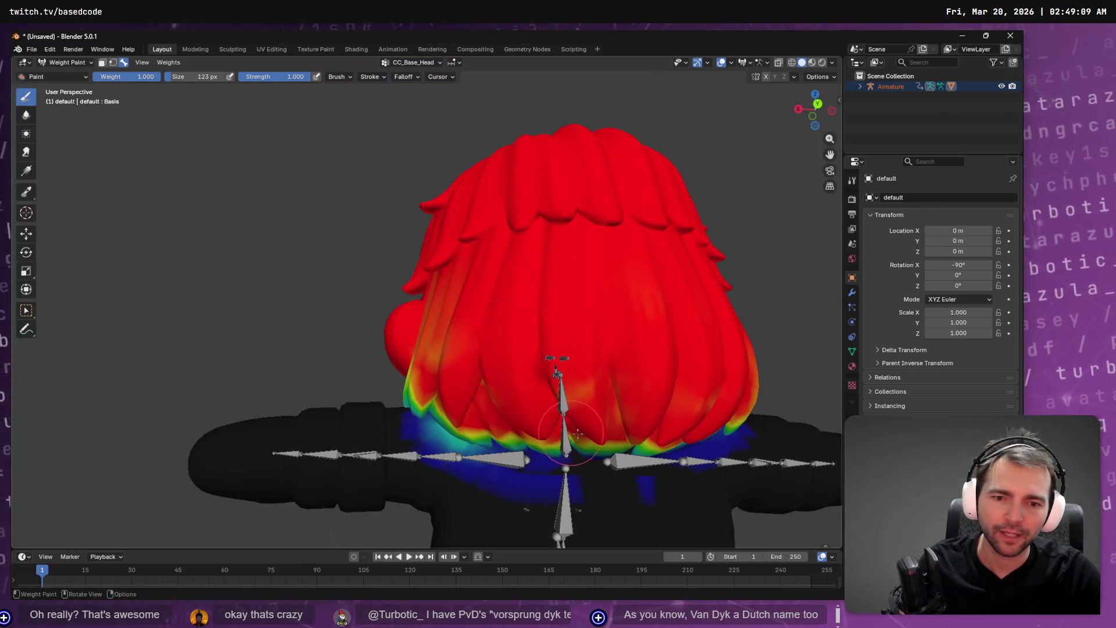
mouse_move(726, 427)
mouse_down()
mouse_move(715, 442)
mouse_move(703, 399)
mouse_up()
drag(165, 266, 291, 261)
mouse_move(384, 246)
mouse_down()
mouse_move(314, 293)
mouse_move(122, 317)
mouse_move(357, 290)
mouse_move(410, 271)
mouse_up()
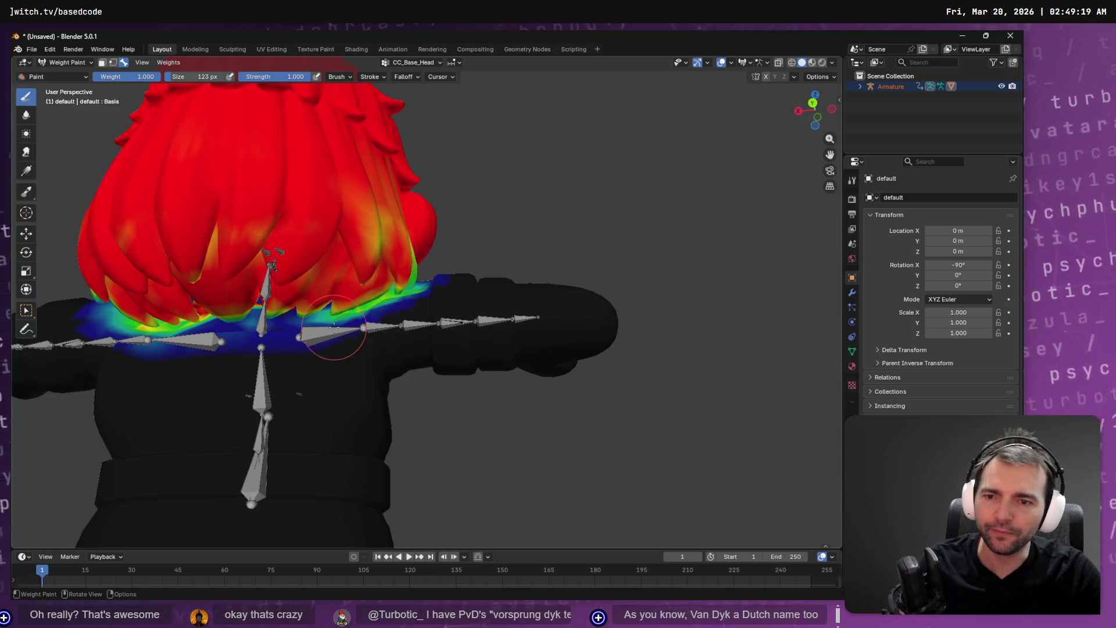
Check brush weight, size and strength, then orbit back around to the red head.
right_click(366, 318)
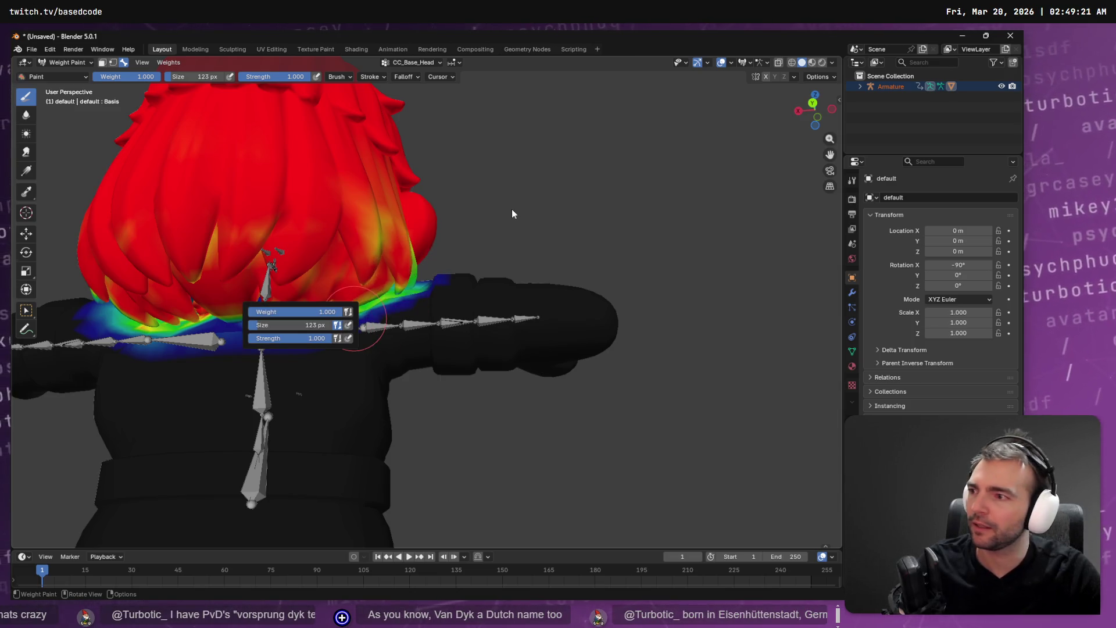
mouse_move(512, 209)
mouse_down()
mouse_move(373, 236)
mouse_move(535, 249)
mouse_up()
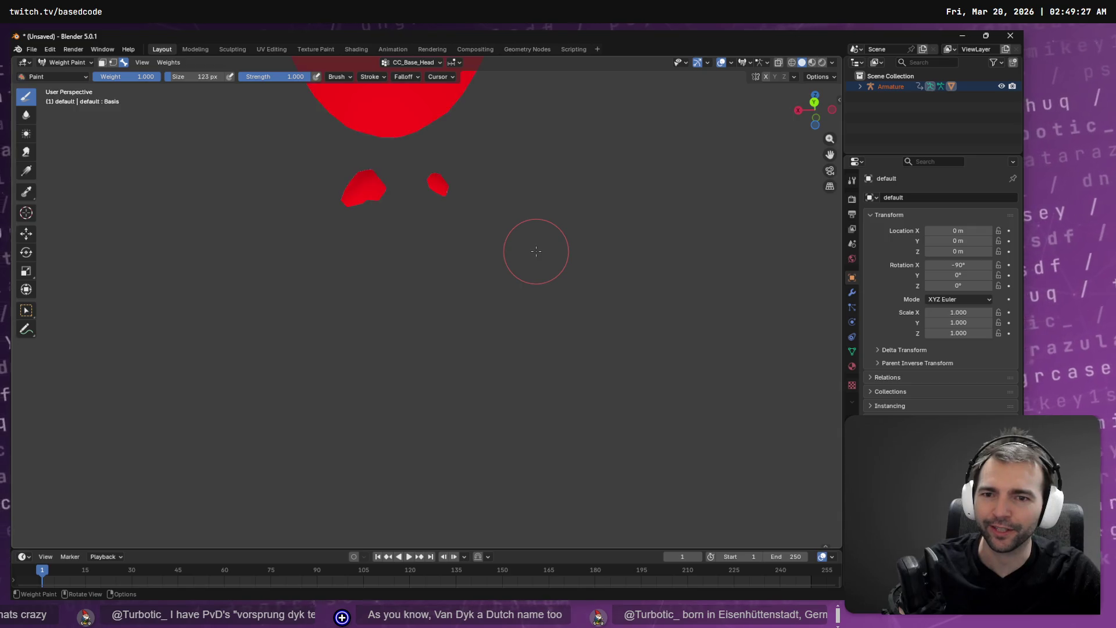
right_click(559, 251)
right_click(593, 187)
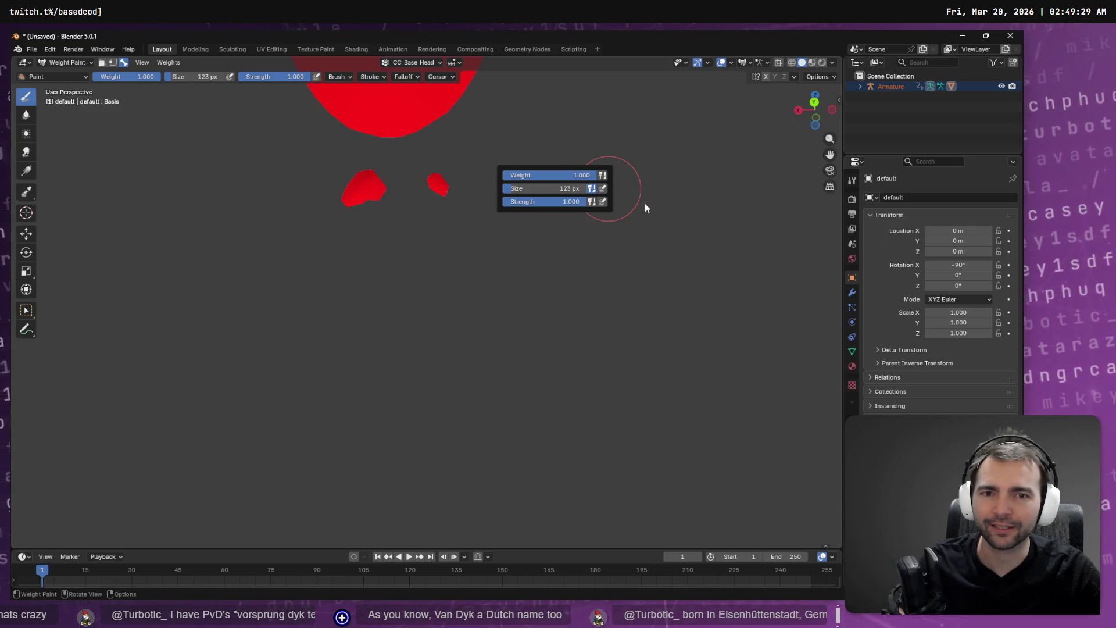
mouse_move(581, 217)
mouse_down()
mouse_move(730, 262)
mouse_move(662, 281)
mouse_move(514, 250)
mouse_up()
scroll(663, 281, down, 5)
scroll(535, 349, up, 5)
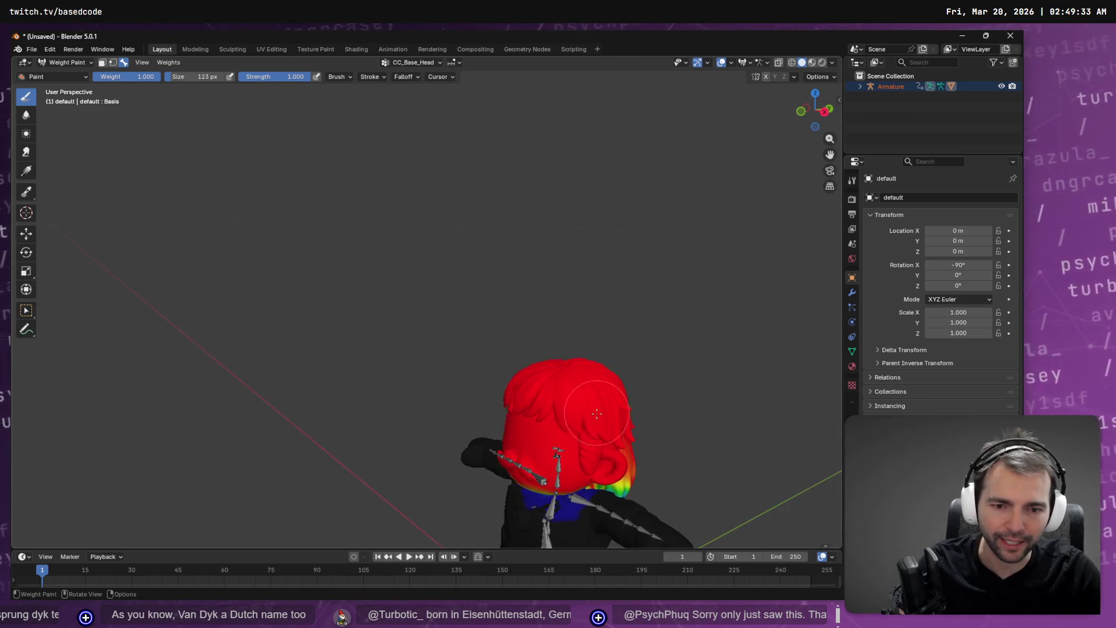
mouse_move(331, 83)
mouse_down()
mouse_move(607, 442)
mouse_move(323, 164)
mouse_up()
mouse_move(524, 381)
mouse_down()
mouse_move(543, 314)
mouse_move(443, 250)
mouse_move(474, 393)
mouse_up()
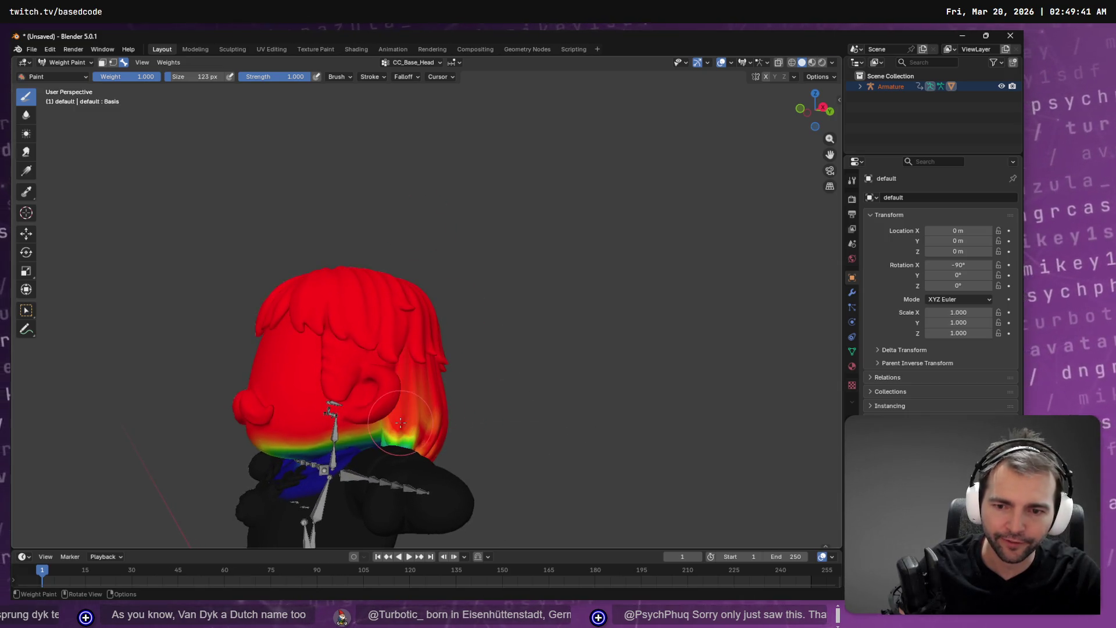
scroll(443, 428, up, 3)
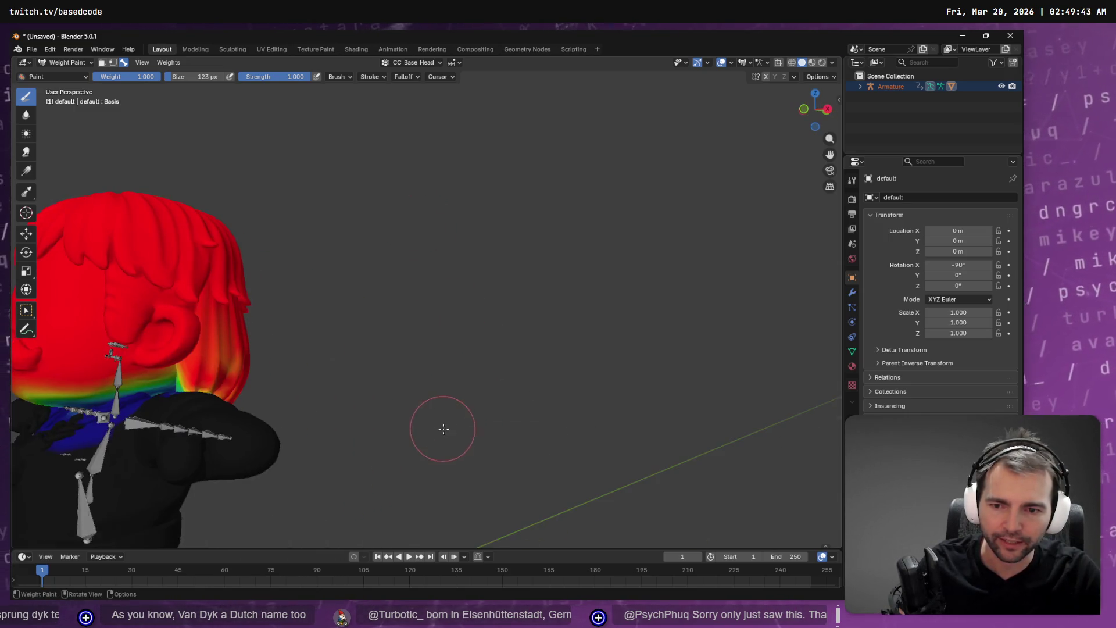
mouse_move(442, 427)
mouse_down()
mouse_move(427, 429)
mouse_move(429, 456)
mouse_move(425, 433)
mouse_up()
mouse_move(279, 379)
mouse_down()
mouse_move(615, 324)
mouse_move(299, 374)
mouse_move(410, 308)
mouse_move(681, 307)
mouse_move(518, 269)
mouse_move(337, 369)
mouse_move(466, 342)
mouse_move(384, 168)
mouse_up()
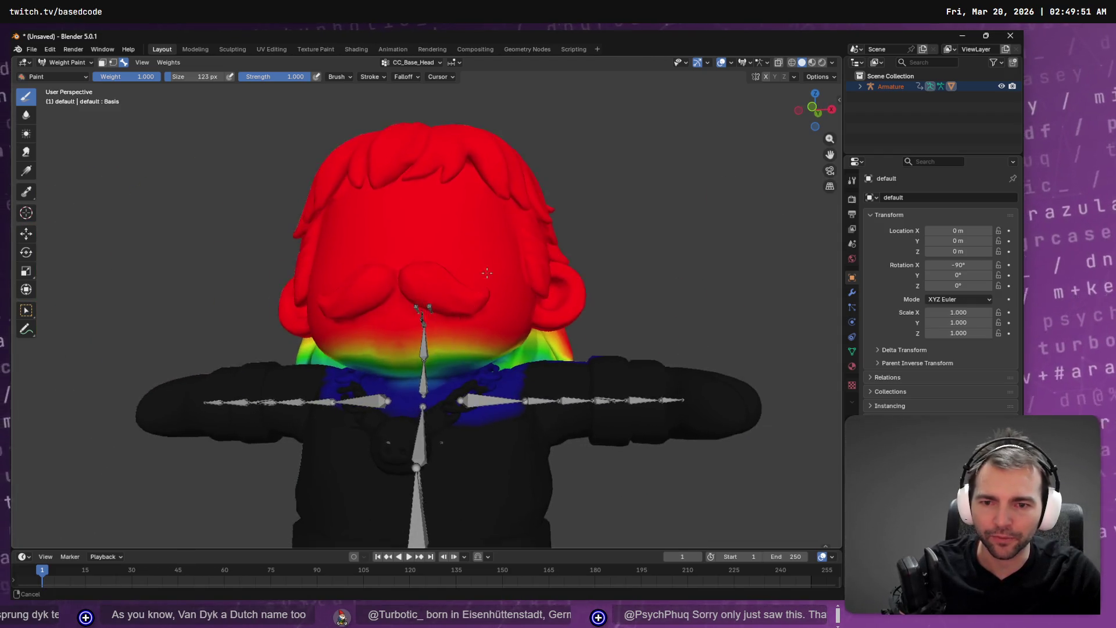
scroll(491, 200, down, 2)
Paint full weight further down the chin and neck, then fly around with walk navigation.
mouse_move(497, 298)
mouse_down()
mouse_move(349, 314)
mouse_move(465, 316)
mouse_up()
drag(430, 351, 430, 346)
key(shift+grave)
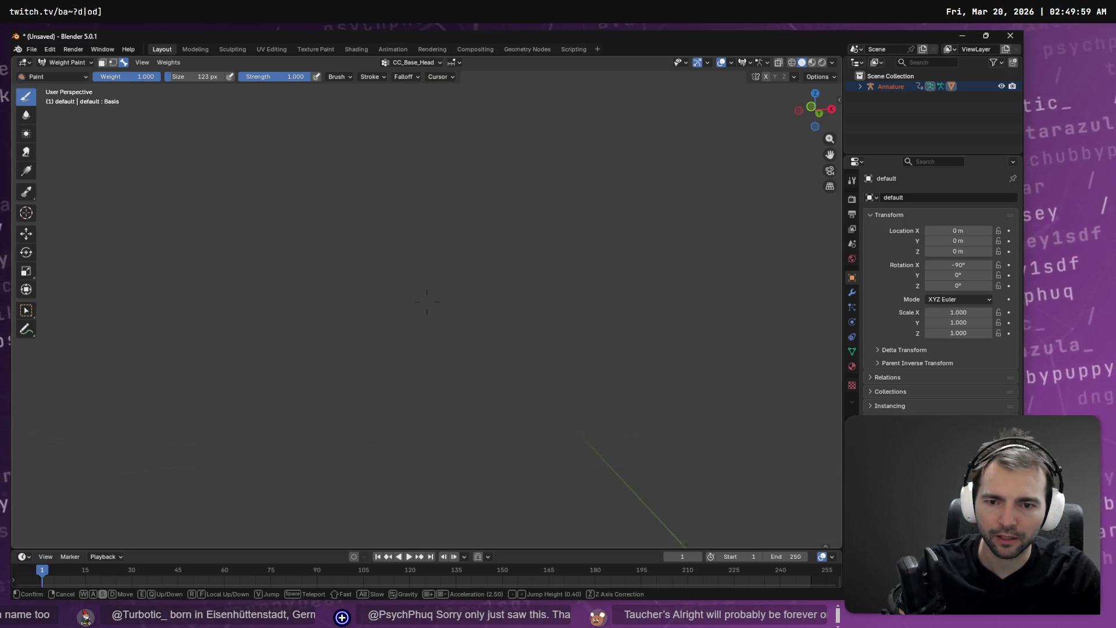
key(s)
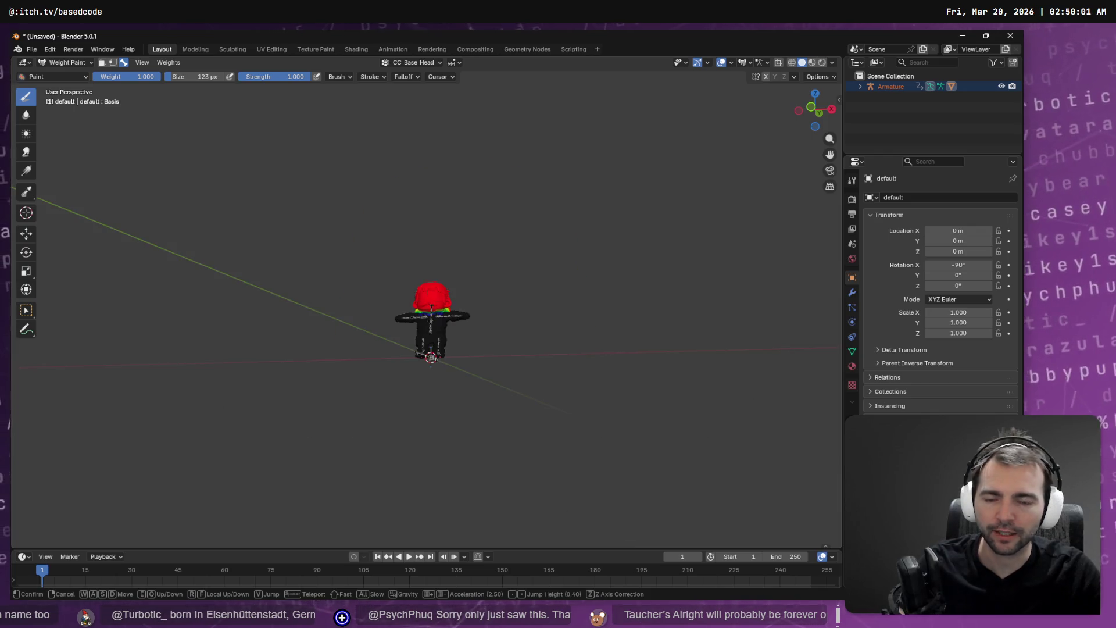
key(space)
click(449, 364)
Rename the existing Butcher.fbx in Explorer to Butcher.fbx_ as a backup.
click(31, 50)
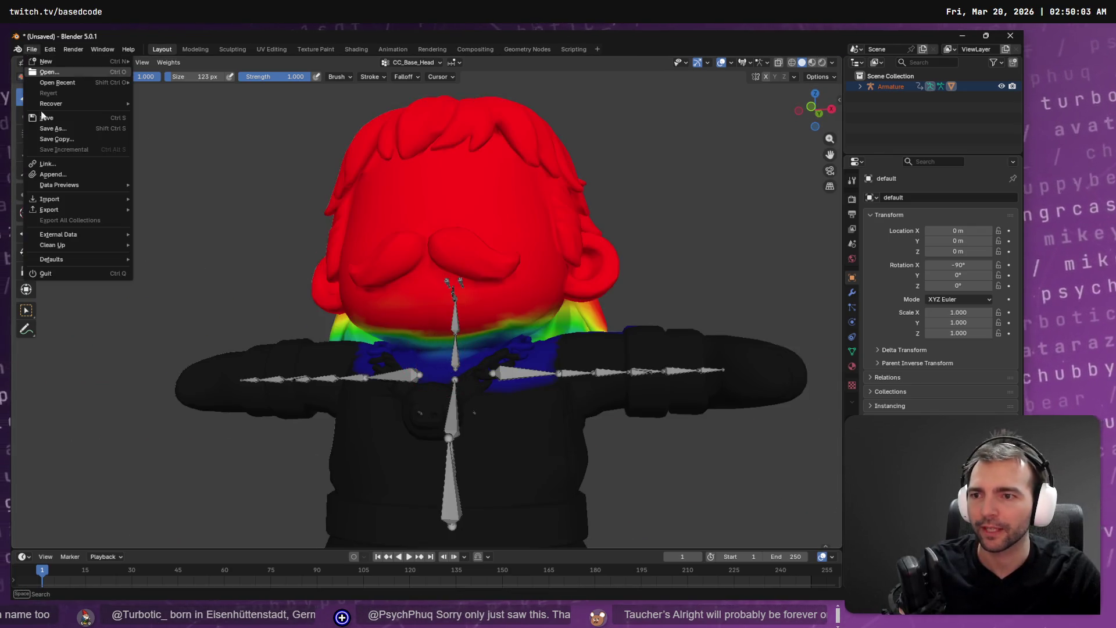
key(Escape)
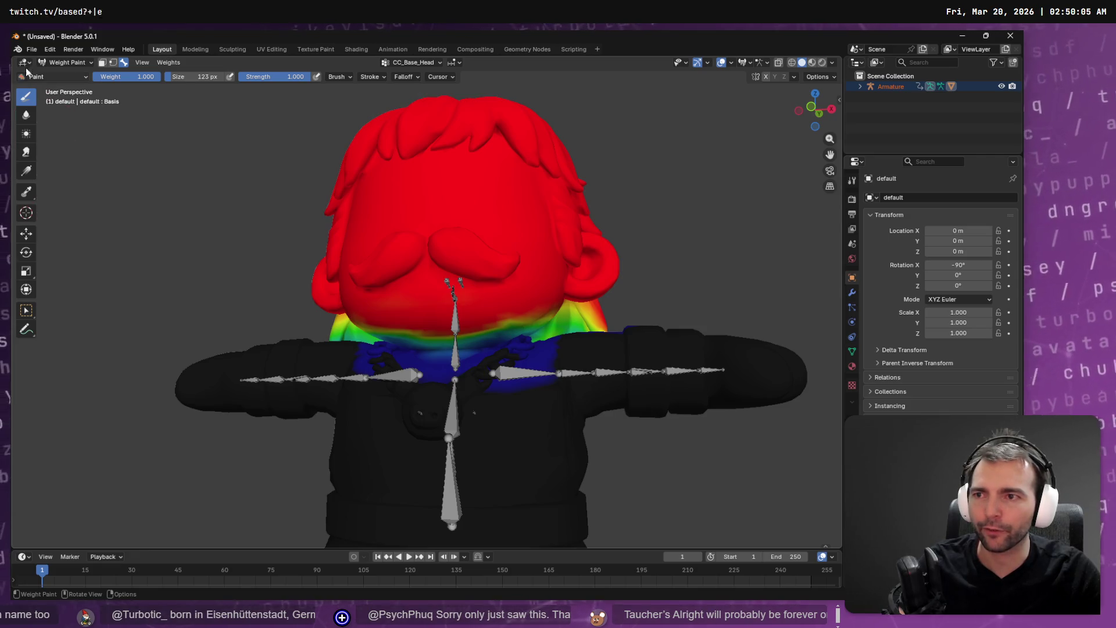
click(27, 53)
mouse_move(66, 213)
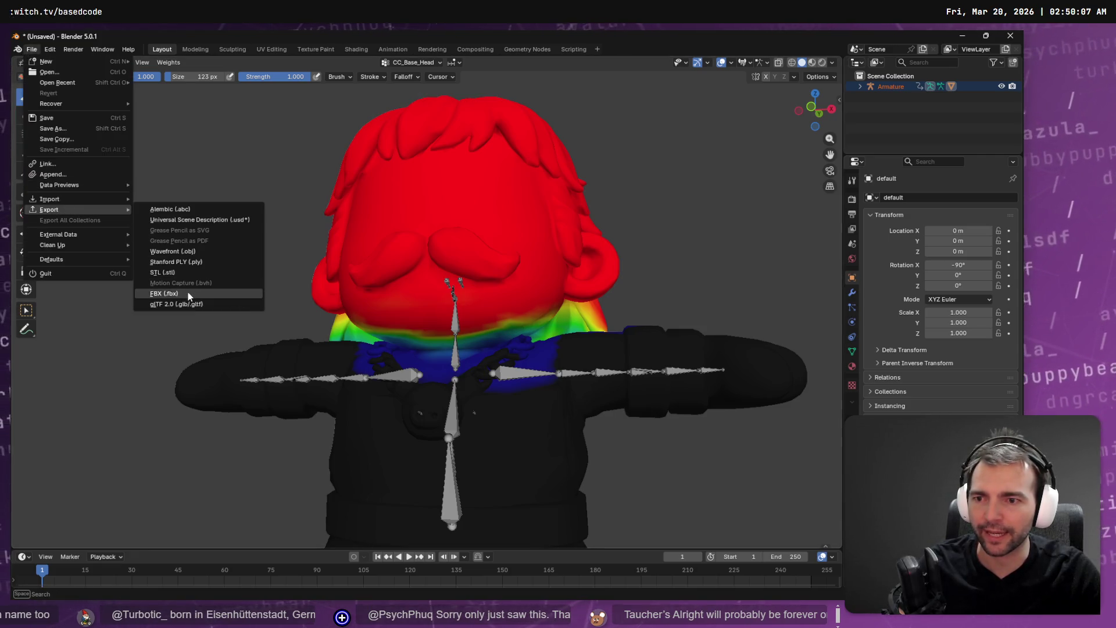
click(187, 292)
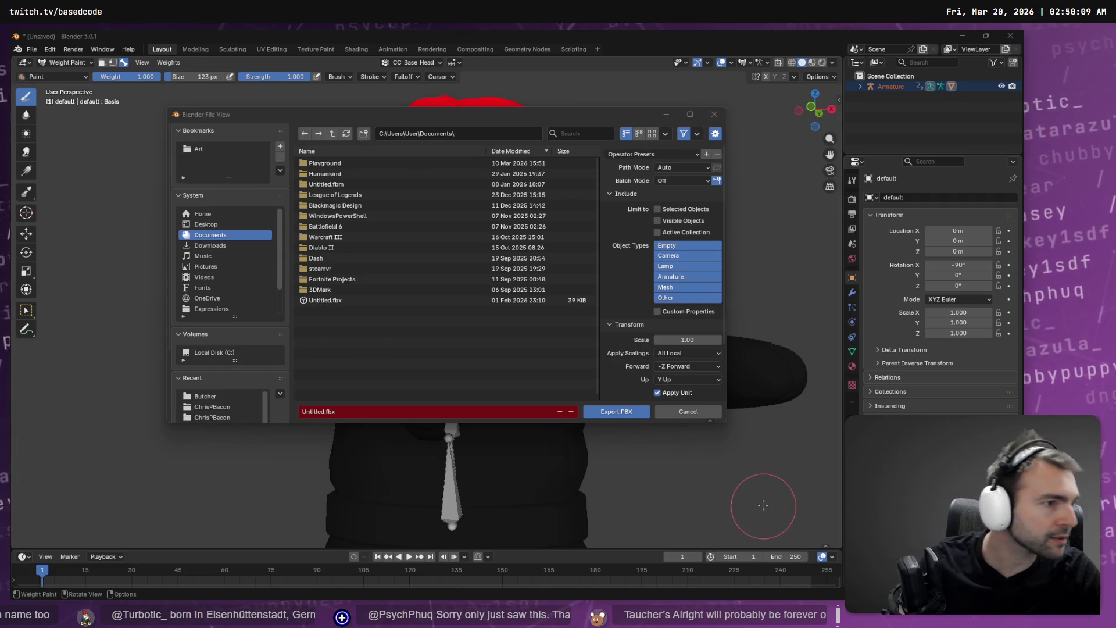
key(alt+Tab)
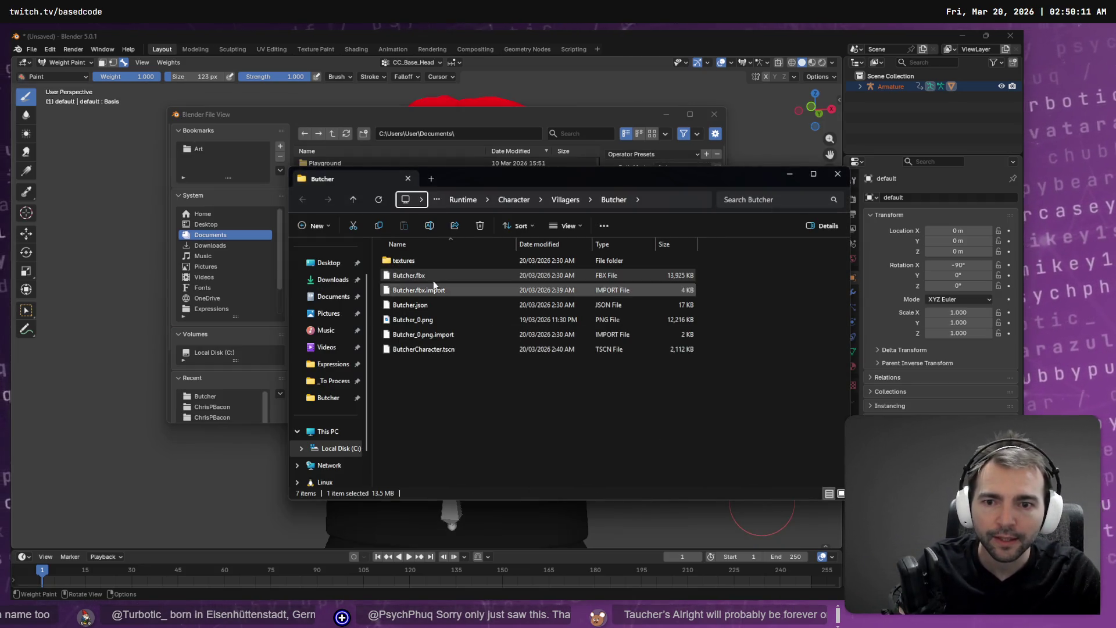
click(431, 274)
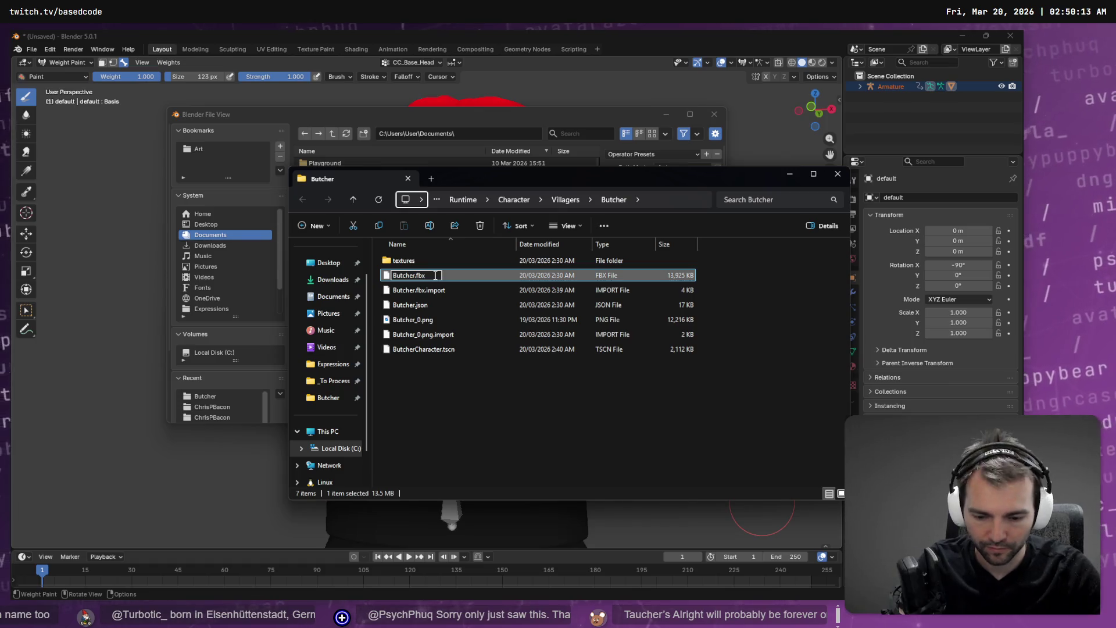
text(_)
key(Return)
Copy the Butcher folder path and paste it as the FBX export location.
key(Return)
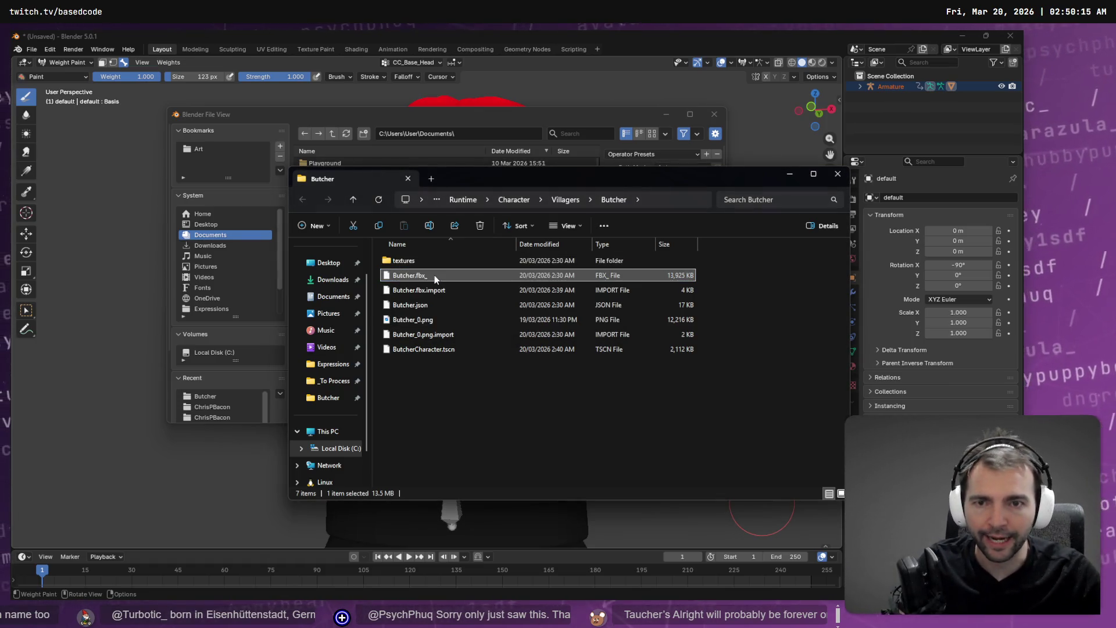
click(665, 200)
key(ctrl+c)
click(459, 133)
key(ctrl+v)
key(Return)
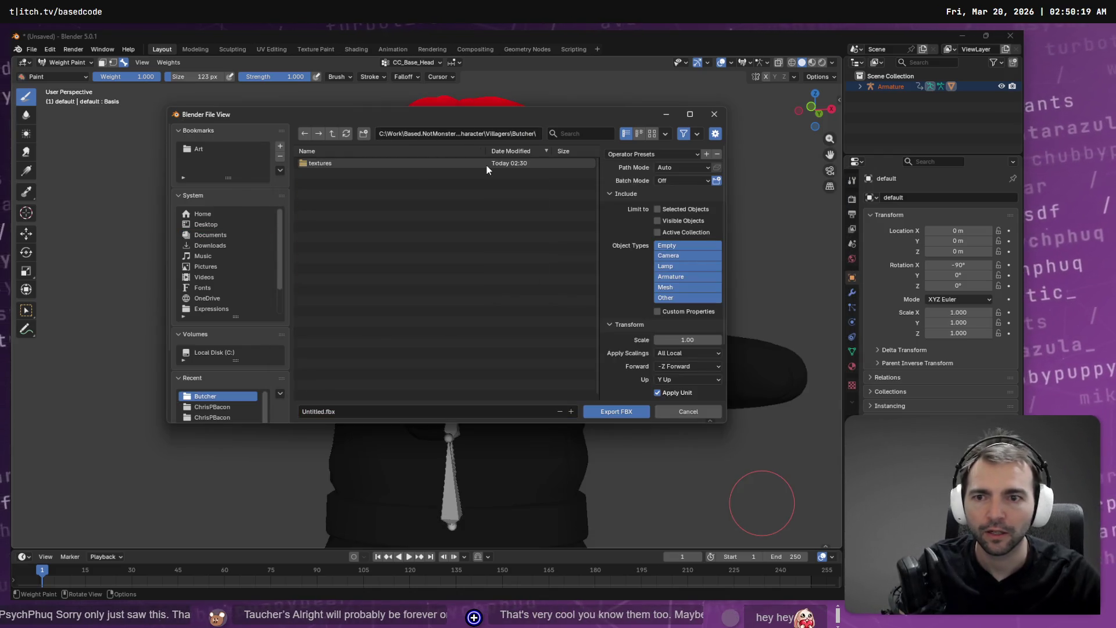
click(409, 412)
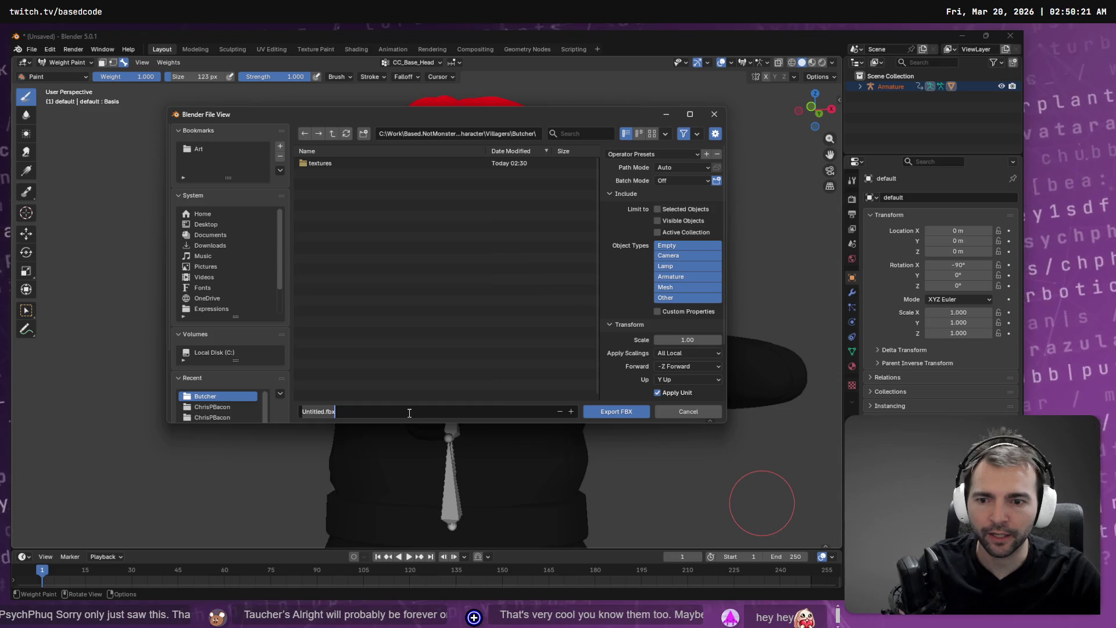
key(super+v)
click(392, 318)
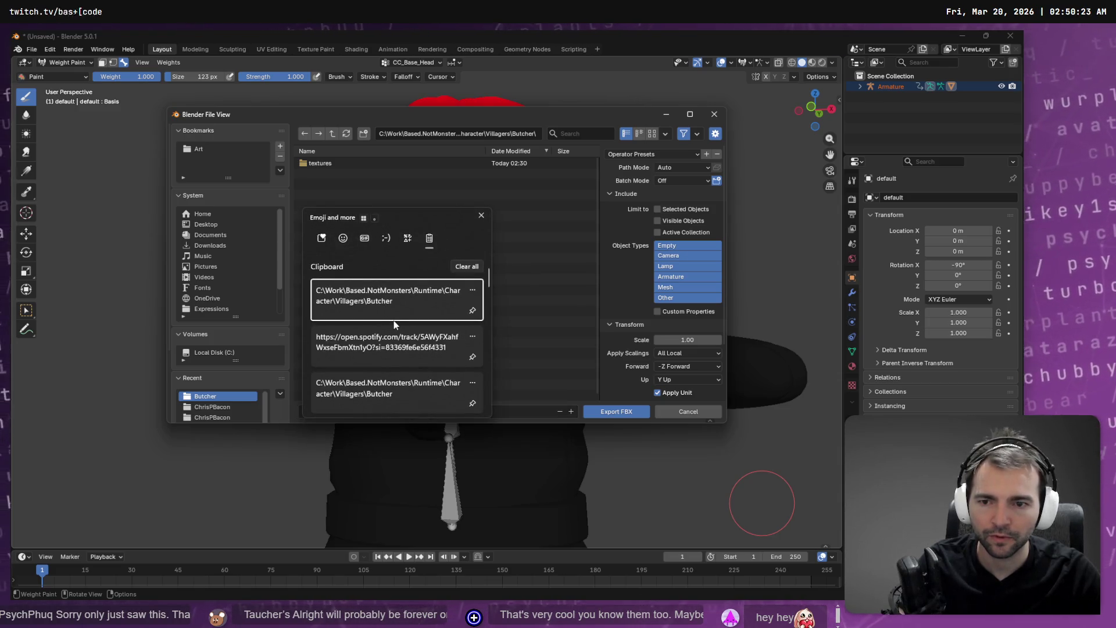
key(Return)
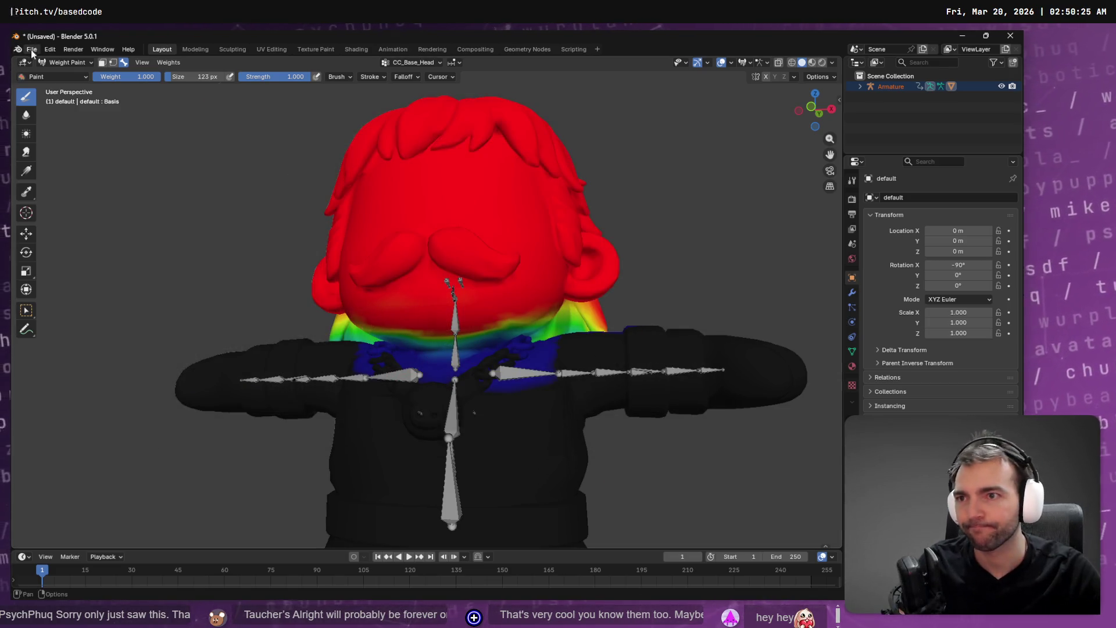
Restart the FBX export and point it at the Butcher folder.
click(31, 51)
mouse_move(91, 211)
click(217, 291)
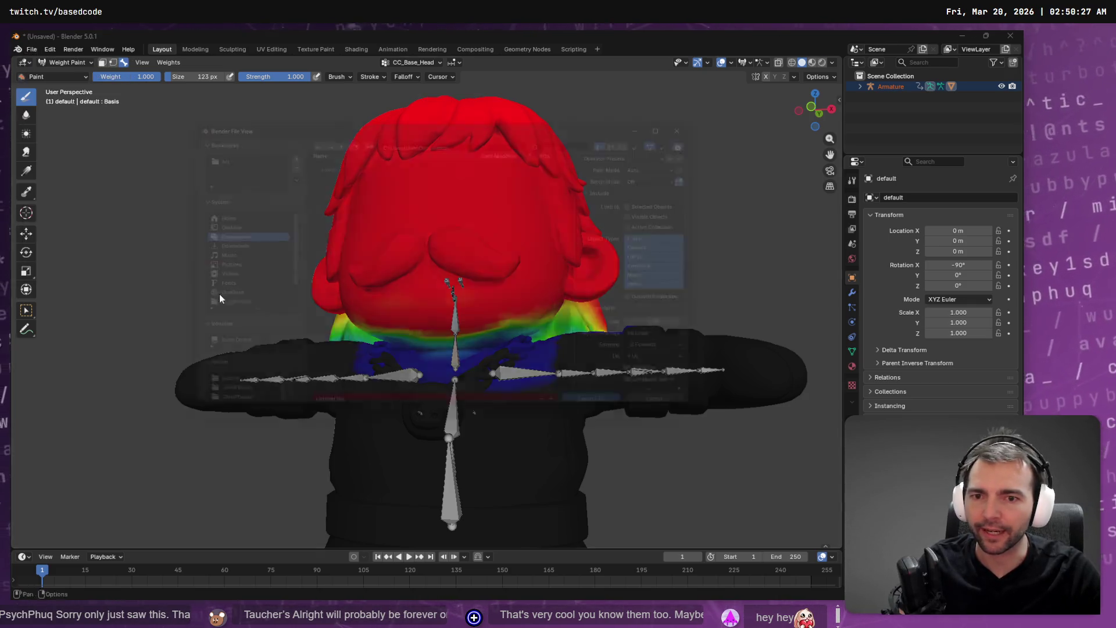
click(502, 137)
key(super+v)
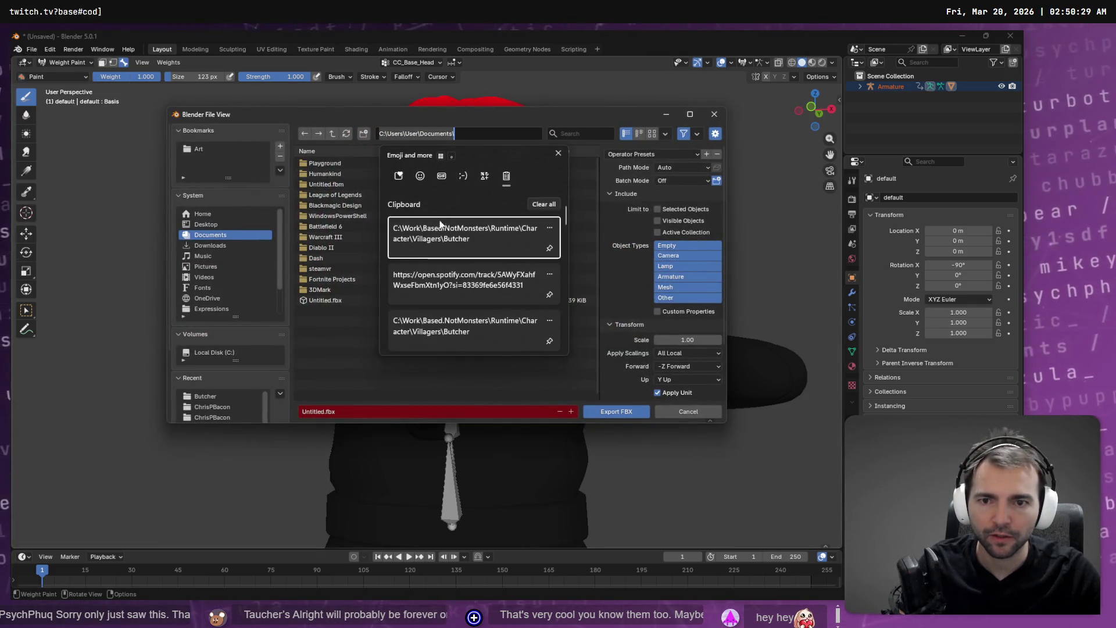
click(442, 231)
key(Return)
click(354, 406)
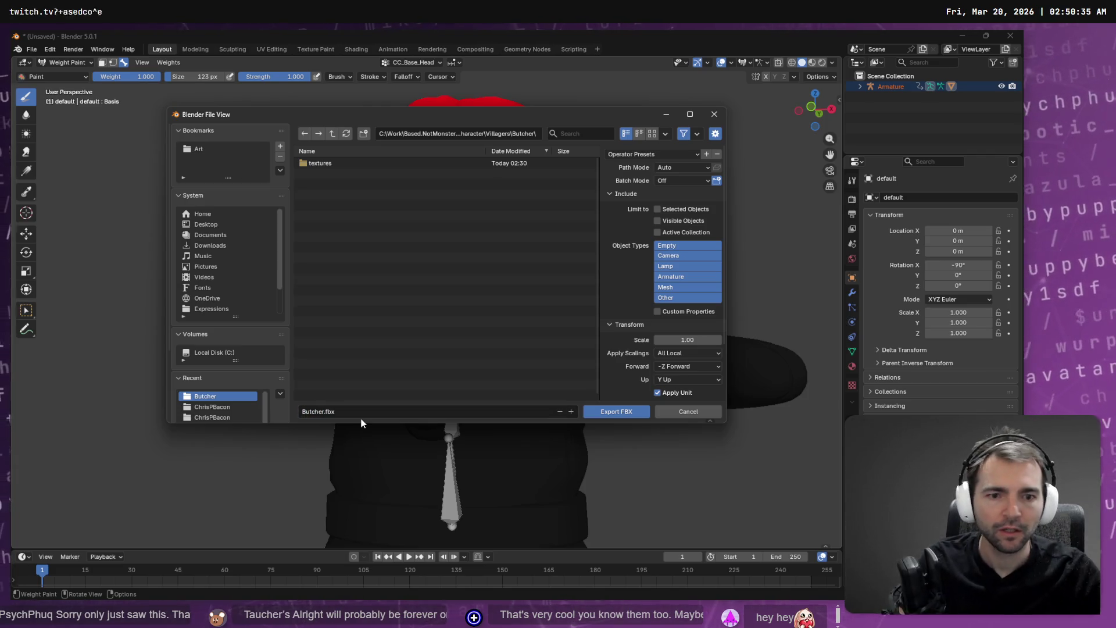
Export Butcher.fbx with Path Mode Copy, only Armature, Mesh and Other objects, at scale 100.
click(708, 168)
click(697, 240)
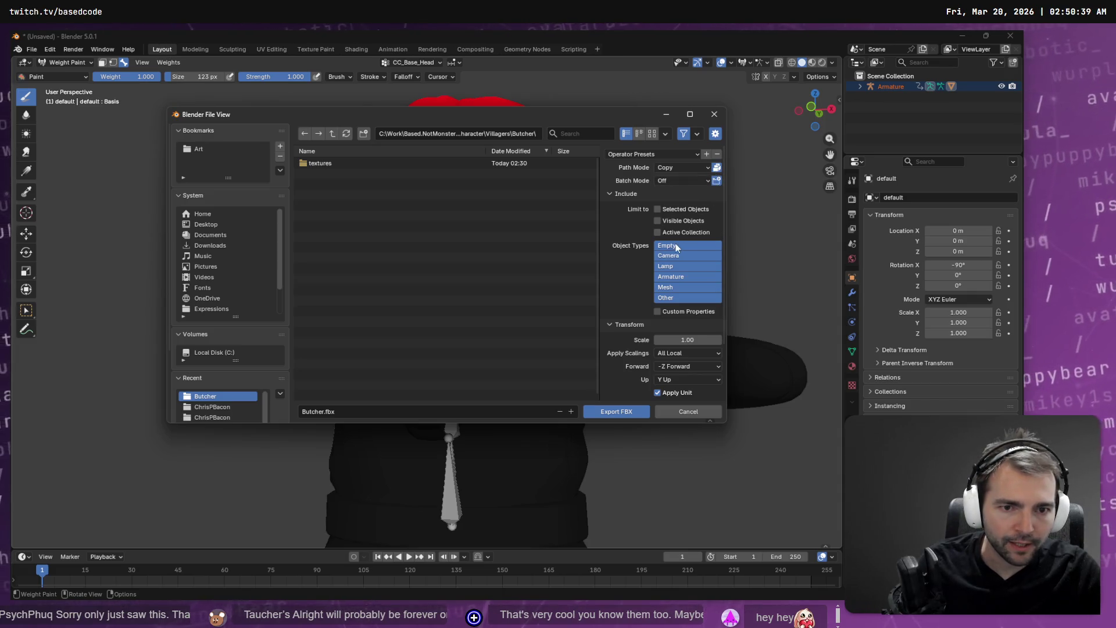
drag(676, 276, 676, 297)
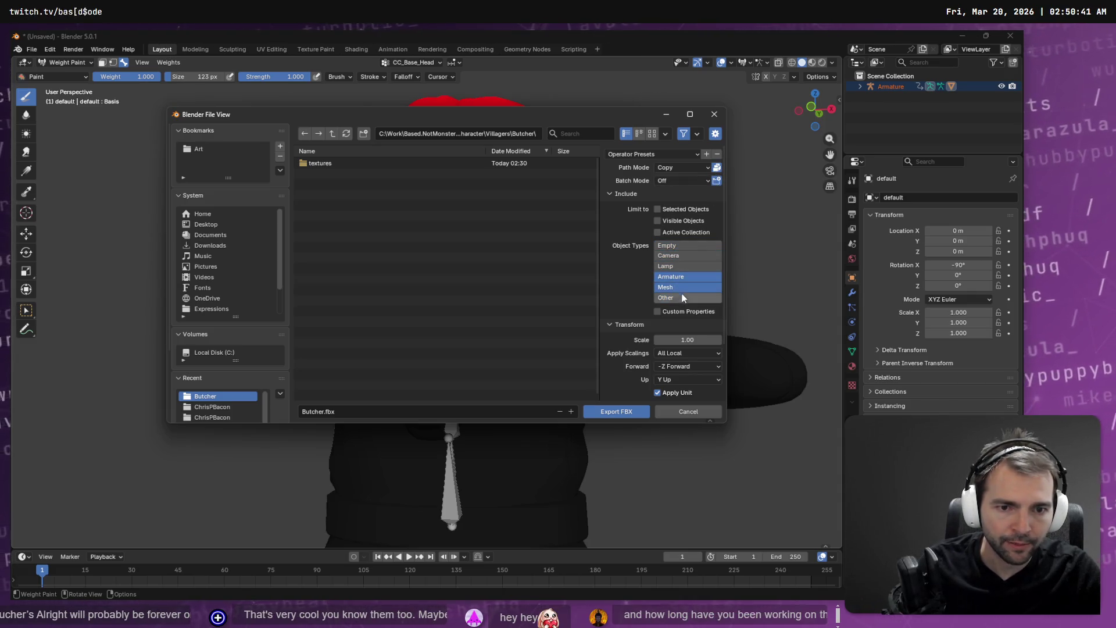
scroll(686, 336, down, 5)
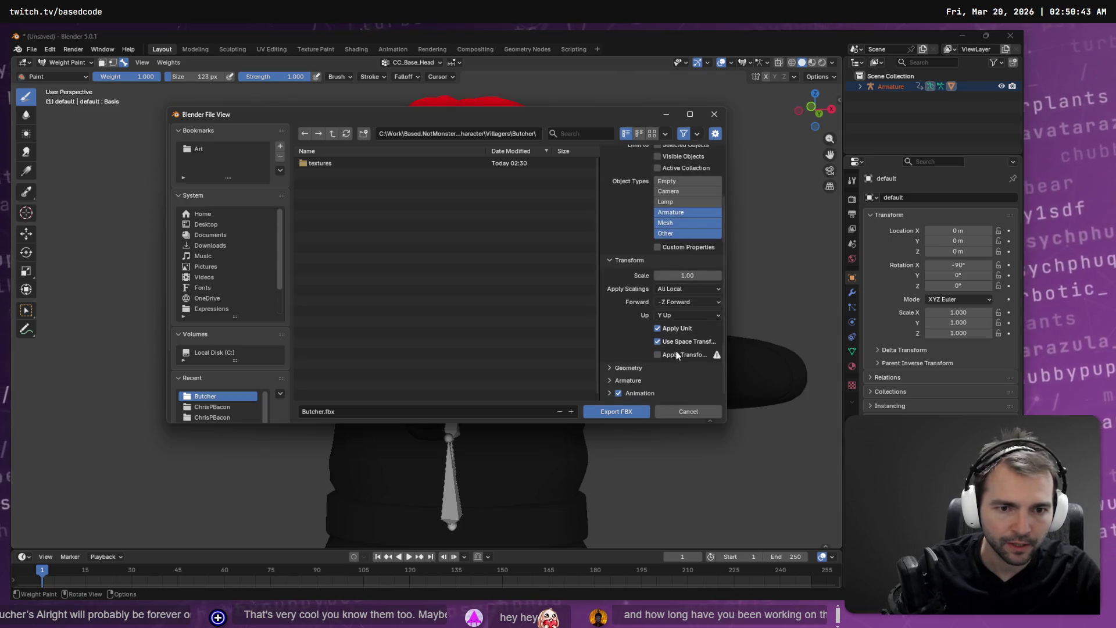
click(683, 276)
text(100)
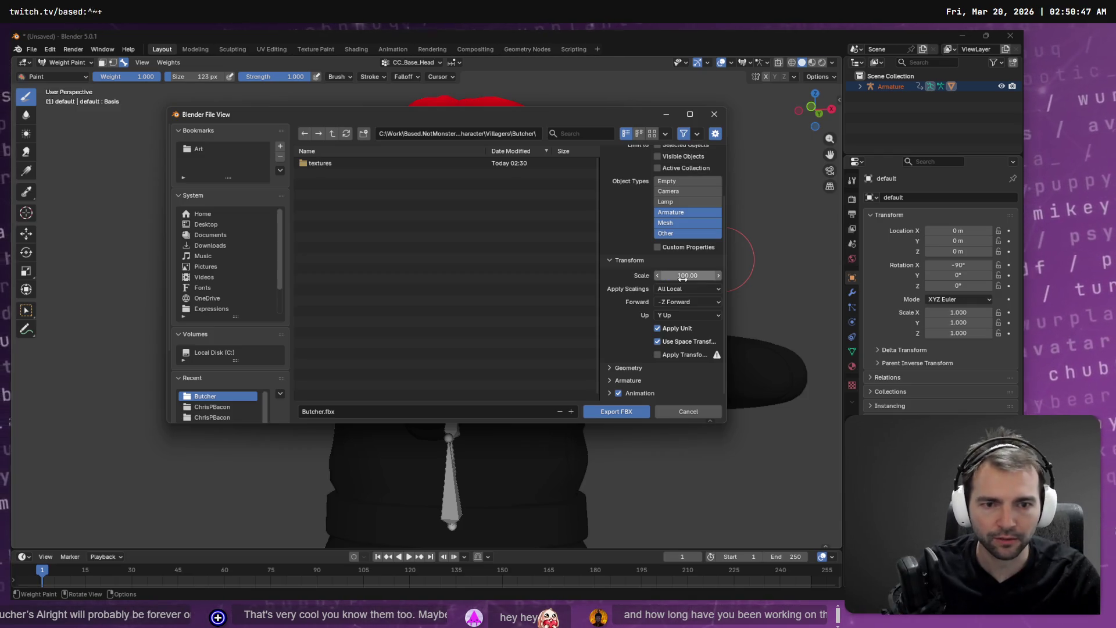
click(620, 410)
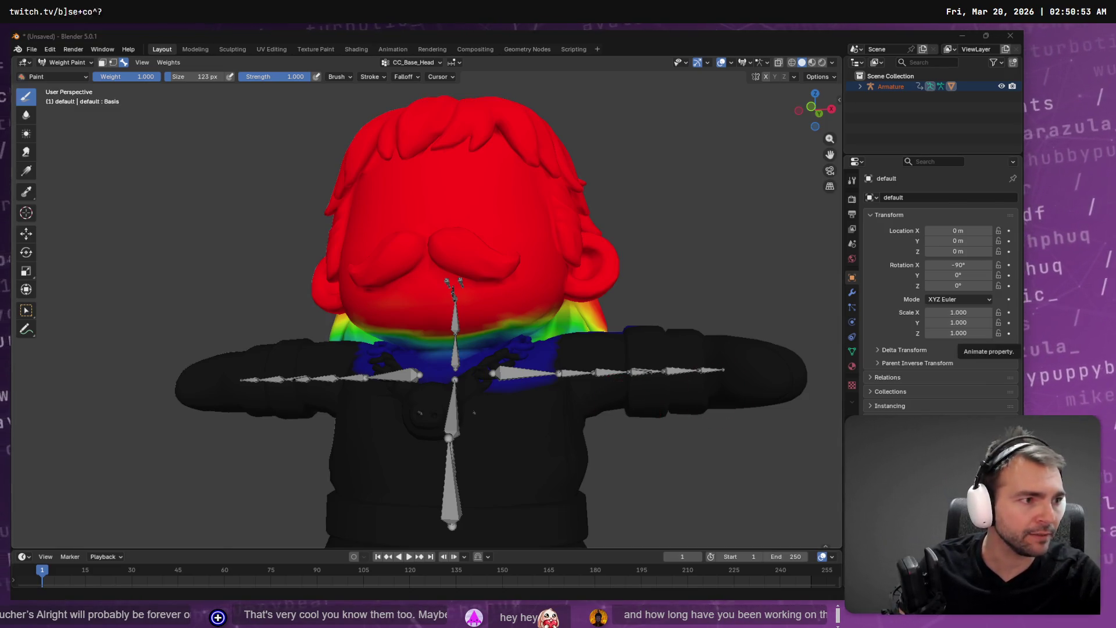
key(alt+Tab)
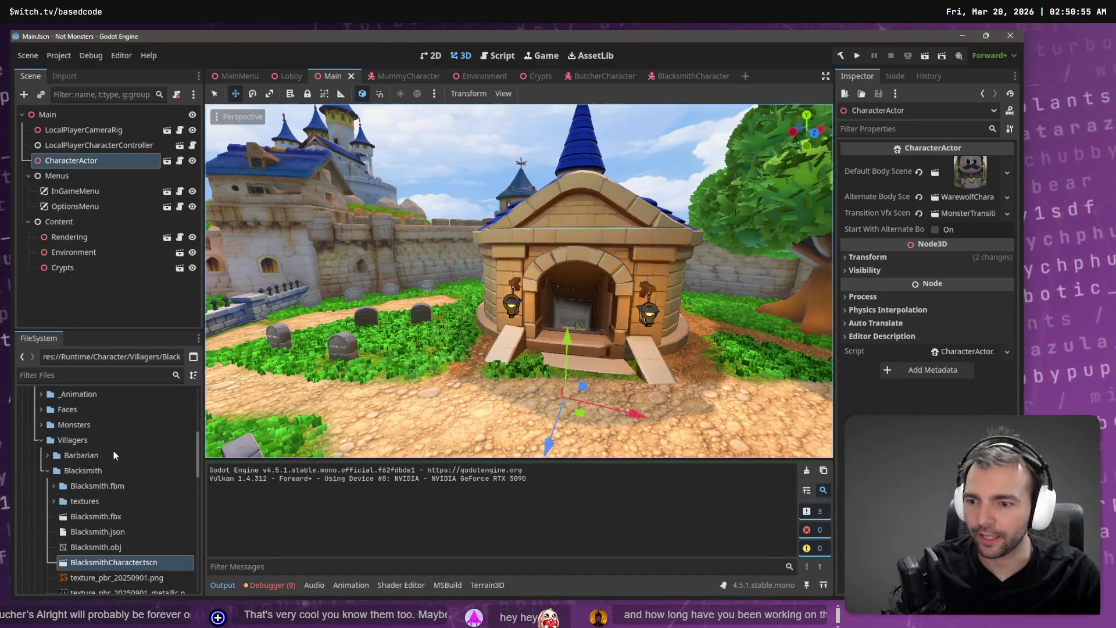
Set Blacksmith.fbx's Root Scale to 1.0 and check its advanced import settings.
click(98, 516)
click(65, 76)
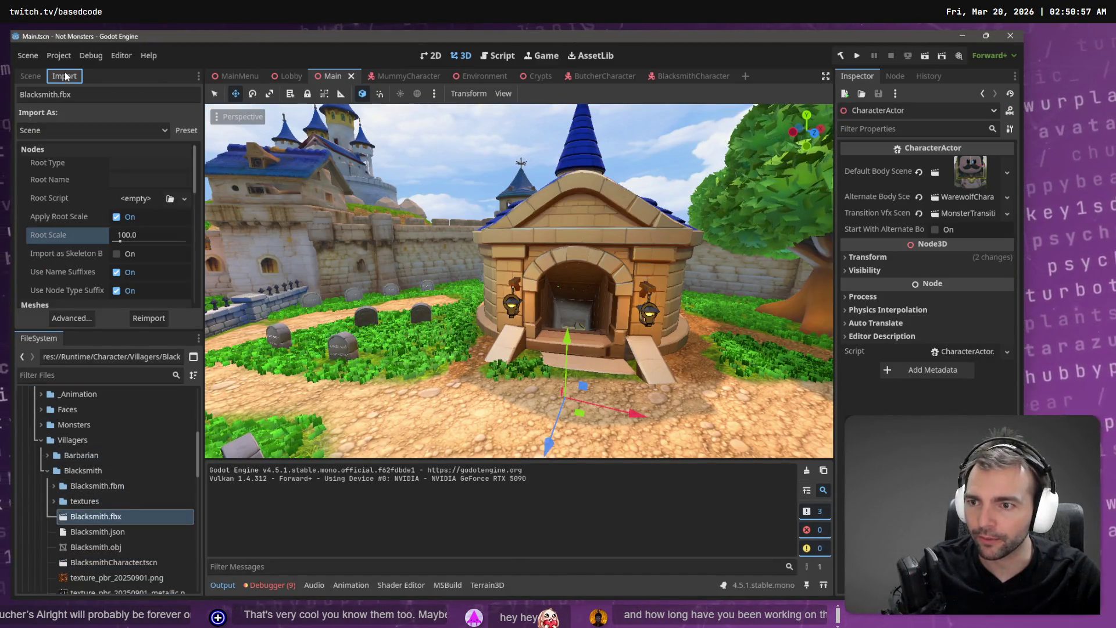
click(141, 232)
text(1)
key(Return)
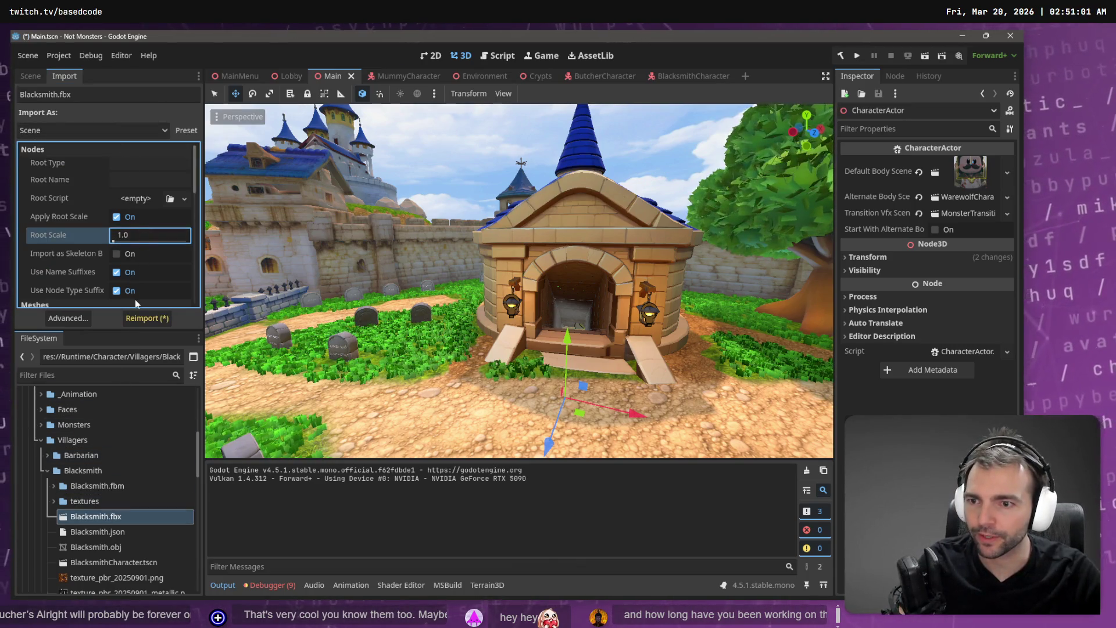
click(68, 318)
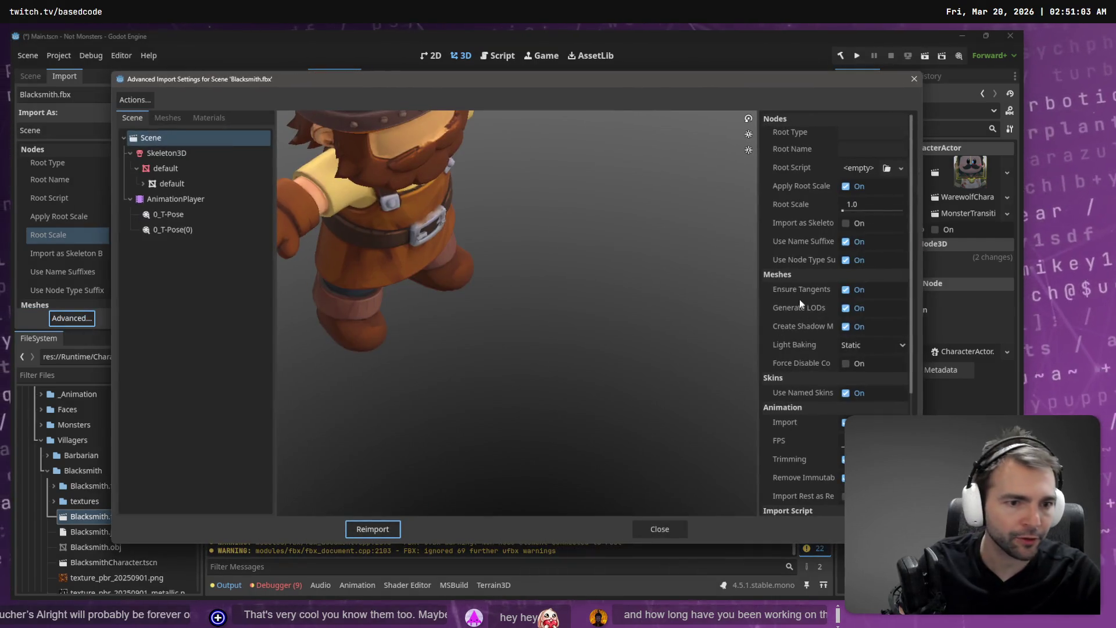
key(Escape)
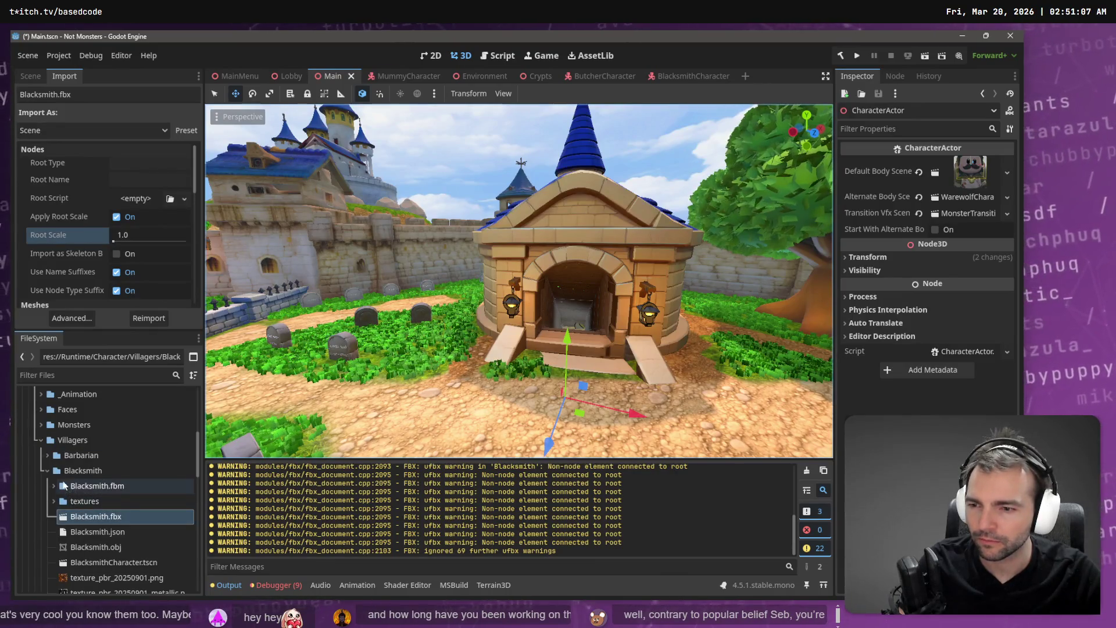
Collapse the Blacksmith folder and select Butcher.fbx.
click(44, 470)
click(113, 511)
click(86, 319)
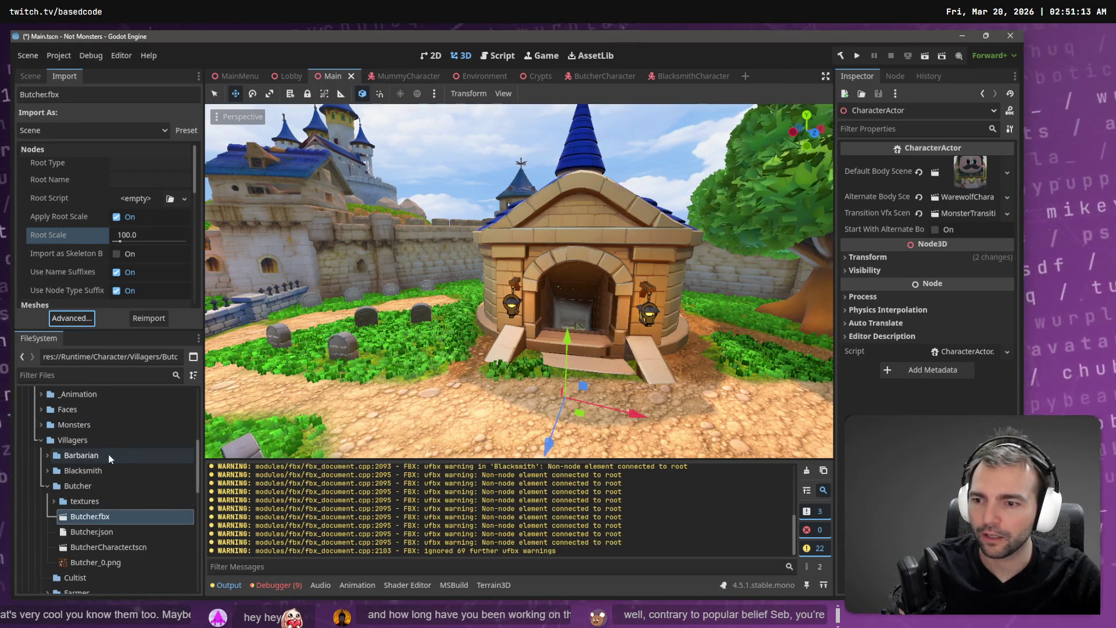
Save, then set Butcher.fbx's import Root Scale to 1.0.
click(47, 470)
click(96, 516)
key(ctrl+s)
scroll(127, 539, down, 3)
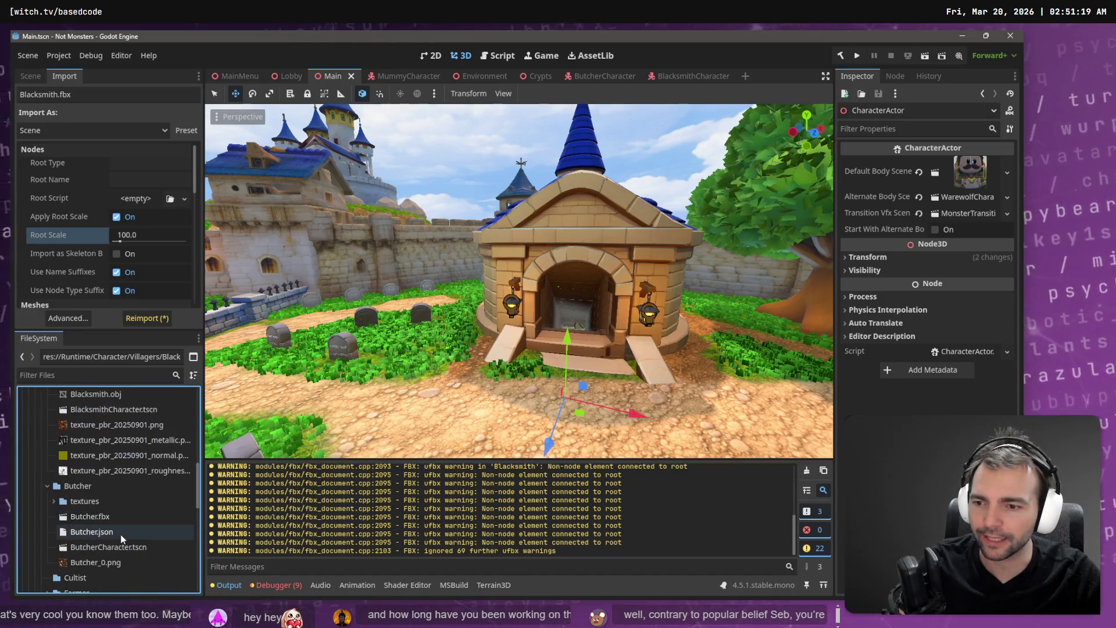
click(96, 516)
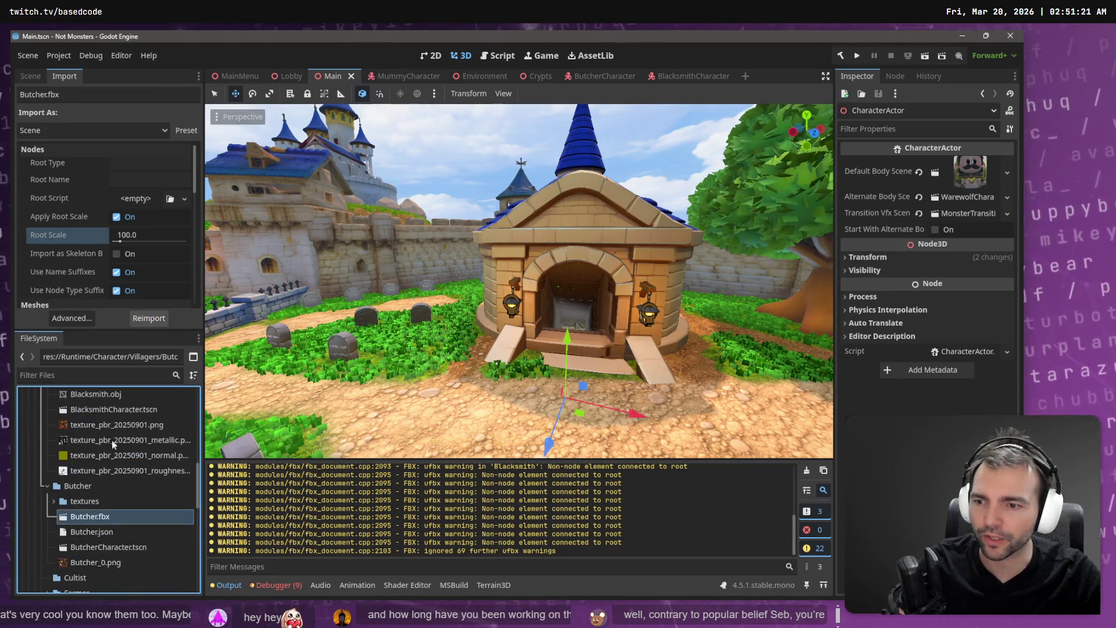
click(148, 229)
text(1)
key(Return)
Give Butcher.fbx's Skeleton3D a new BoneMap with SkeletonProfileHumanoid and reimport it.
click(68, 318)
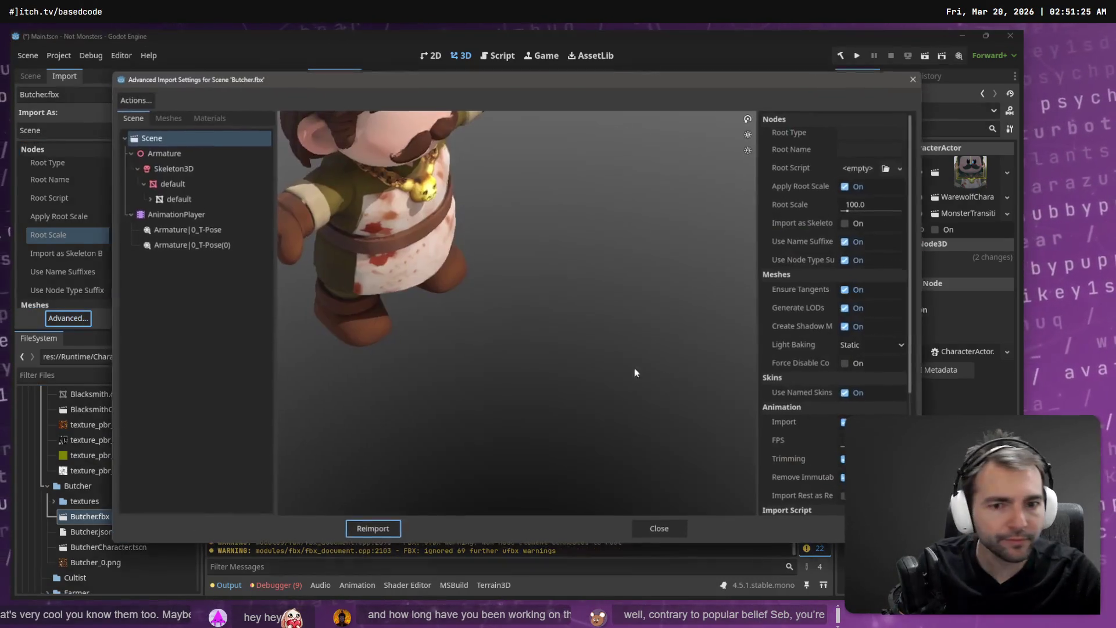
click(210, 170)
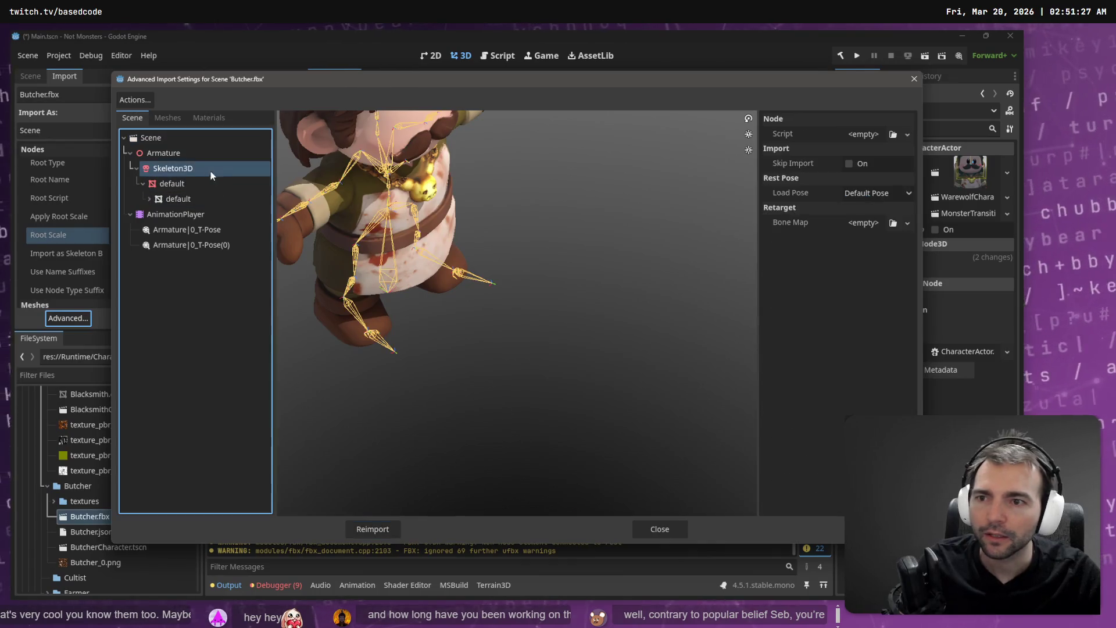
click(908, 224)
click(891, 259)
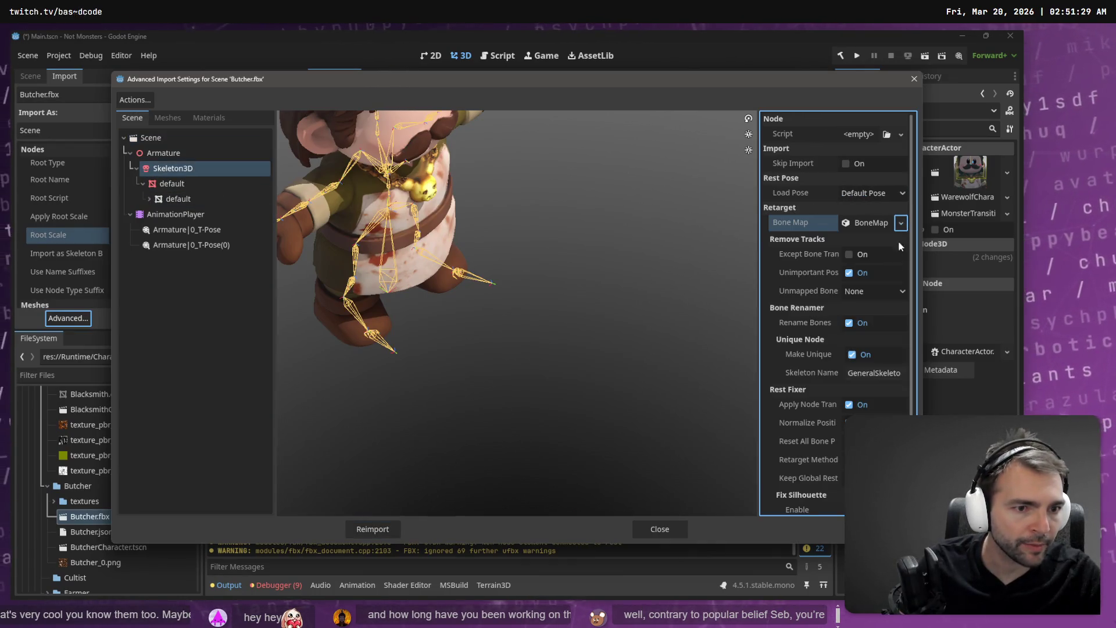
click(900, 242)
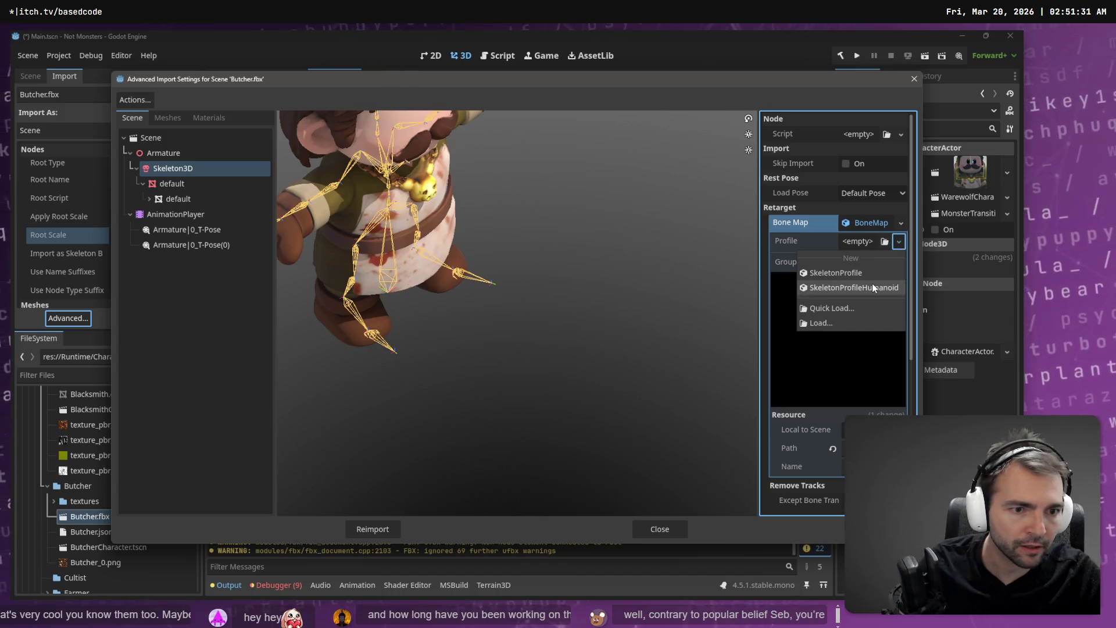
click(872, 288)
click(390, 529)
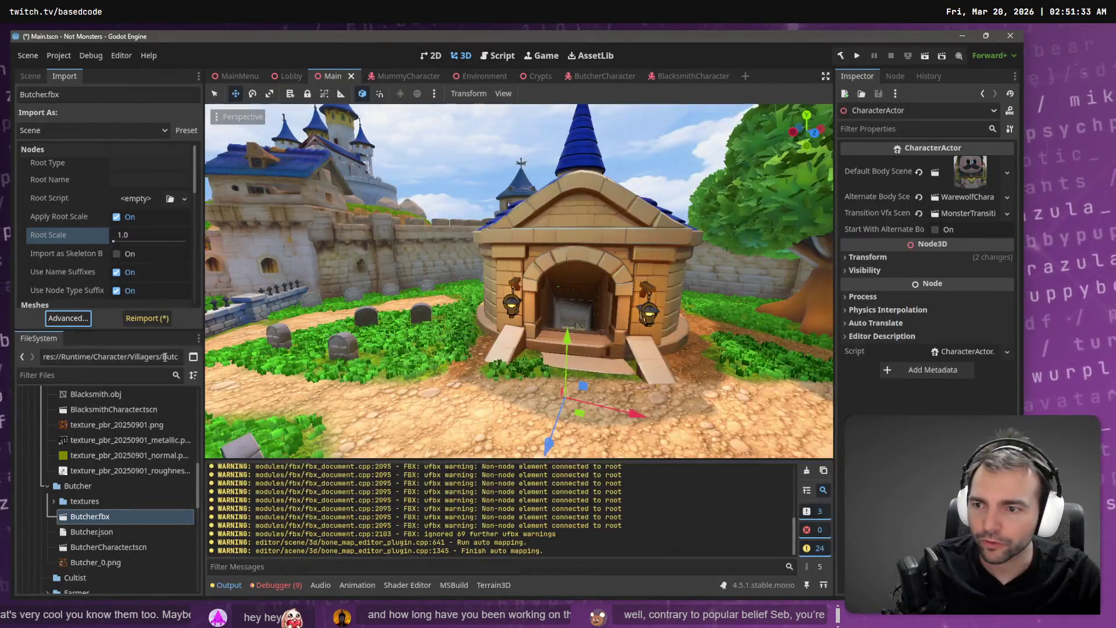
click(32, 76)
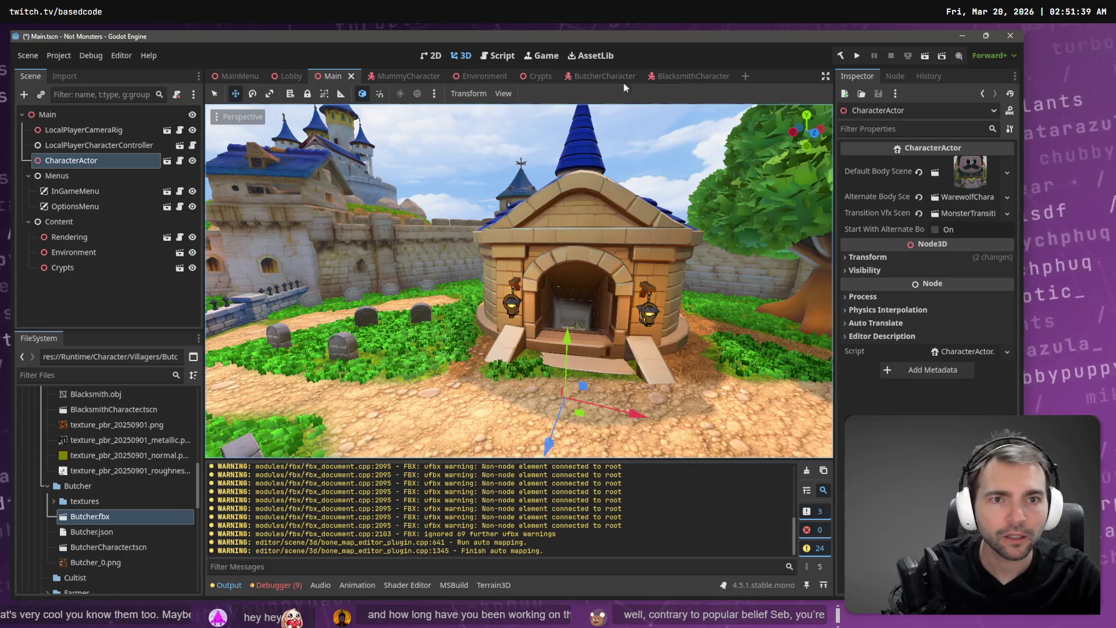
click(700, 74)
Close the BlacksmithCharacter scene and move Face and AnimationTree directly under Character.
middle_click(673, 74)
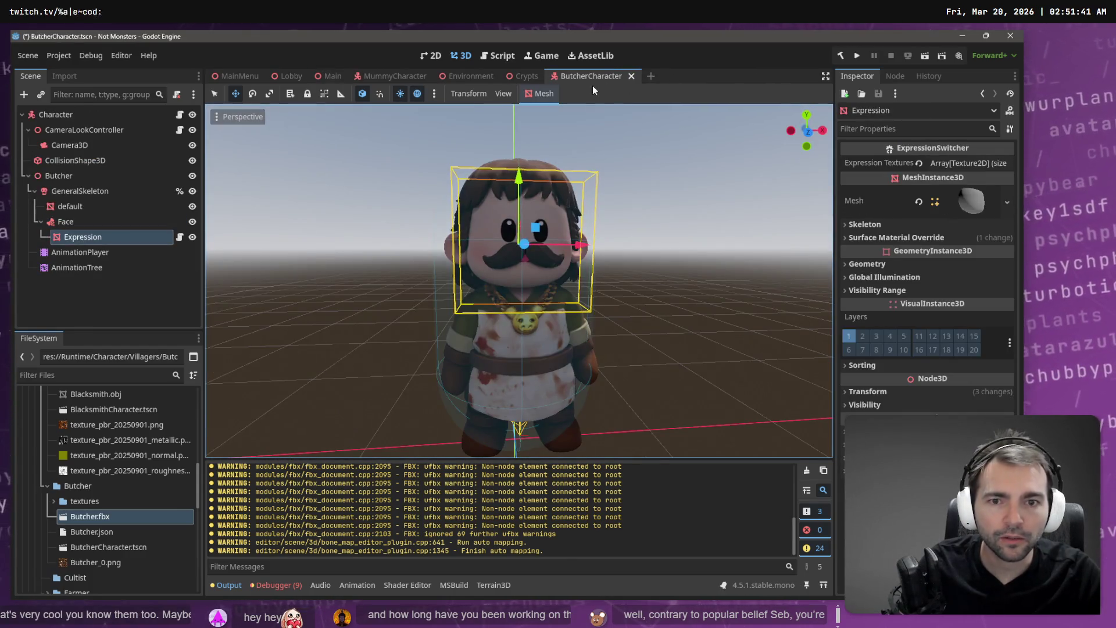
click(82, 283)
click(67, 225)
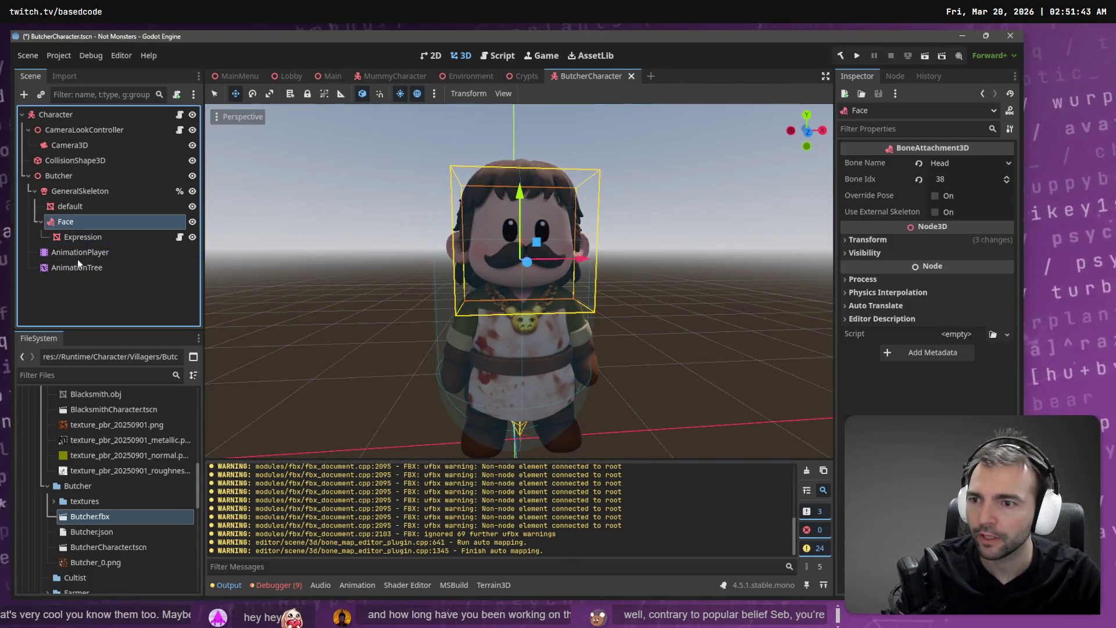
ctrl+click(82, 267)
drag(73, 236, 75, 115)
Delete the old Butcher node and add a fresh Butcher.fbx instance under Character.
click(75, 177)
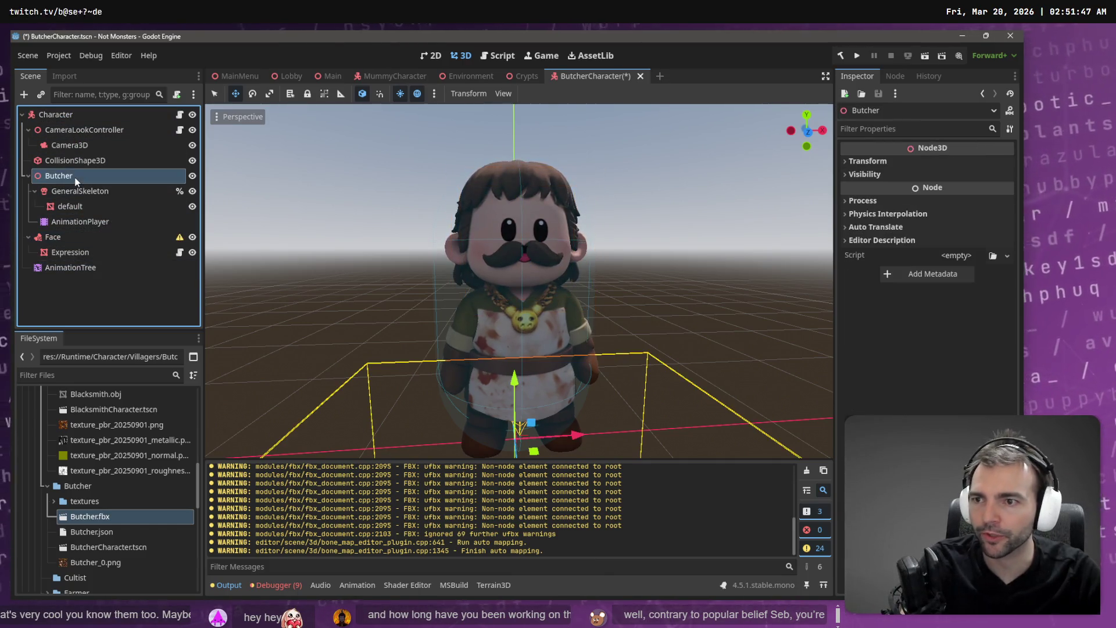
key(Delete)
key(Return)
drag(114, 513, 58, 114)
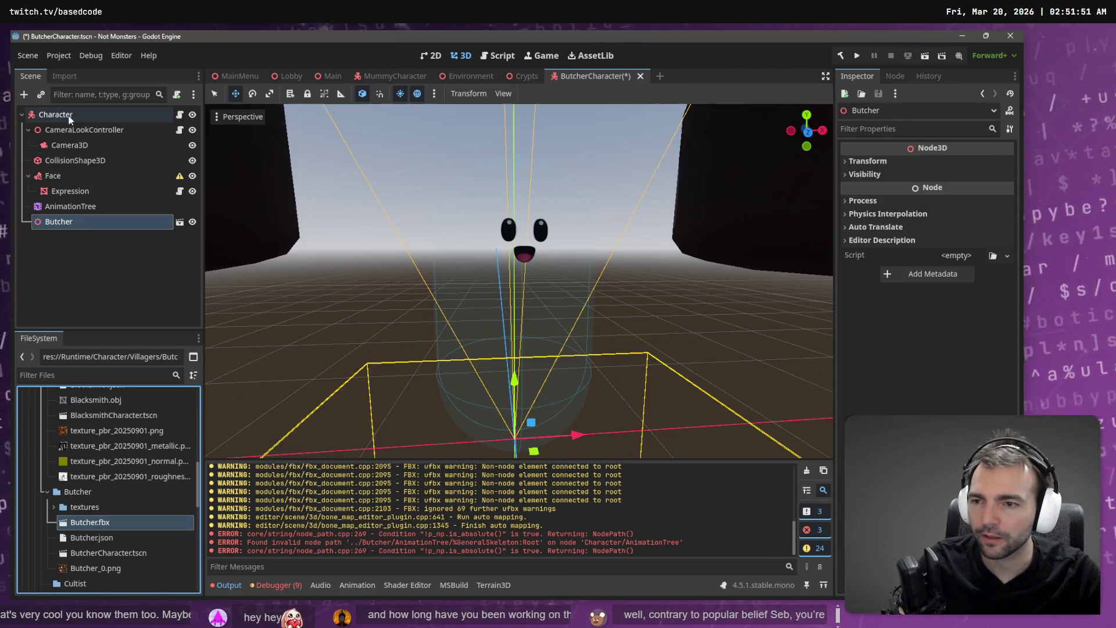
Edit Butcher.fbx's Root Scale import value and reimport it.
right_click(85, 225)
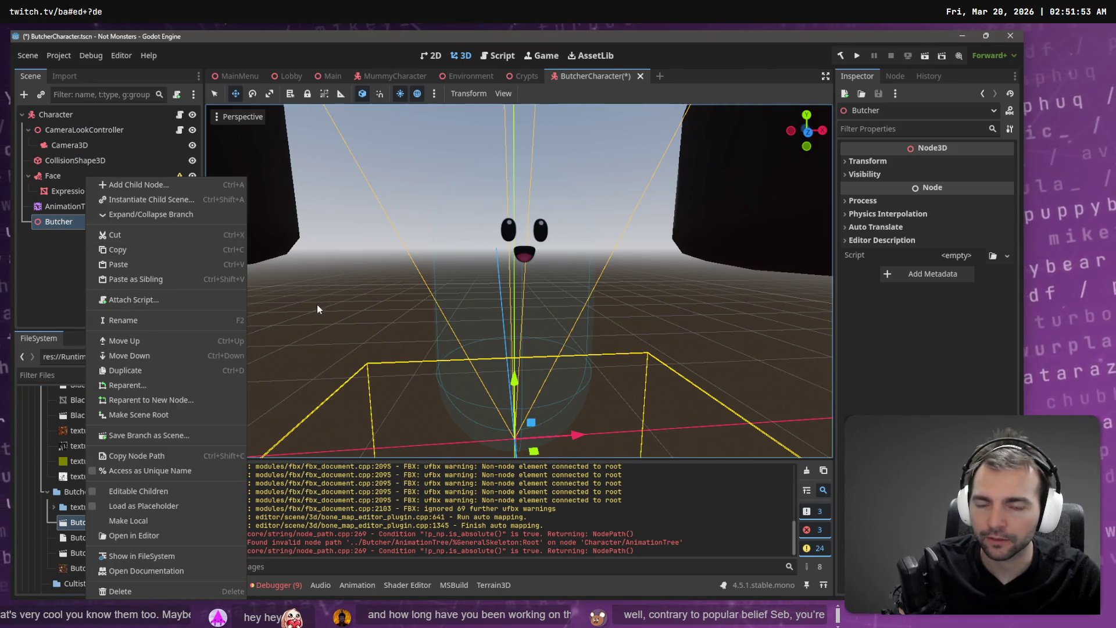
key(Escape)
click(86, 525)
click(74, 78)
click(124, 234)
click(148, 318)
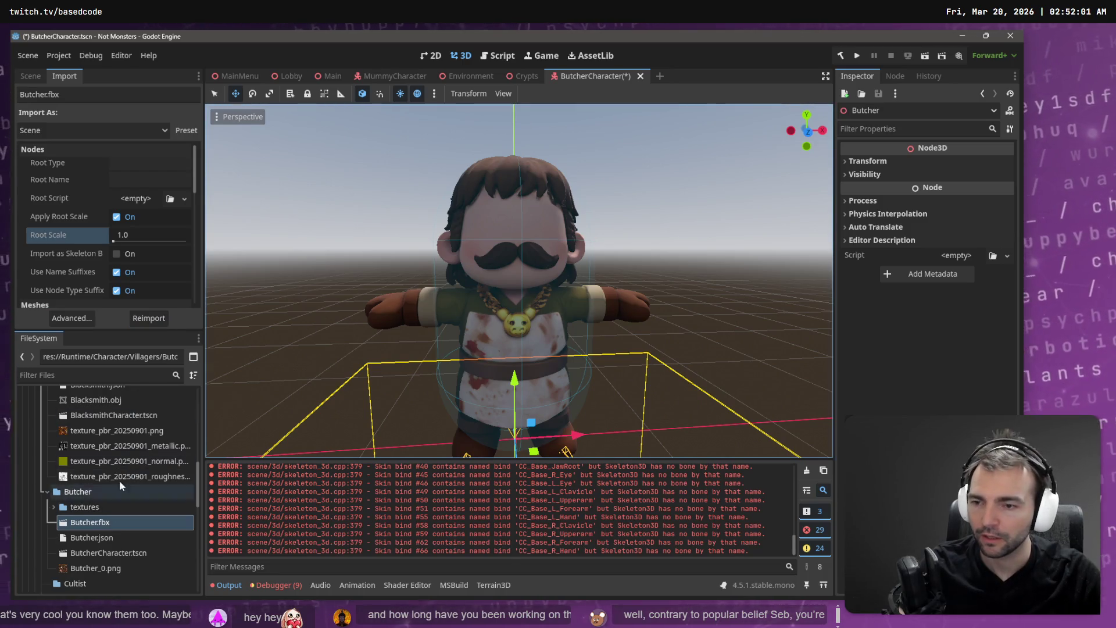
Give Butcher.fbx's skeleton a new BoneMap with SkeletonProfileHumanoid and reimport it.
click(71, 318)
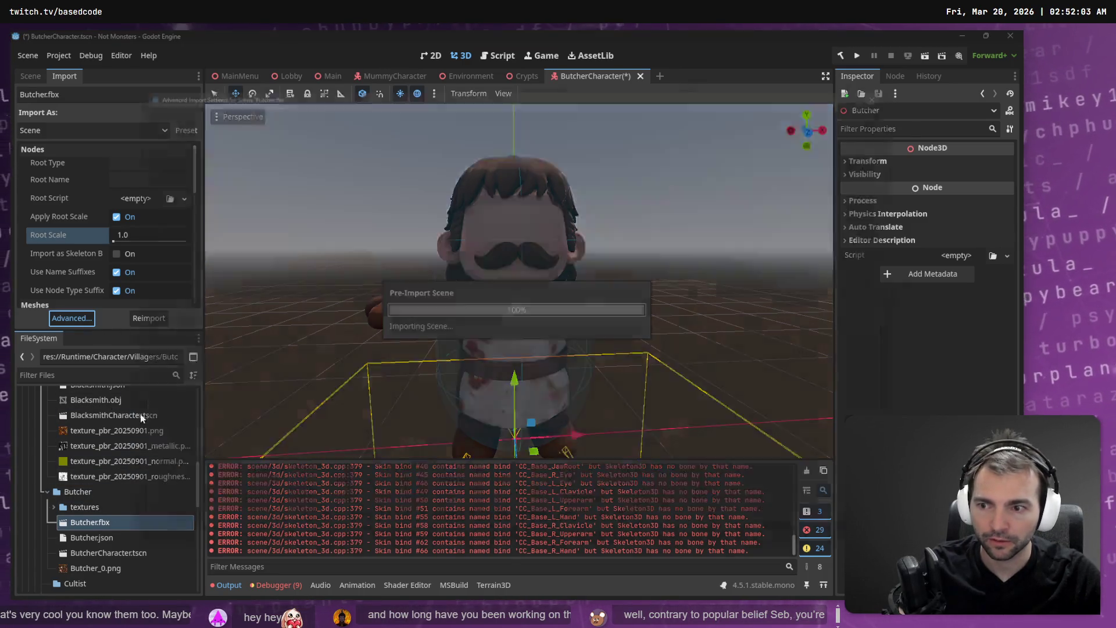
click(173, 168)
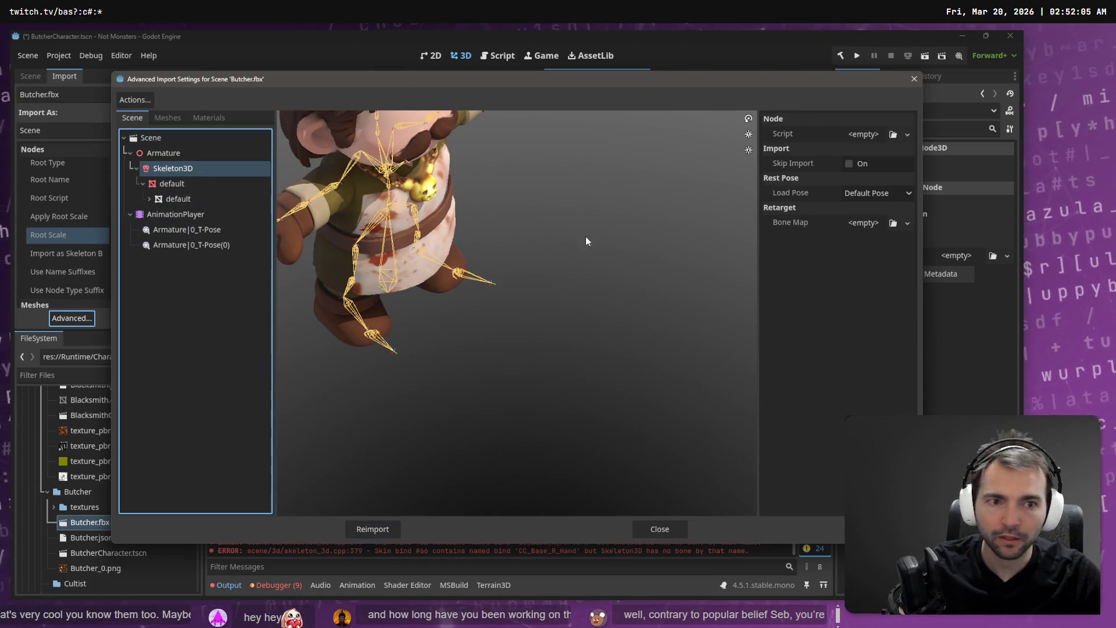
click(907, 223)
click(930, 247)
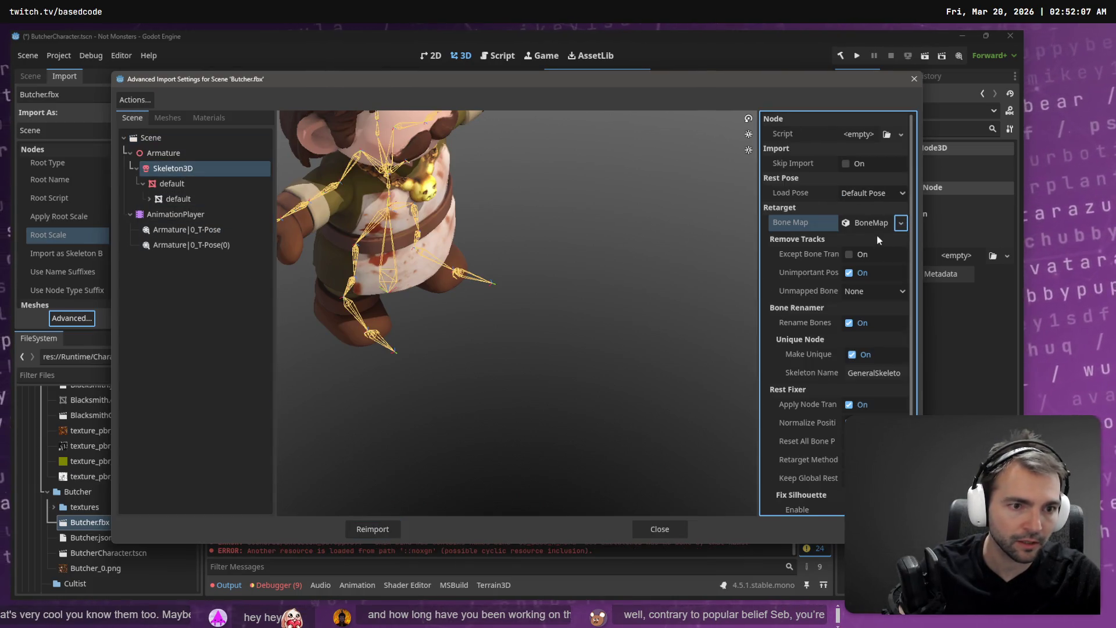
click(869, 223)
click(902, 243)
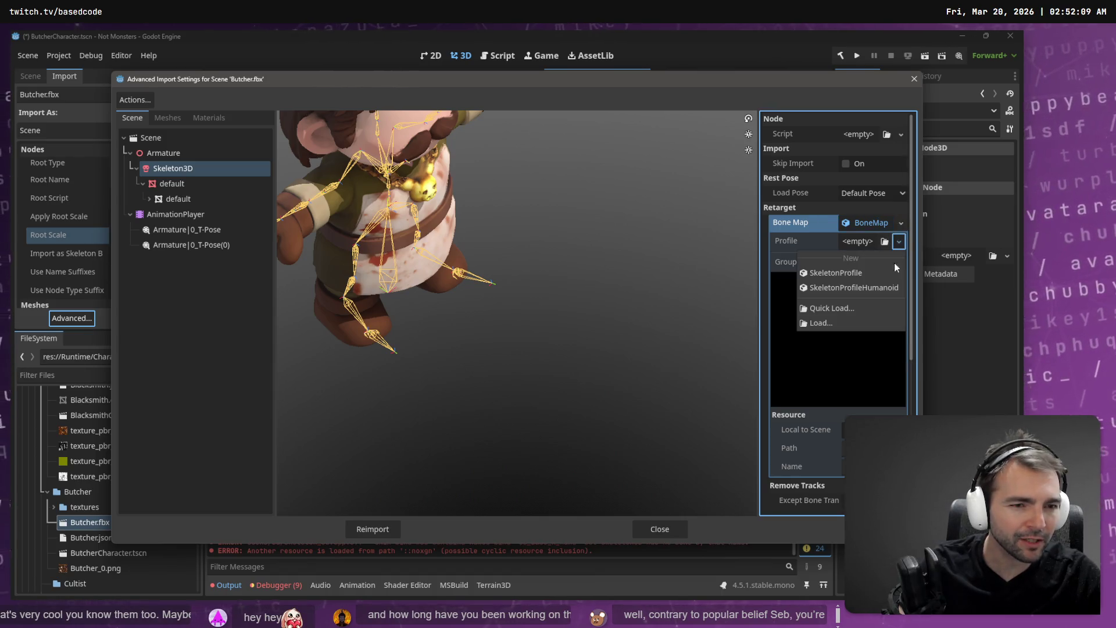
click(870, 287)
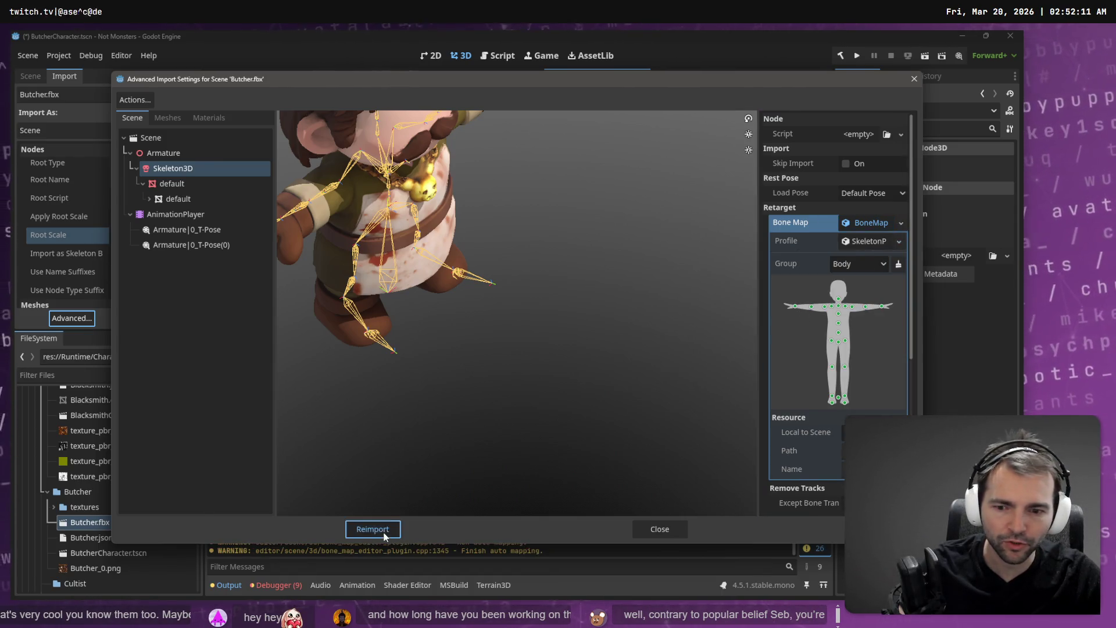
click(389, 526)
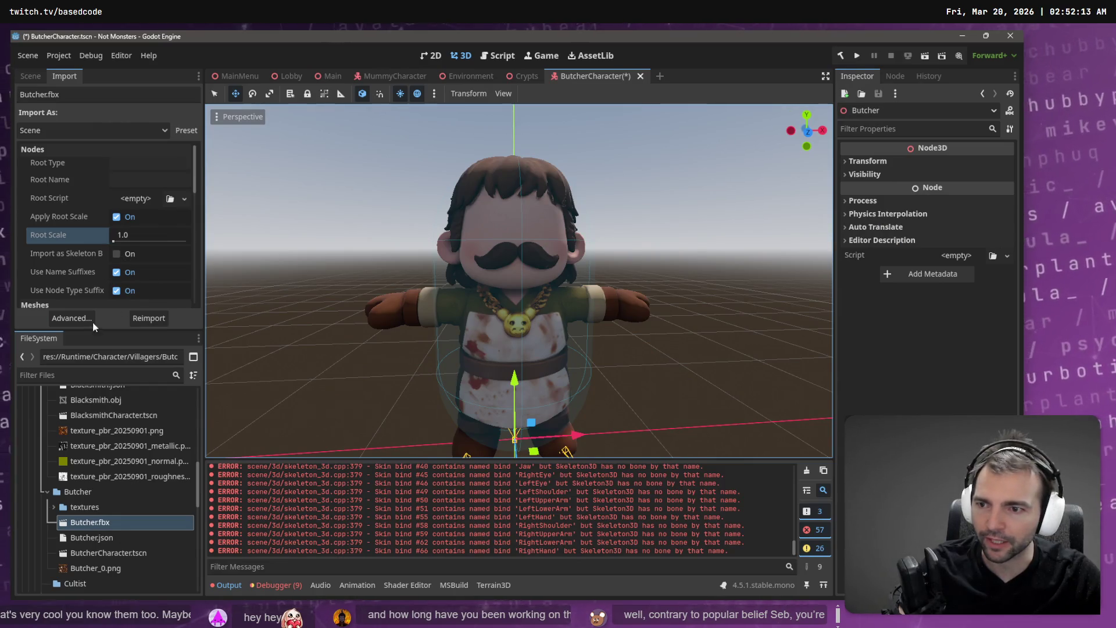
Enable Editable Children on Butcher and move Face and AnimationTree into it.
click(31, 77)
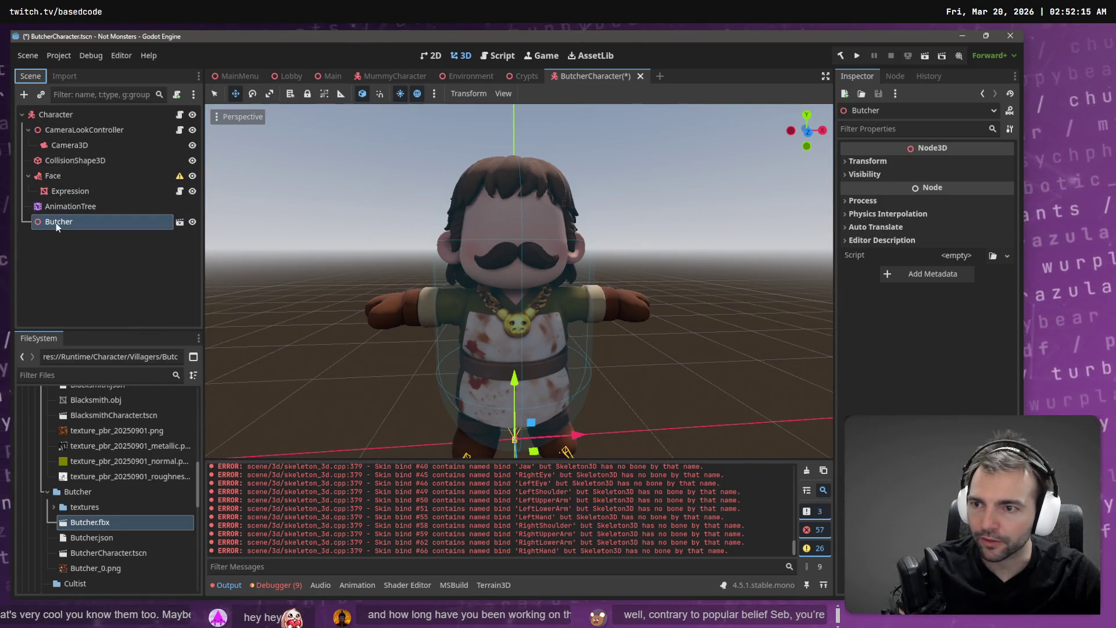
right_click(56, 222)
click(125, 530)
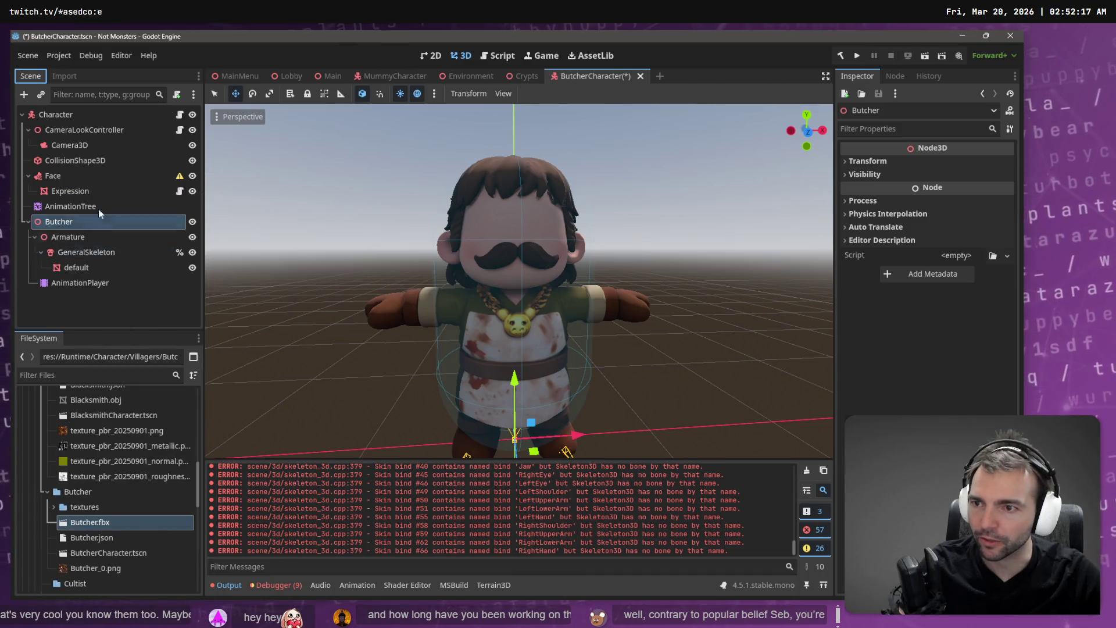
click(77, 176)
ctrl+click(75, 204)
mouse_move(55, 175)
mouse_down()
mouse_move(61, 222)
mouse_move(93, 221)
mouse_up()
click(77, 256)
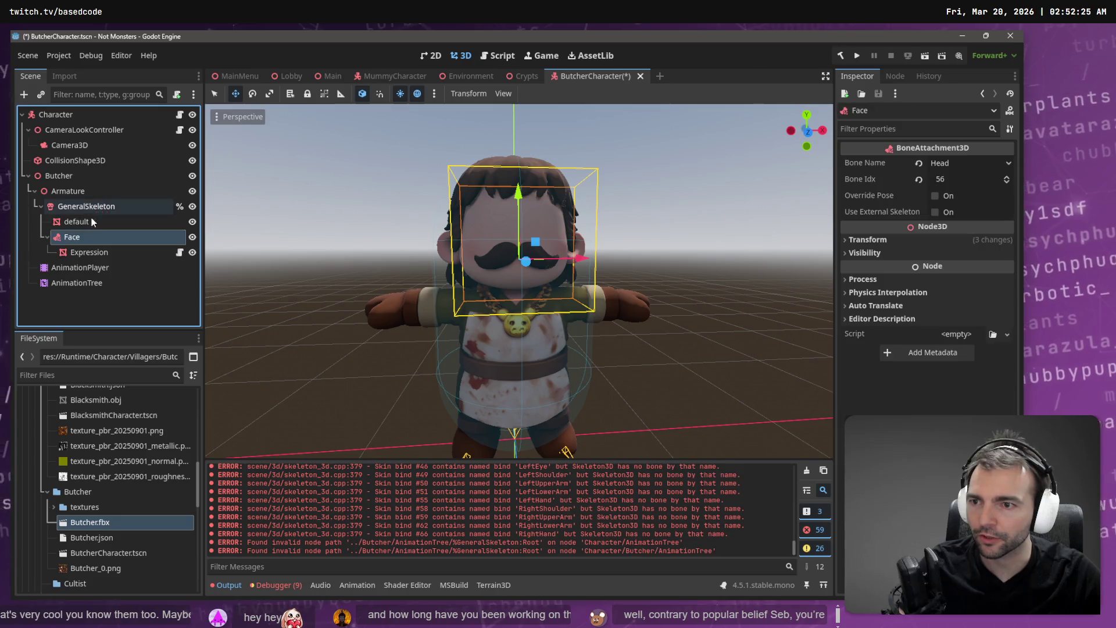
click(89, 283)
Load Animations.fbx as a library on the AnimationPlayer and preview Armature|left strafe.
click(102, 270)
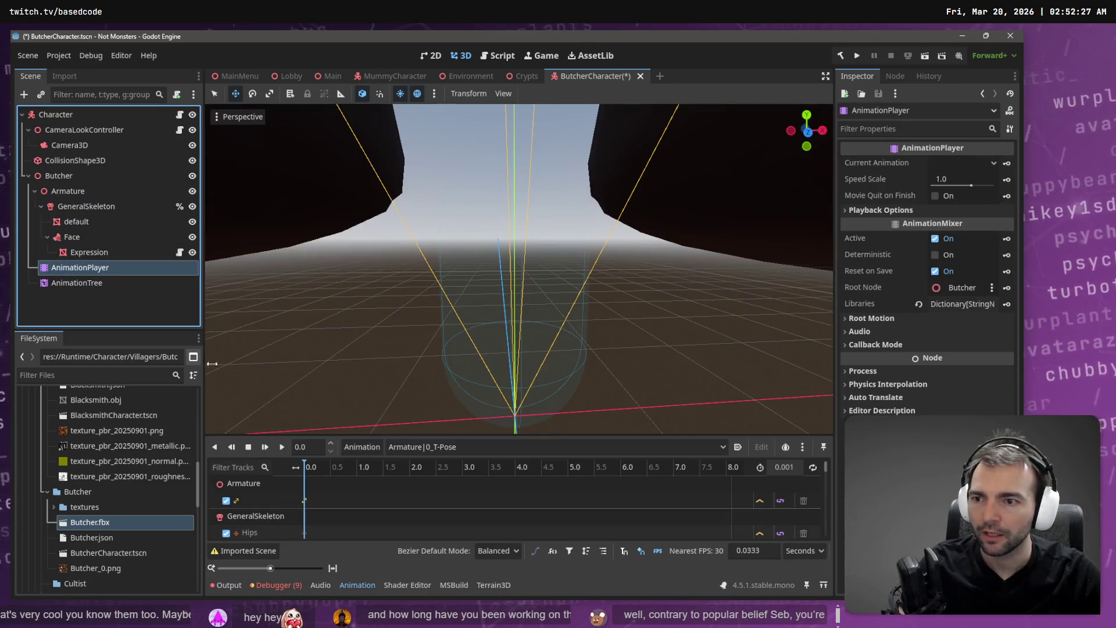
click(362, 446)
click(381, 480)
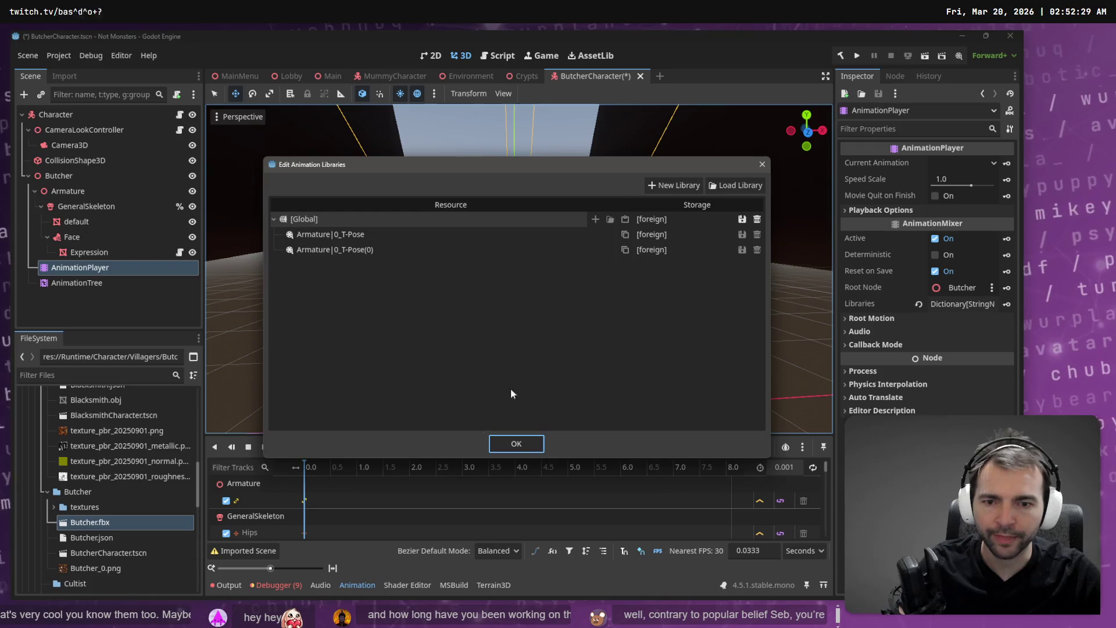
click(735, 185)
double_click(224, 155)
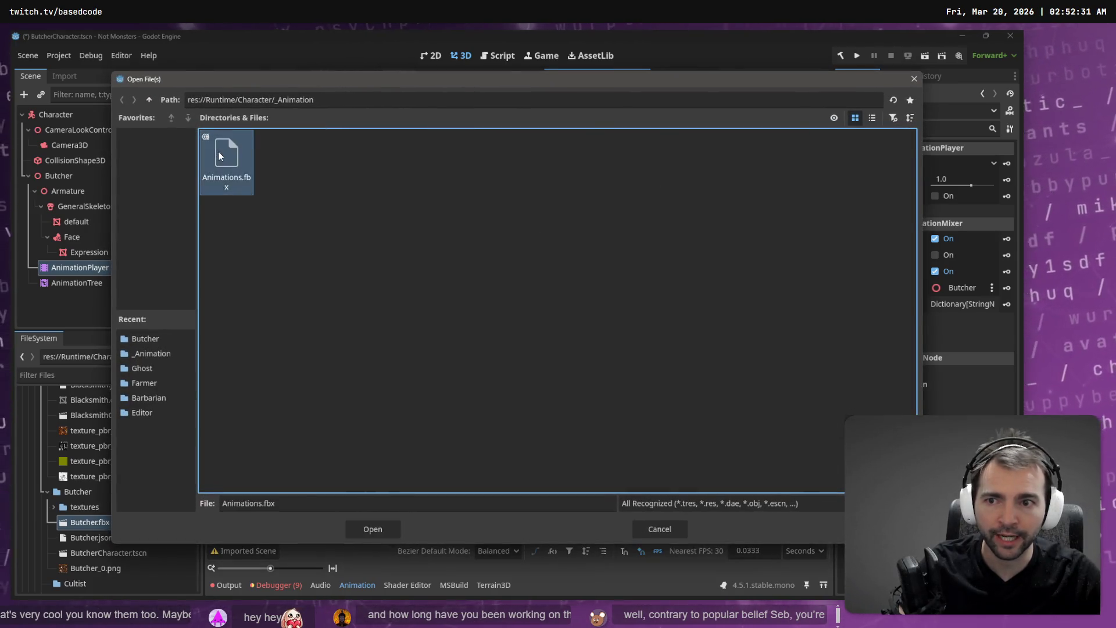
click(516, 443)
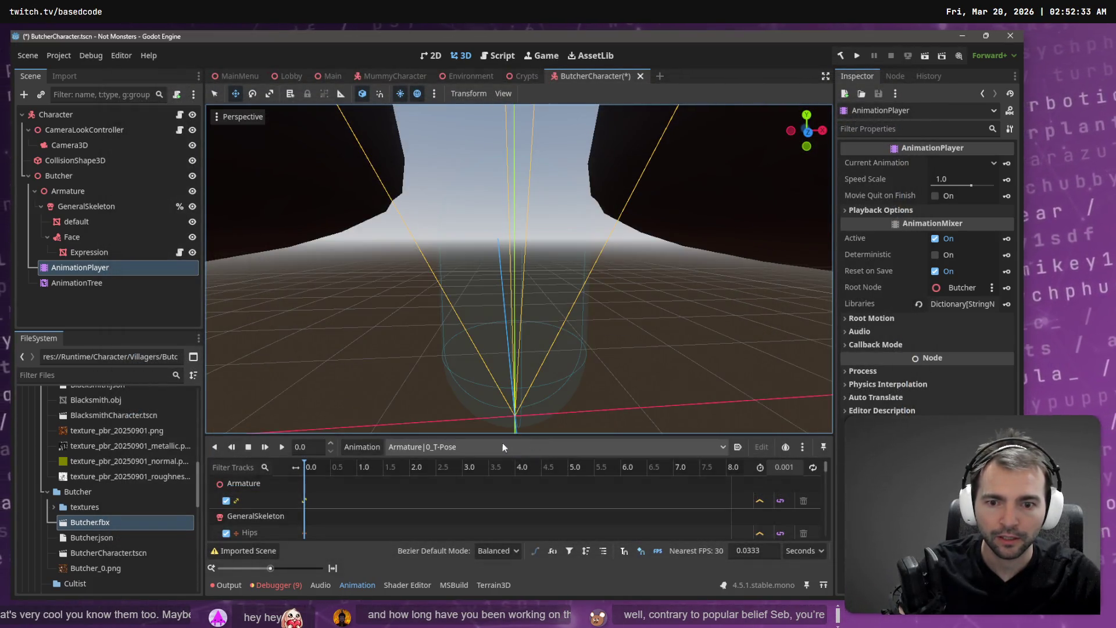
click(456, 487)
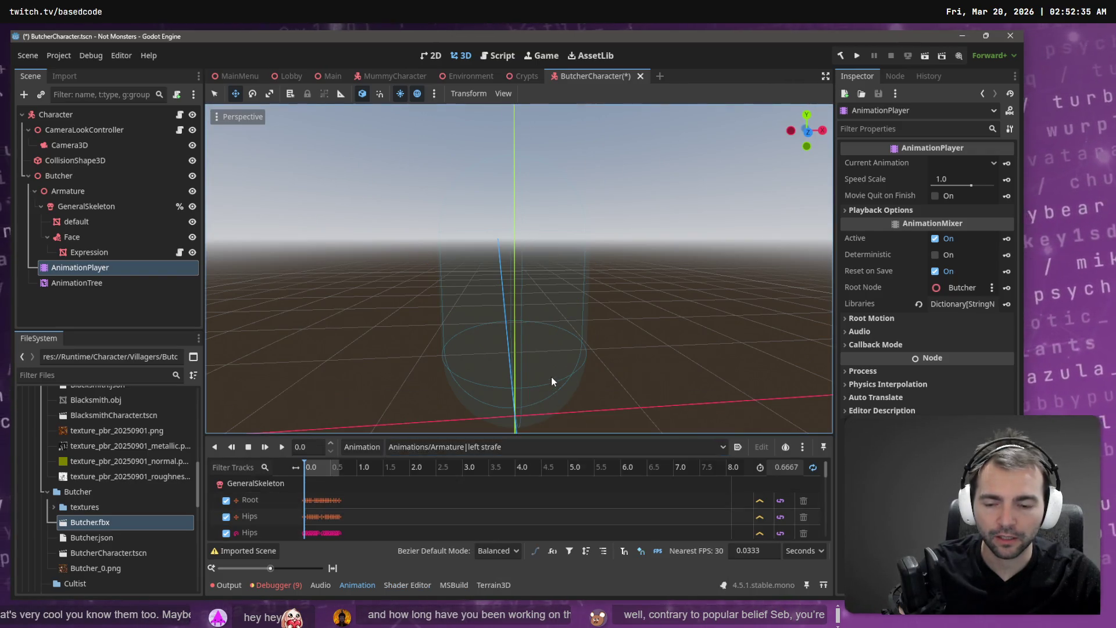
mouse_move(551, 377)
mouse_down()
mouse_move(488, 296)
mouse_move(613, 341)
mouse_up()
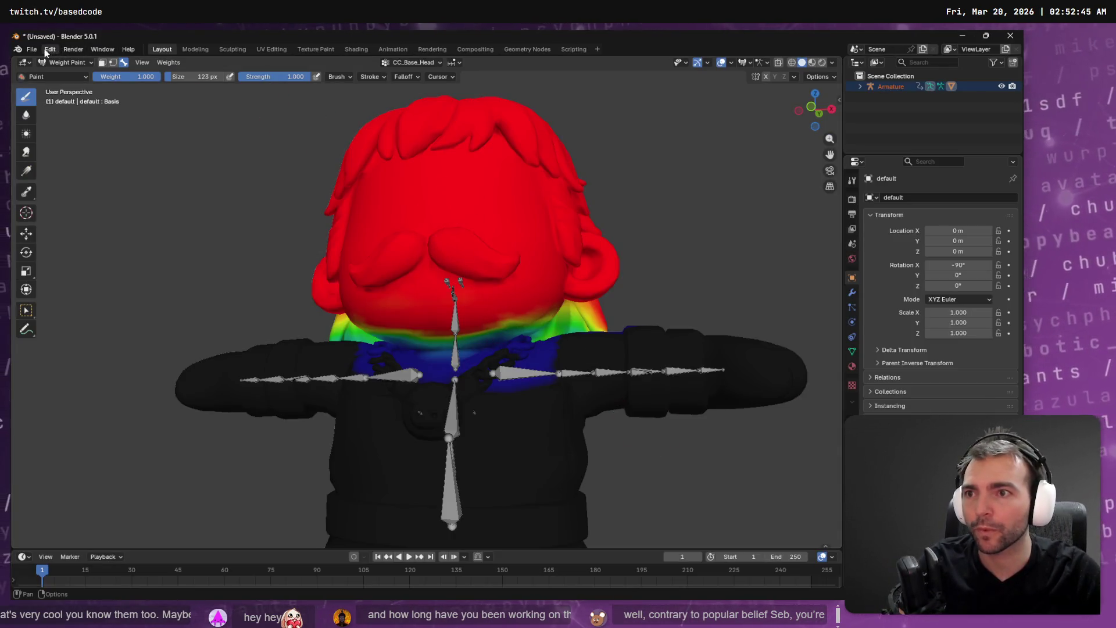
Export the Blender model as FBX, overwriting Butcher.fbx in the Butcher folder.
click(46, 52)
key(Escape)
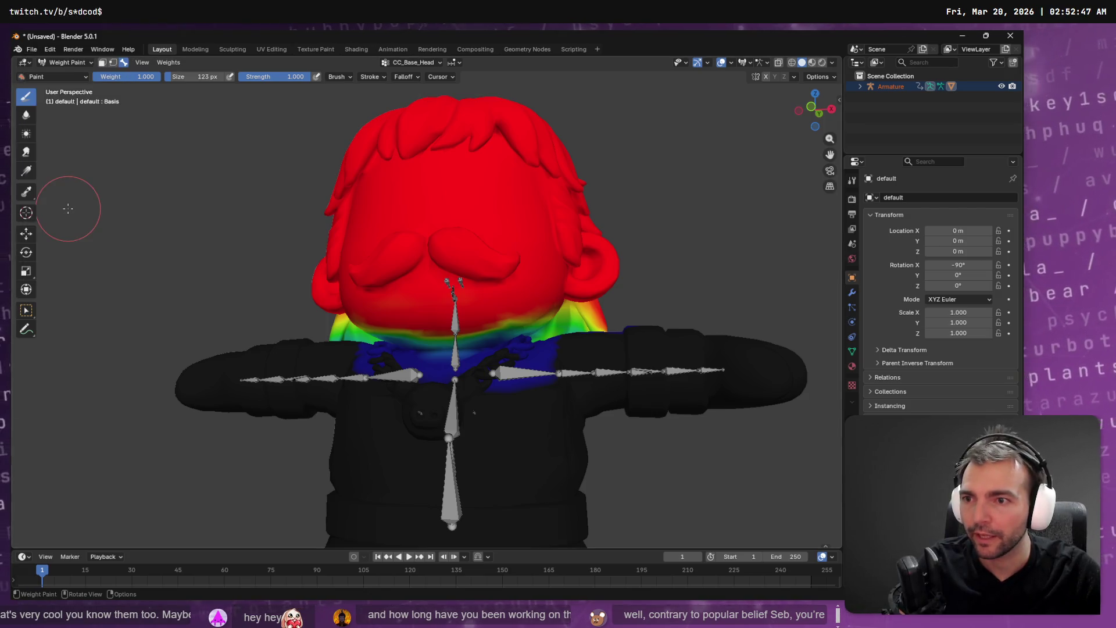
click(32, 50)
mouse_move(97, 211)
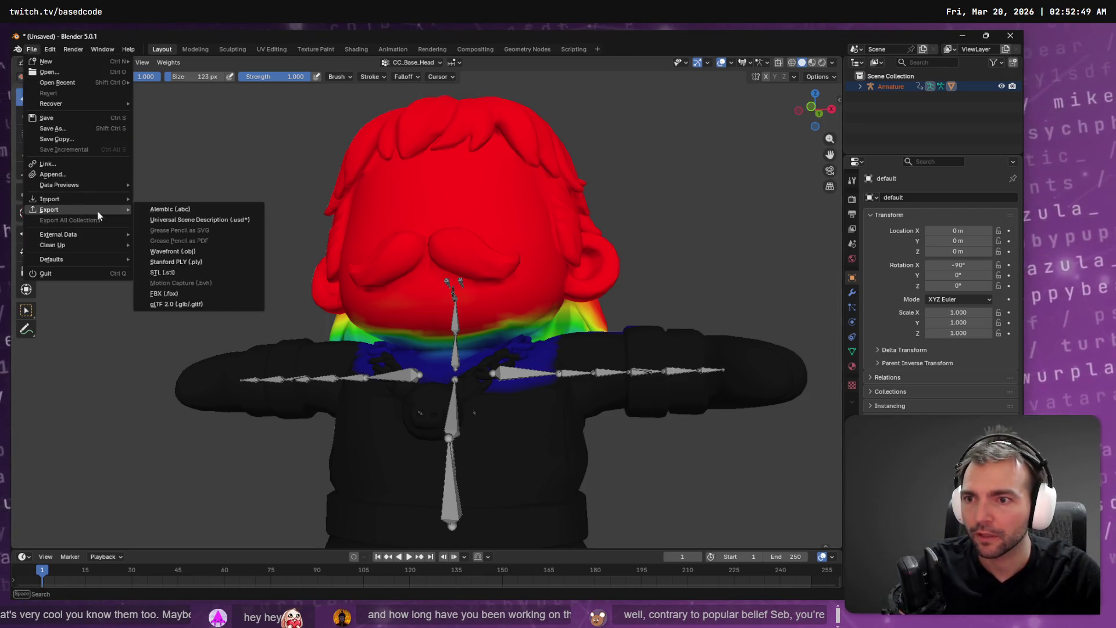
click(187, 294)
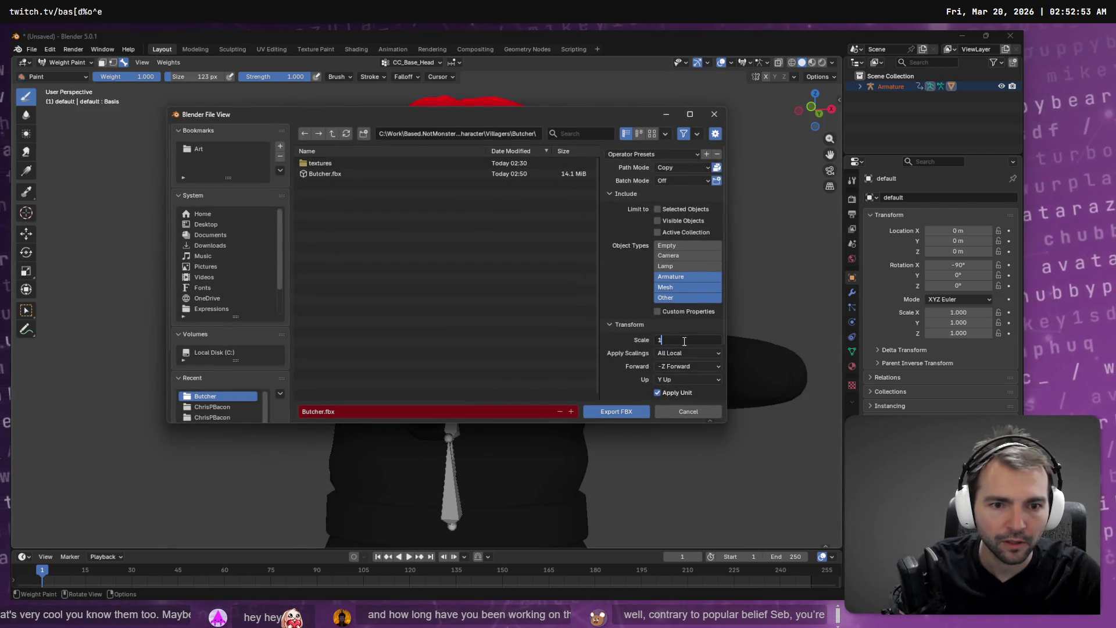
double_click(333, 175)
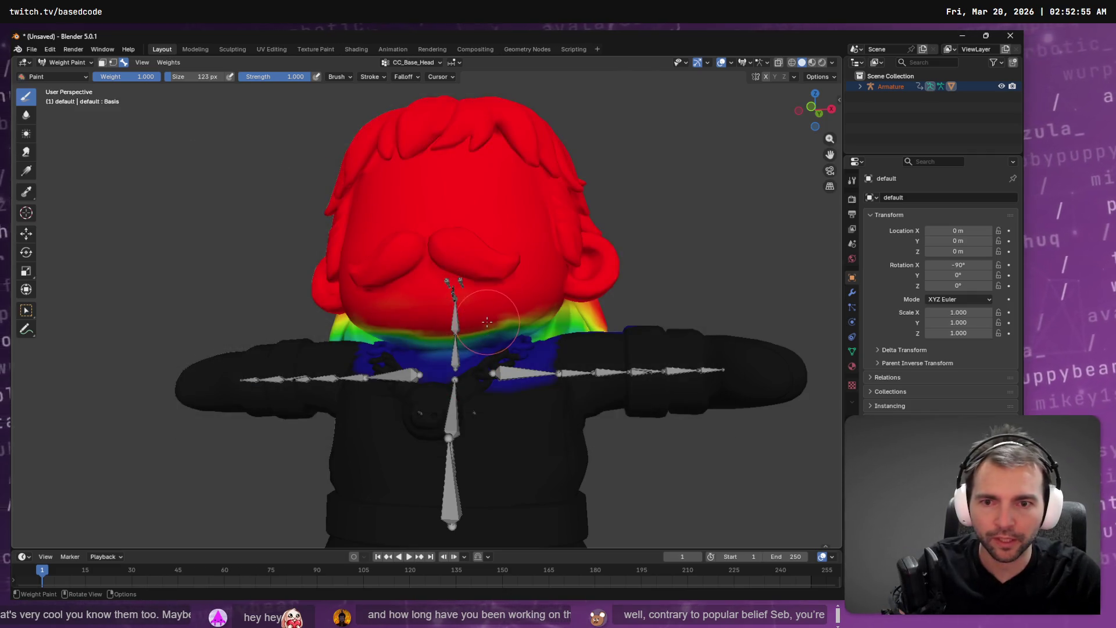
Move Face and AnimationTree directly under Character and delete the Butcher node.
key(alt+Tab)
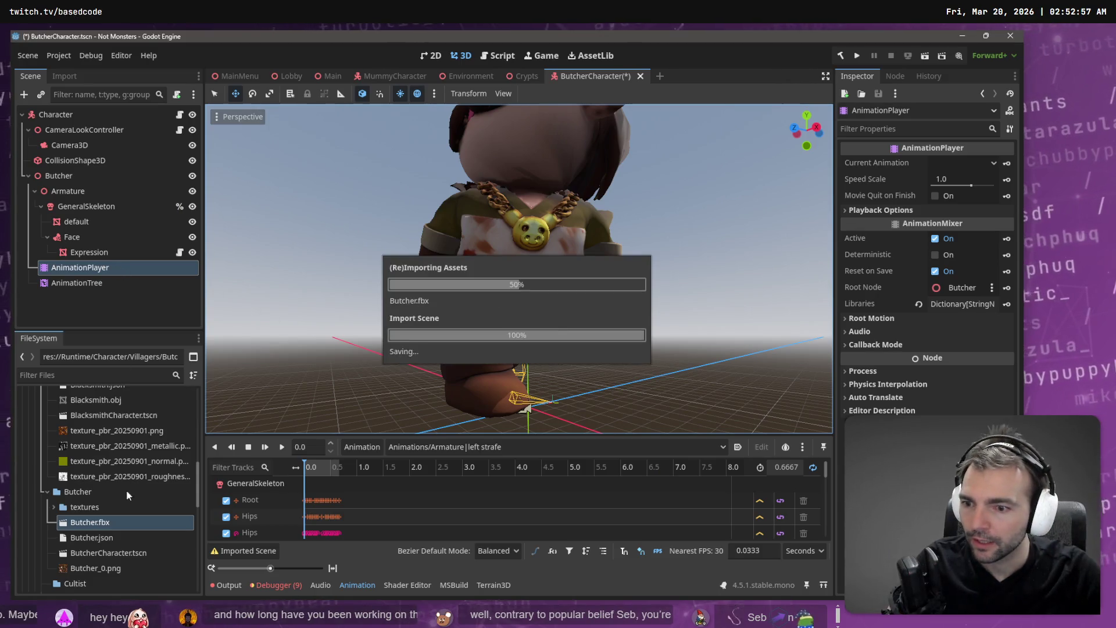
click(81, 238)
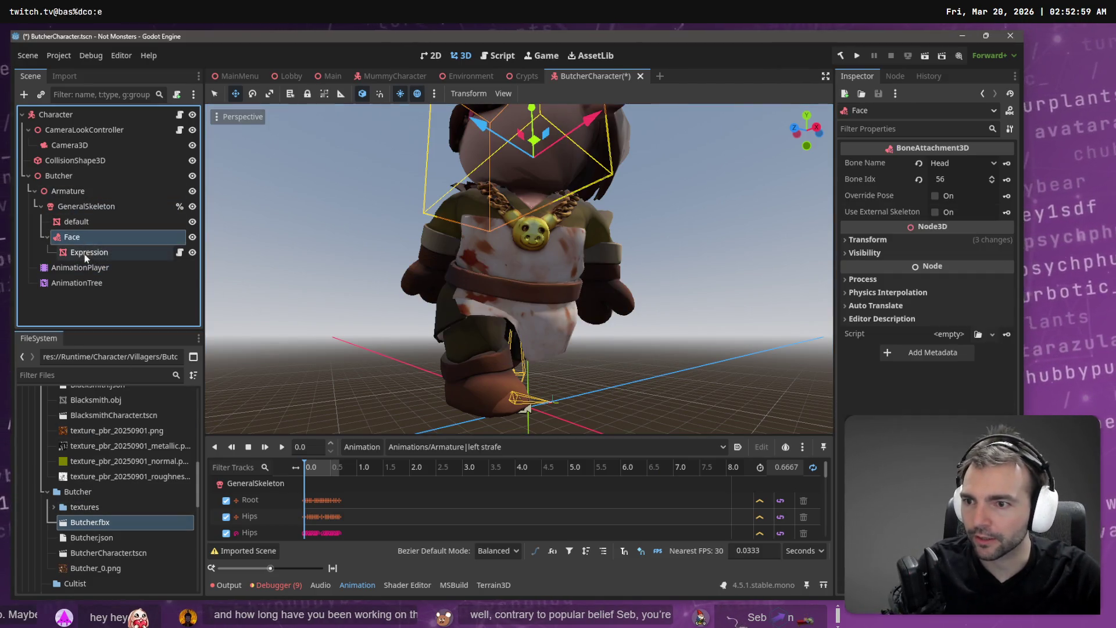
ctrl+click(77, 282)
drag(75, 236, 68, 120)
click(68, 176)
key(Delete)
key(Return)
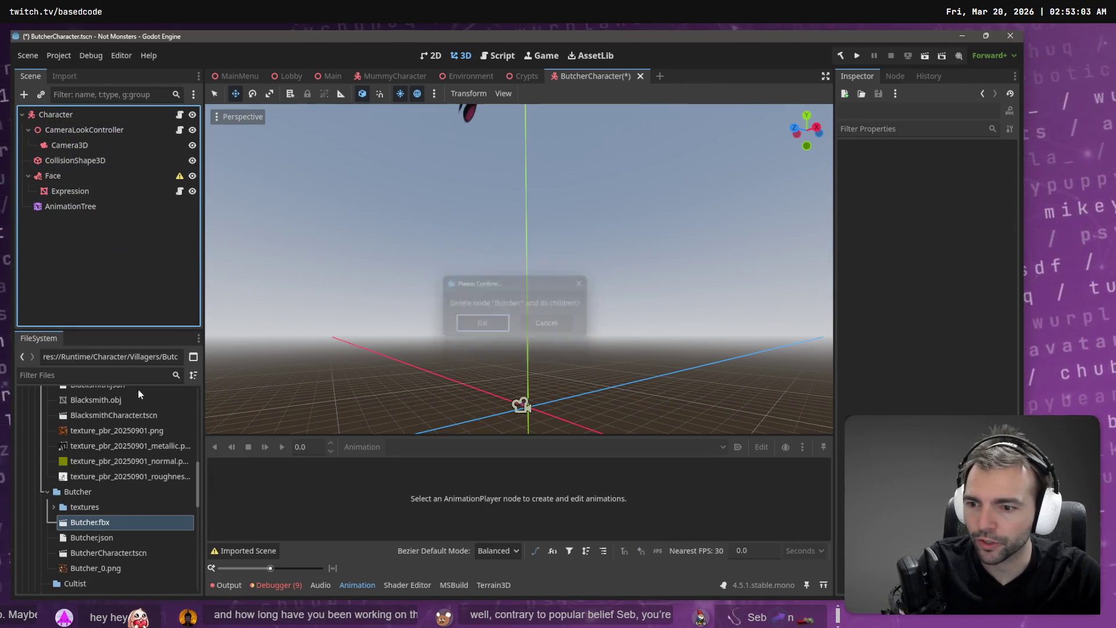
Set Butcher.fbx's import Root Scale to 100.
right_click(126, 526)
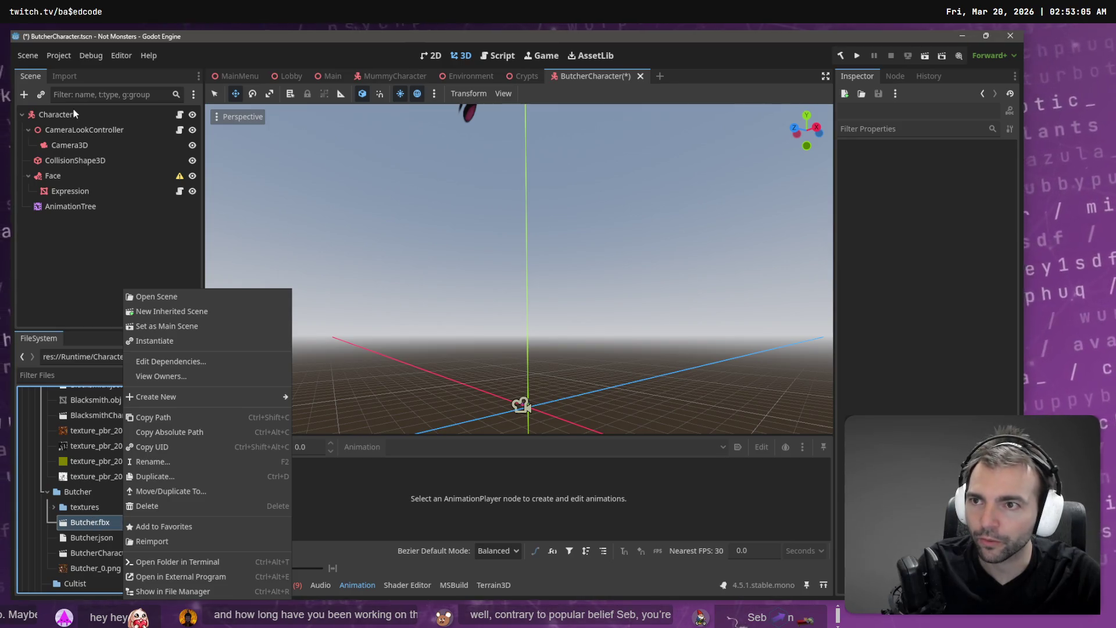
click(56, 75)
click(71, 78)
click(144, 235)
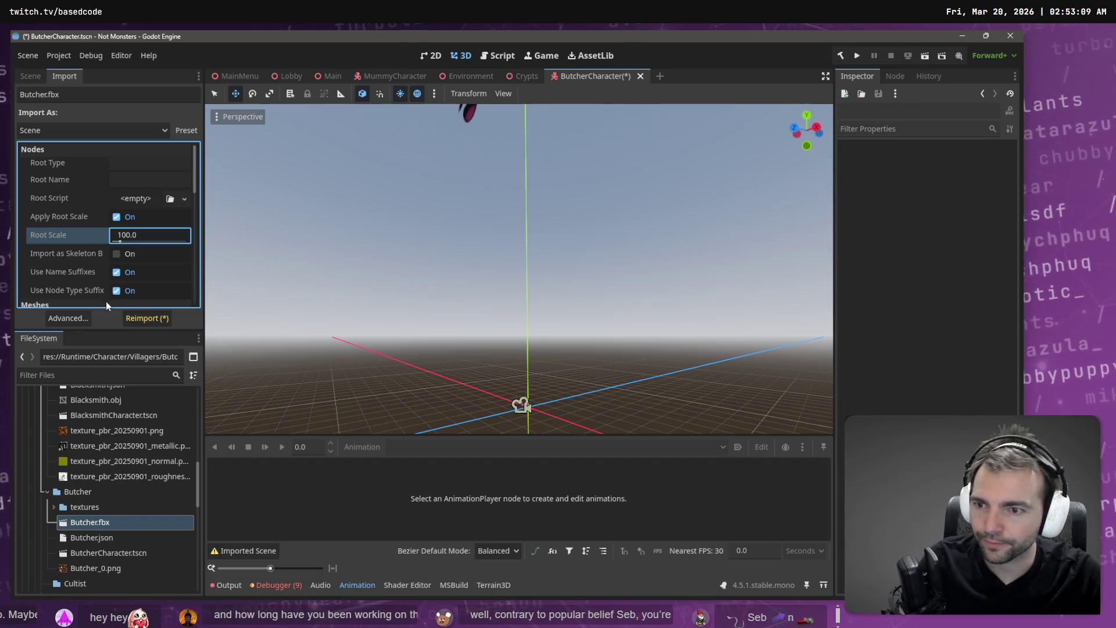
Reimport Butcher.fbx at Root Scale 100 from its advanced import settings.
click(72, 318)
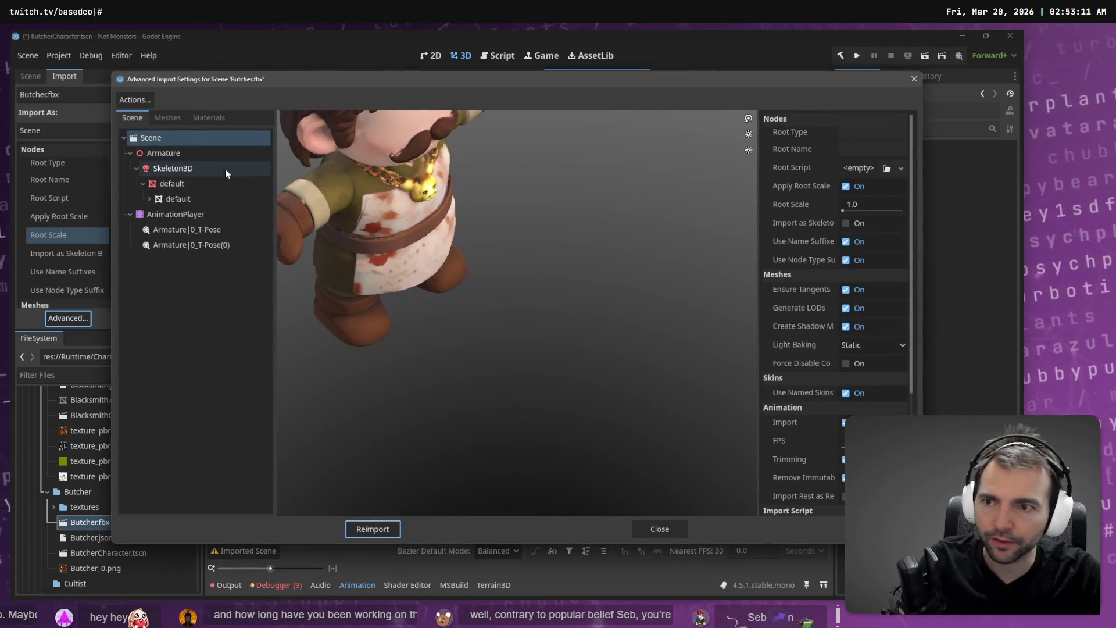
click(225, 170)
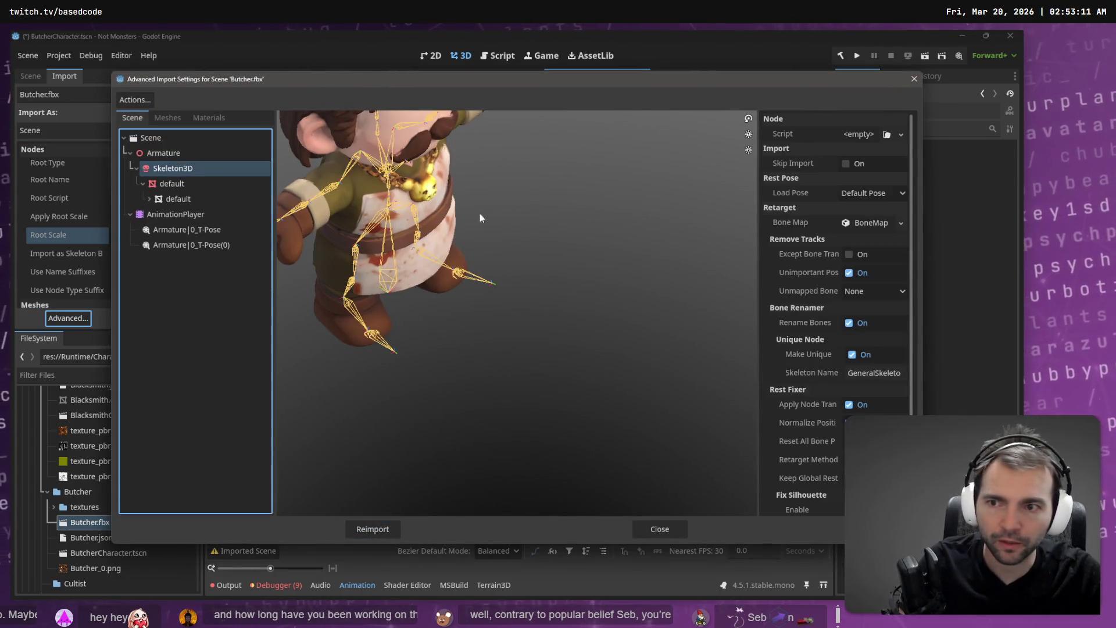
click(878, 224)
click(362, 524)
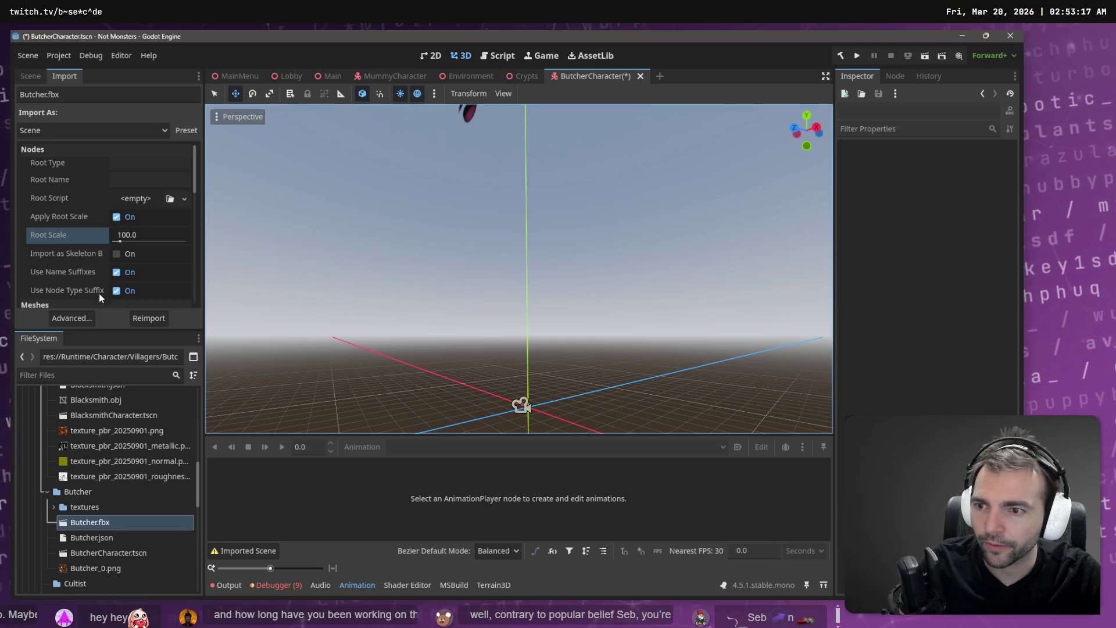
Assign the skeleton a new BoneMap with SkeletonProfileHumanoid and reimport Butcher.fbx.
click(76, 318)
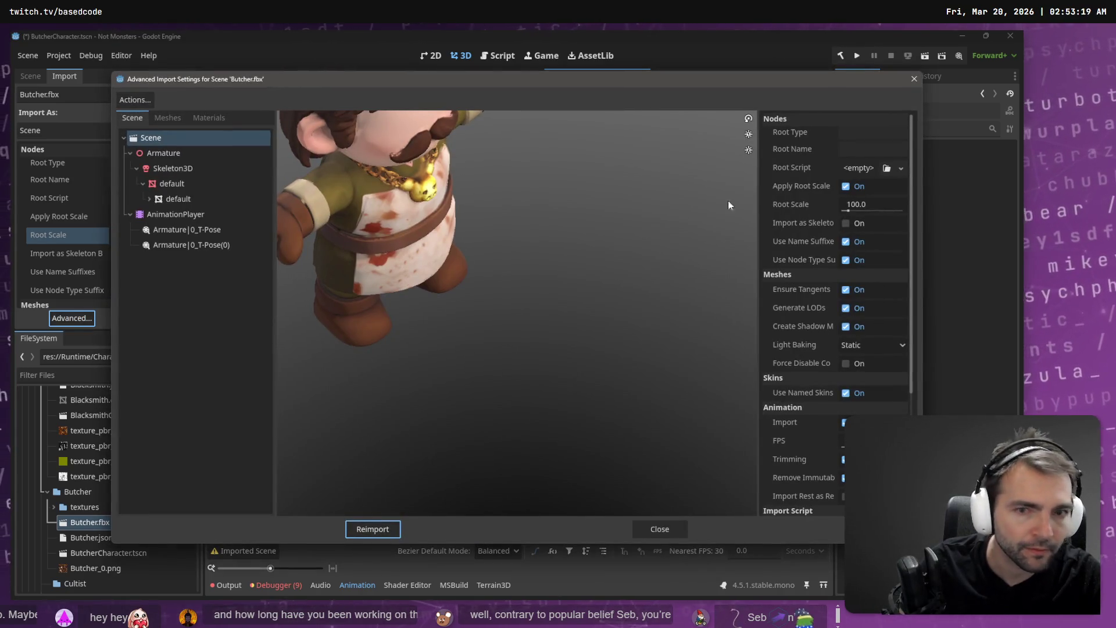
click(173, 168)
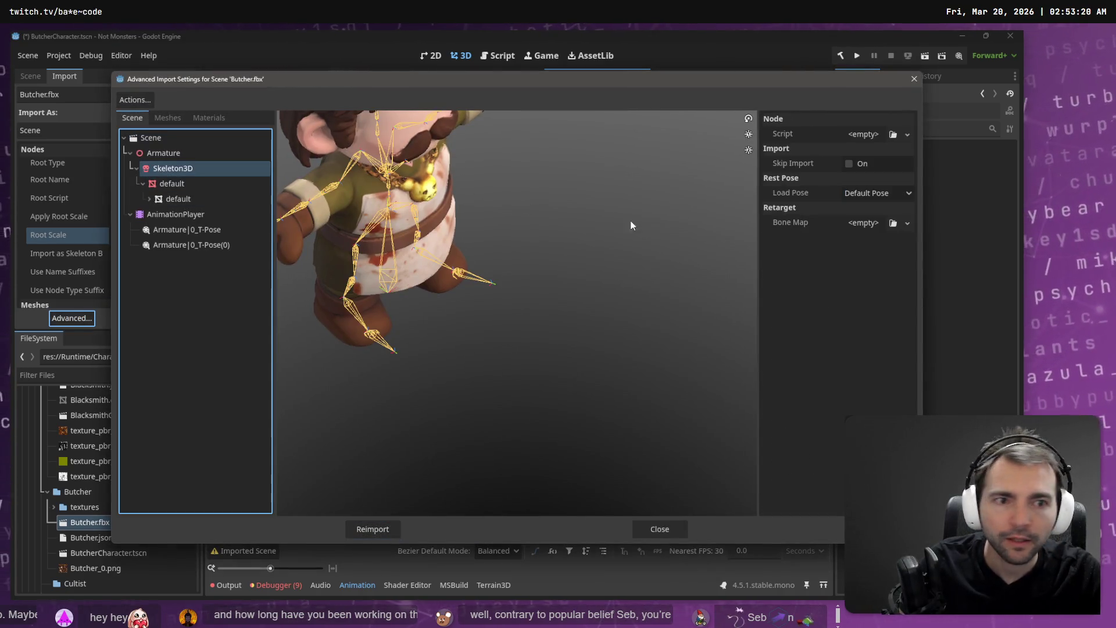
click(908, 226)
click(889, 254)
click(870, 225)
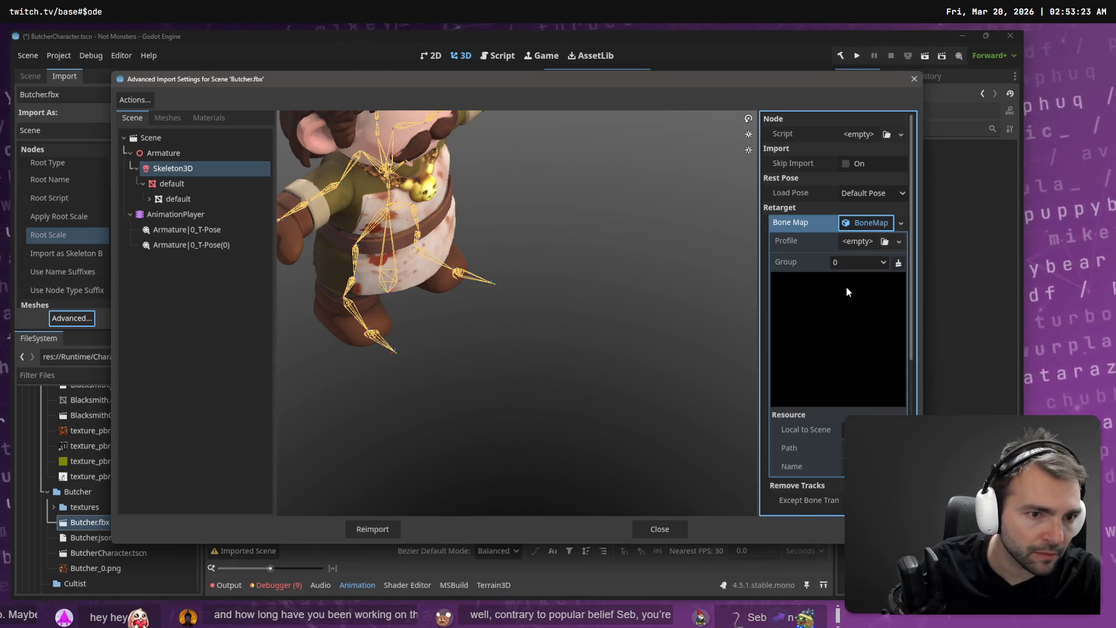
click(898, 242)
click(872, 287)
click(381, 532)
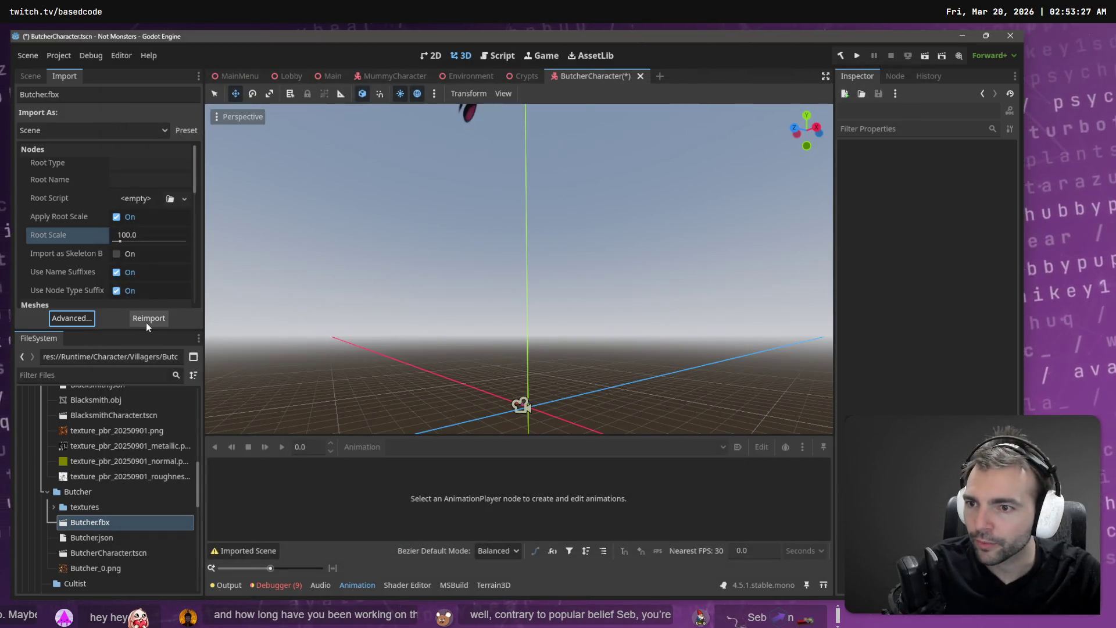
click(148, 320)
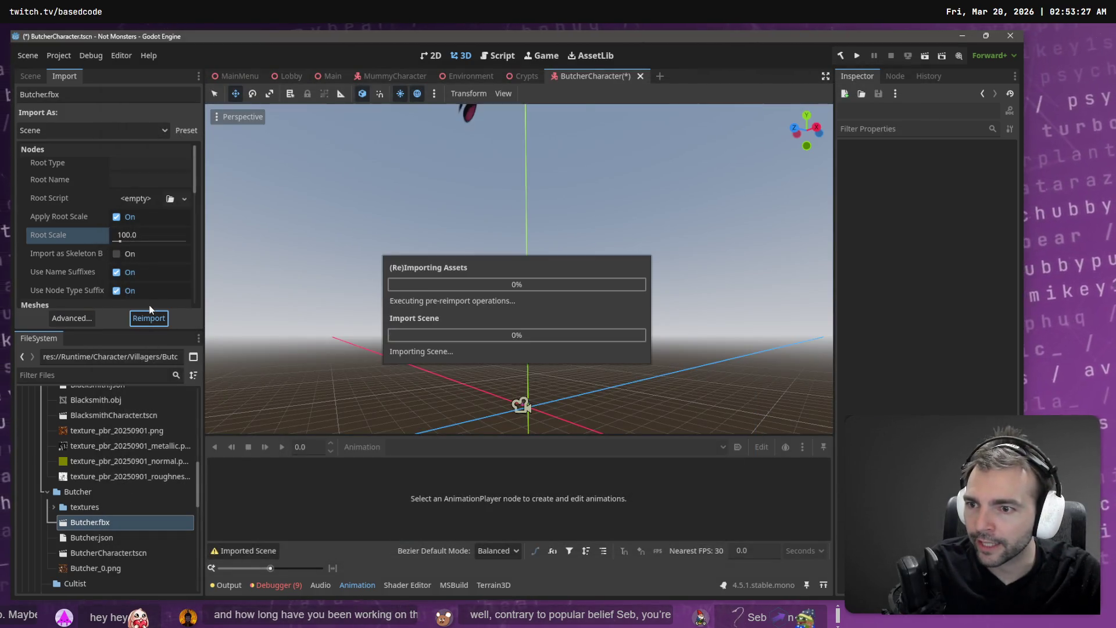
Add Butcher.fbx as a child of Character and make it local.
click(43, 71)
drag(89, 520, 116, 302)
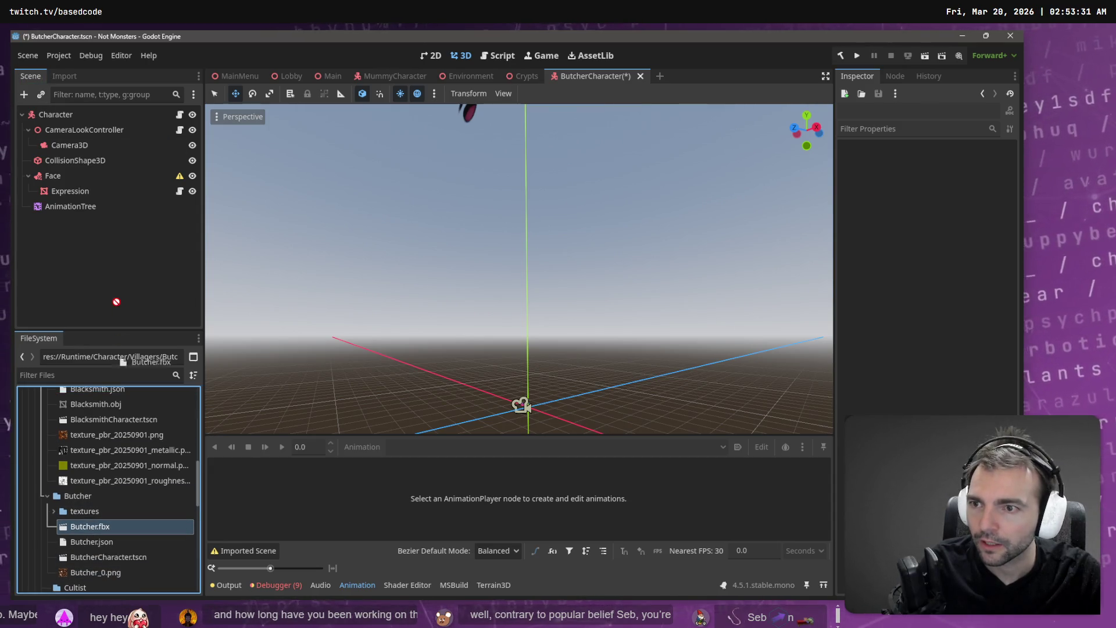
drag(54, 122, 54, 117)
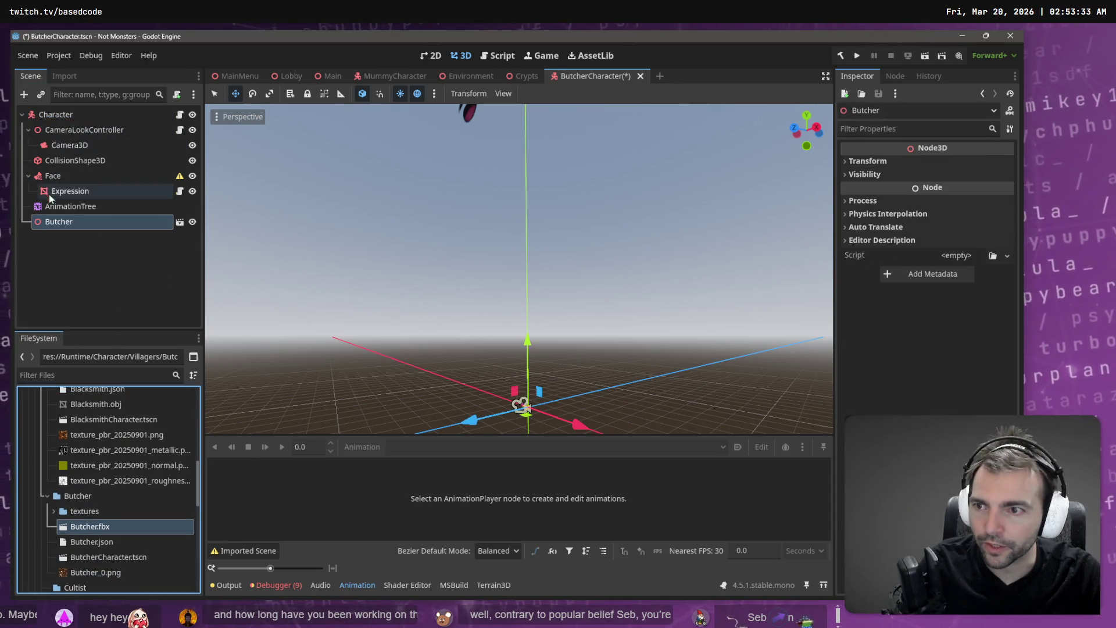
right_click(58, 221)
click(109, 521)
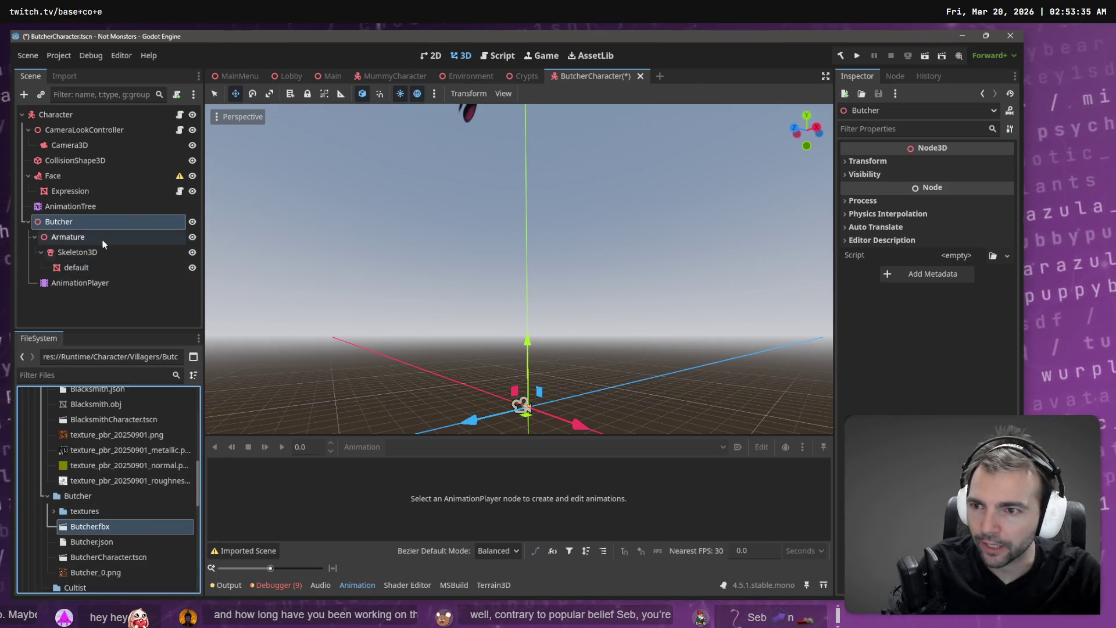
drag(70, 206, 70, 239)
Load the Animations library into the Butcher's AnimationPlayer via Manage Animations.
click(80, 282)
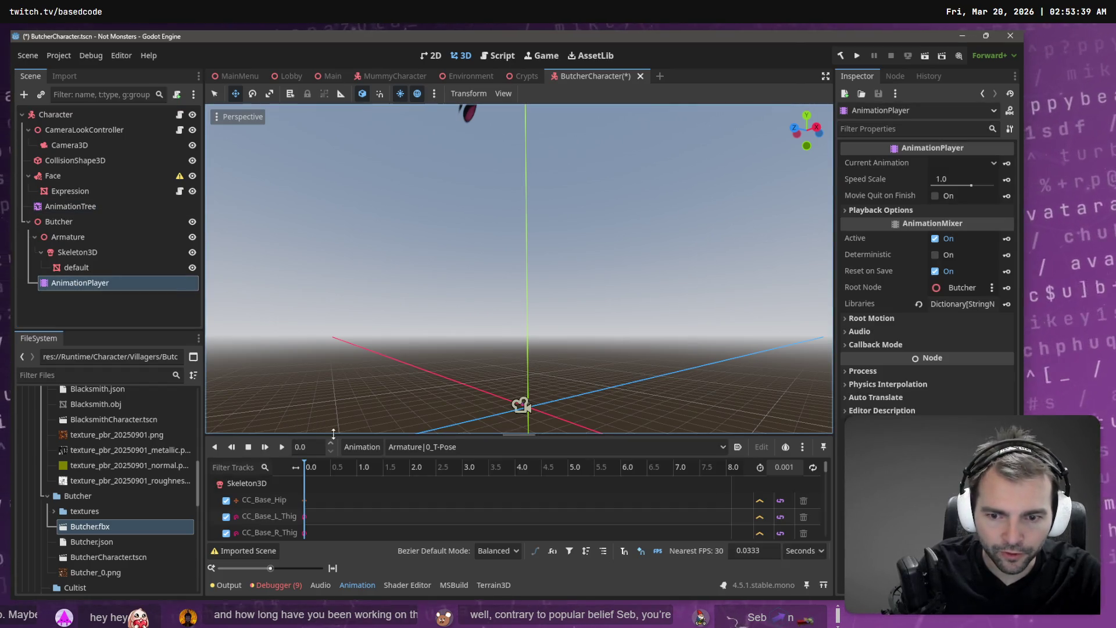
click(353, 447)
click(386, 480)
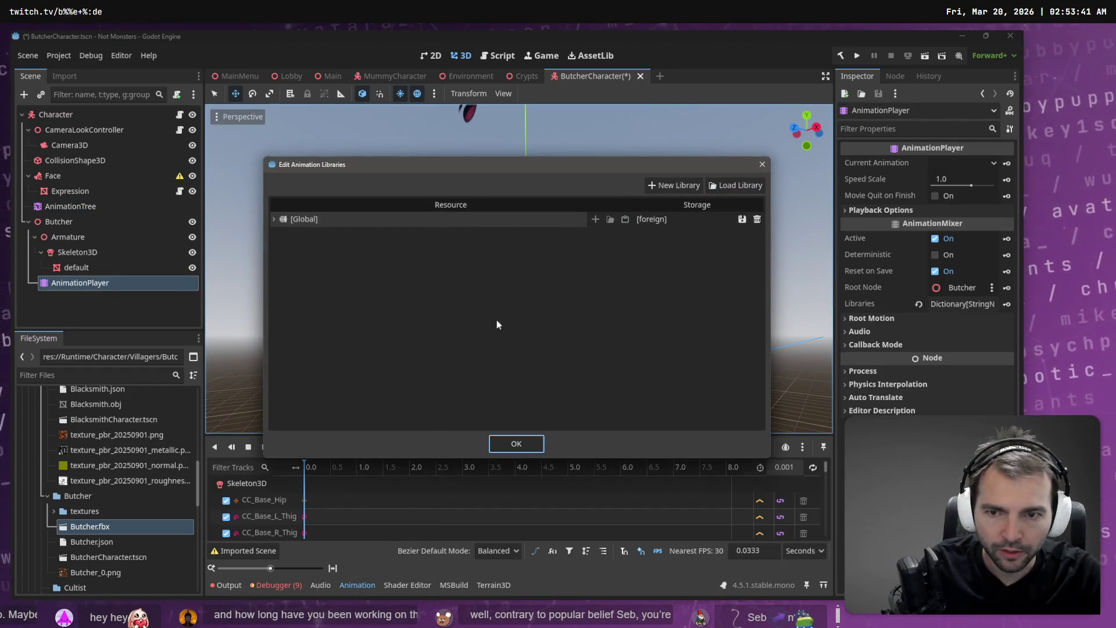
click(713, 185)
click(212, 149)
click(369, 525)
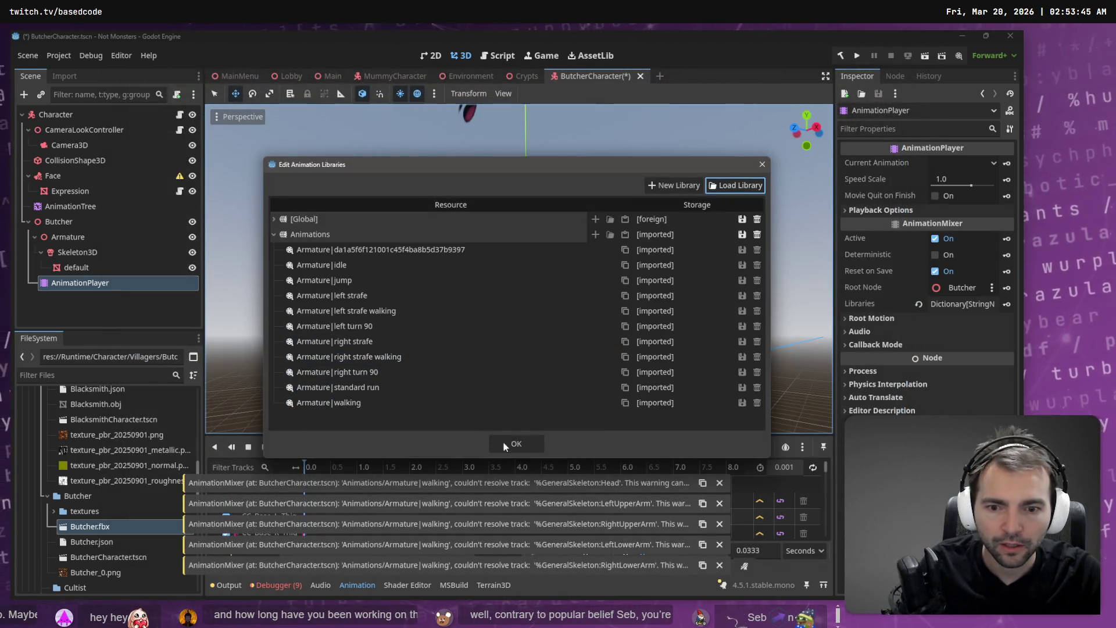
click(516, 444)
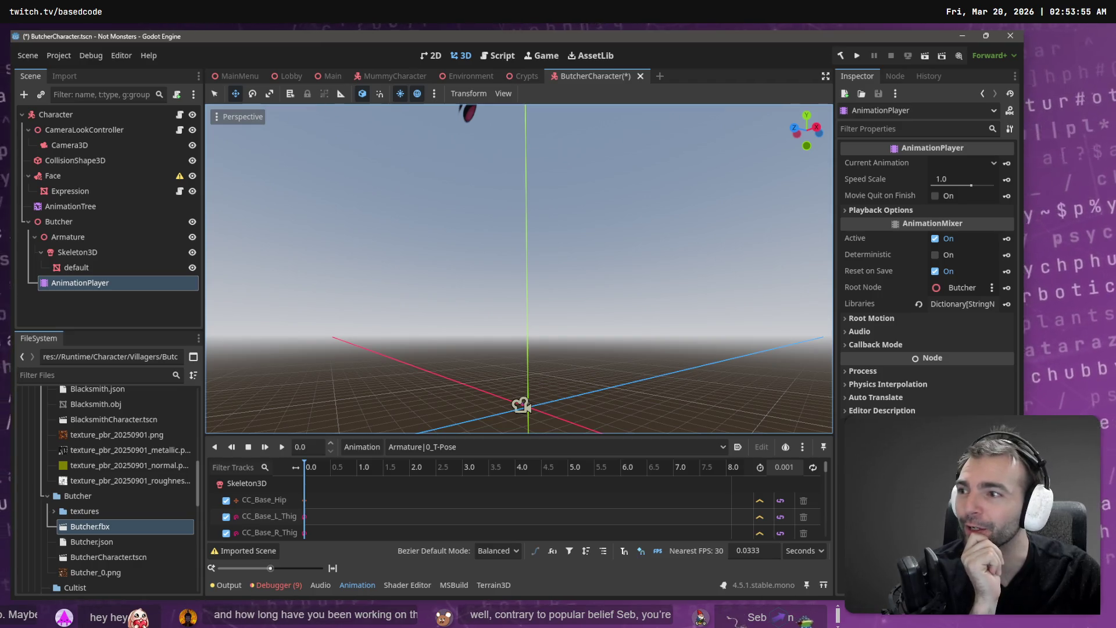
Reopen the animation libraries editor and cancel renaming the Animations library.
click(361, 448)
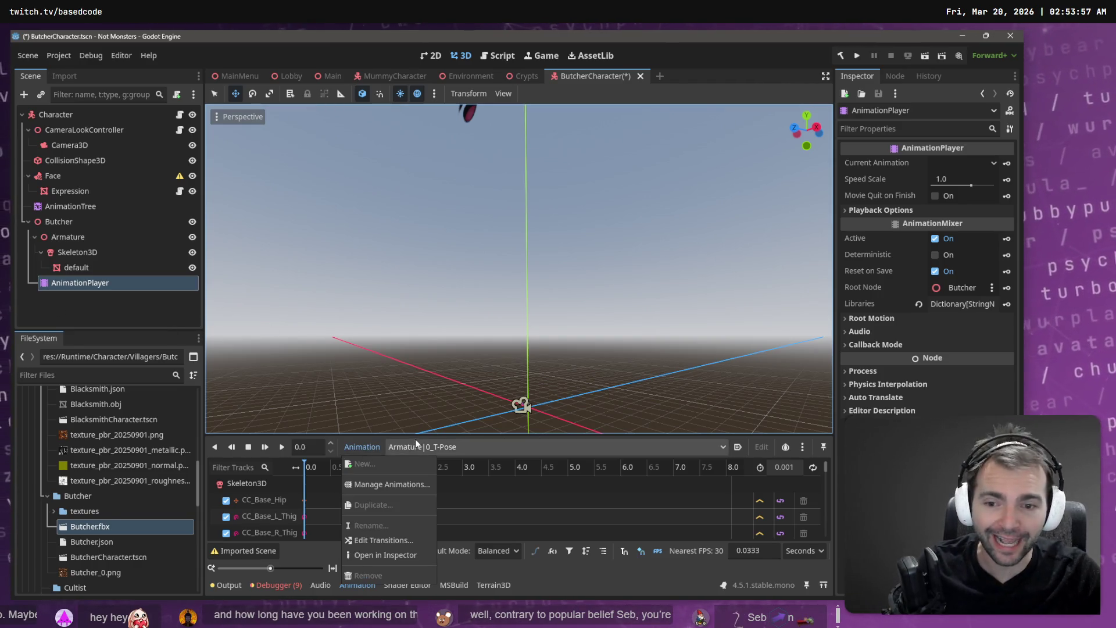
click(403, 480)
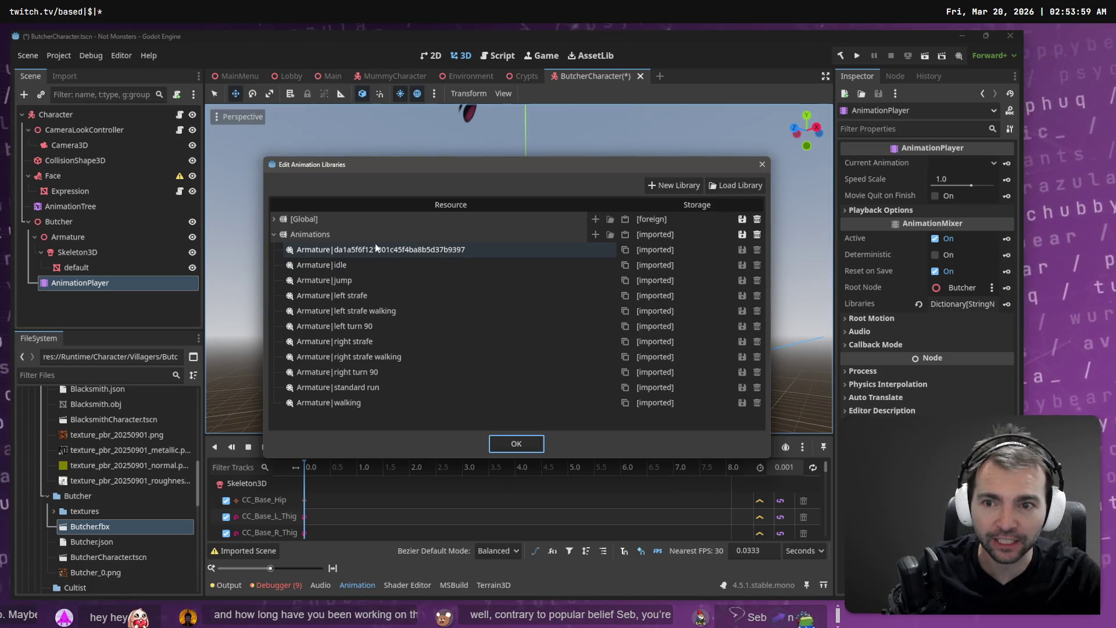
double_click(330, 234)
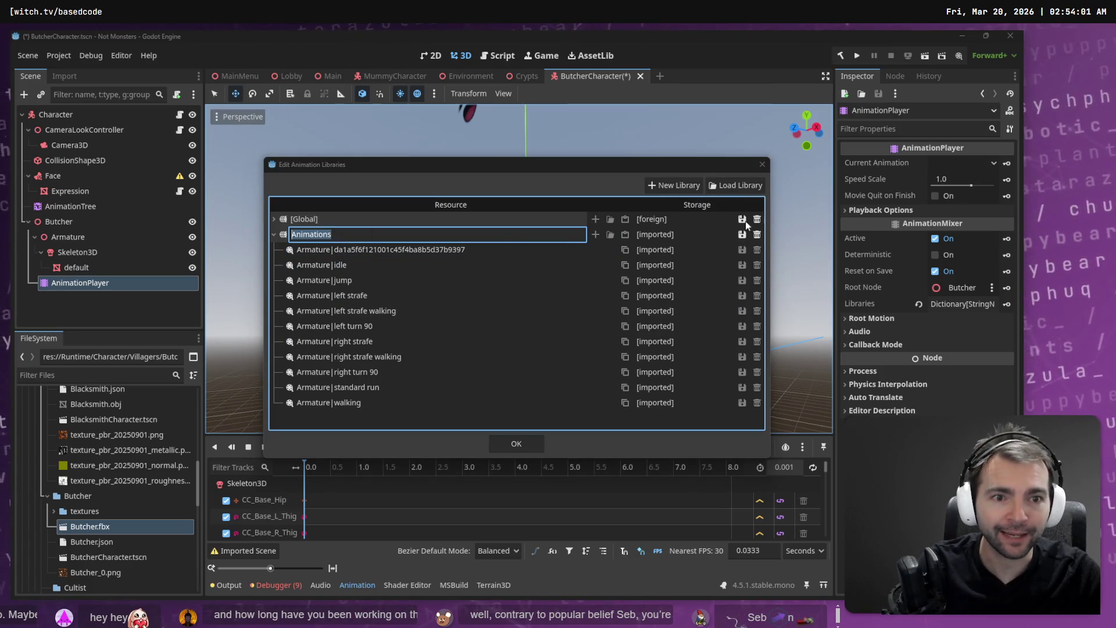
key(Escape)
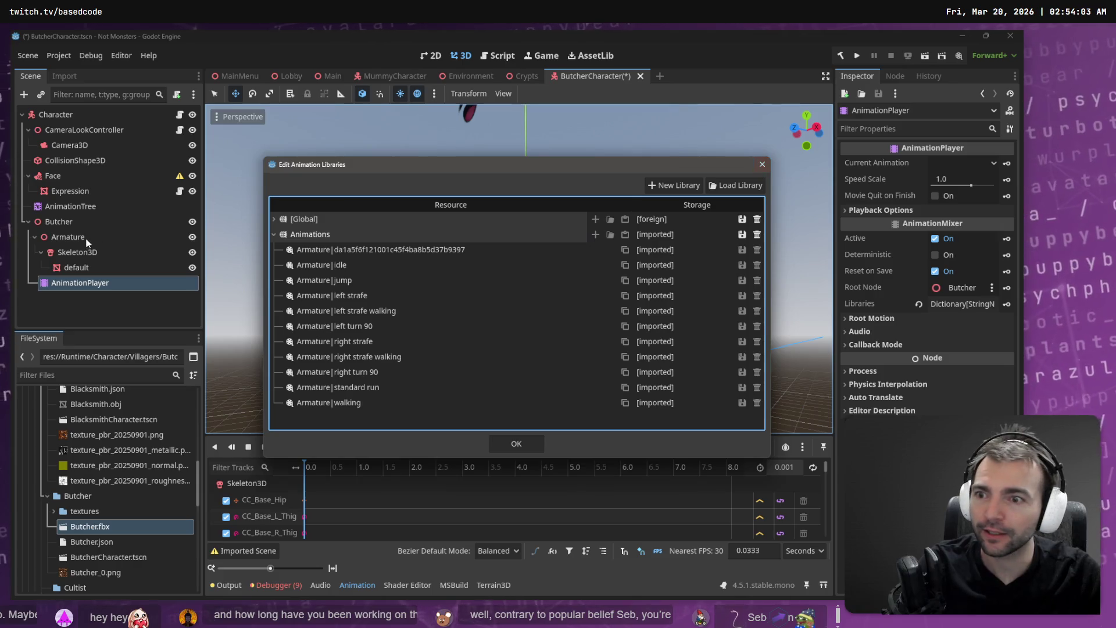
key(Escape)
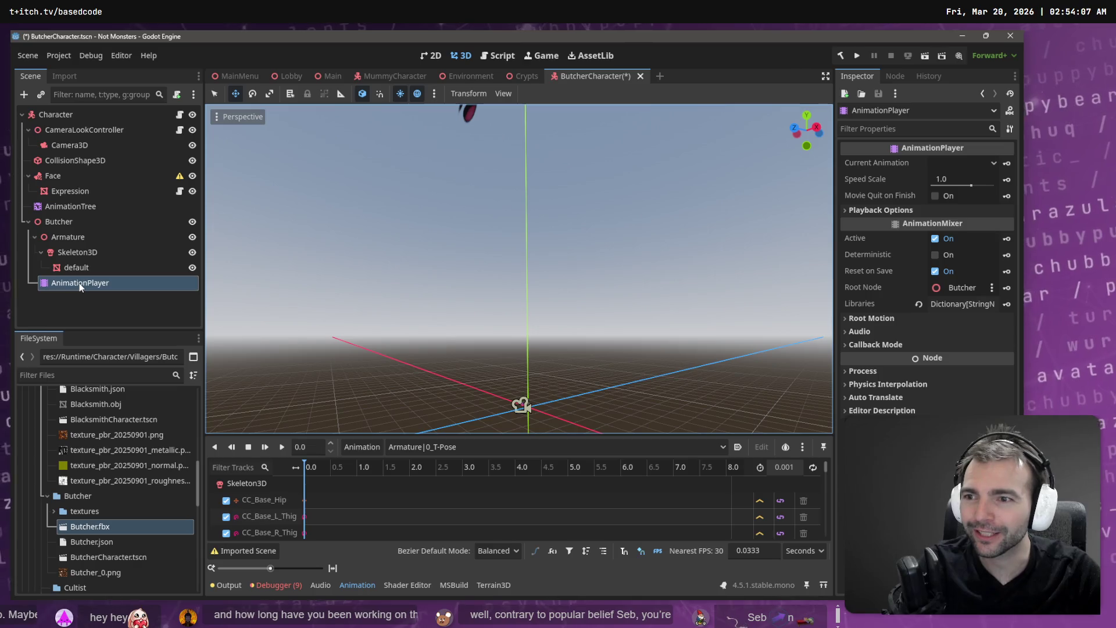
Delete the test Butcher node and select Butcher.fbx in the FileSystem.
click(71, 237)
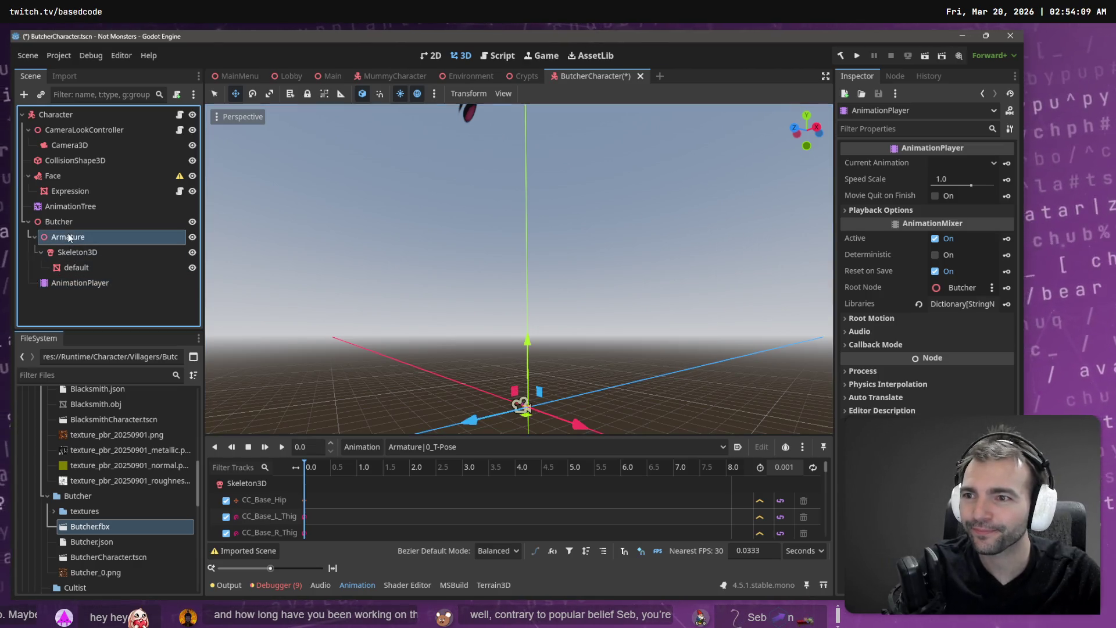
click(75, 225)
key(Delete)
key(Return)
click(90, 526)
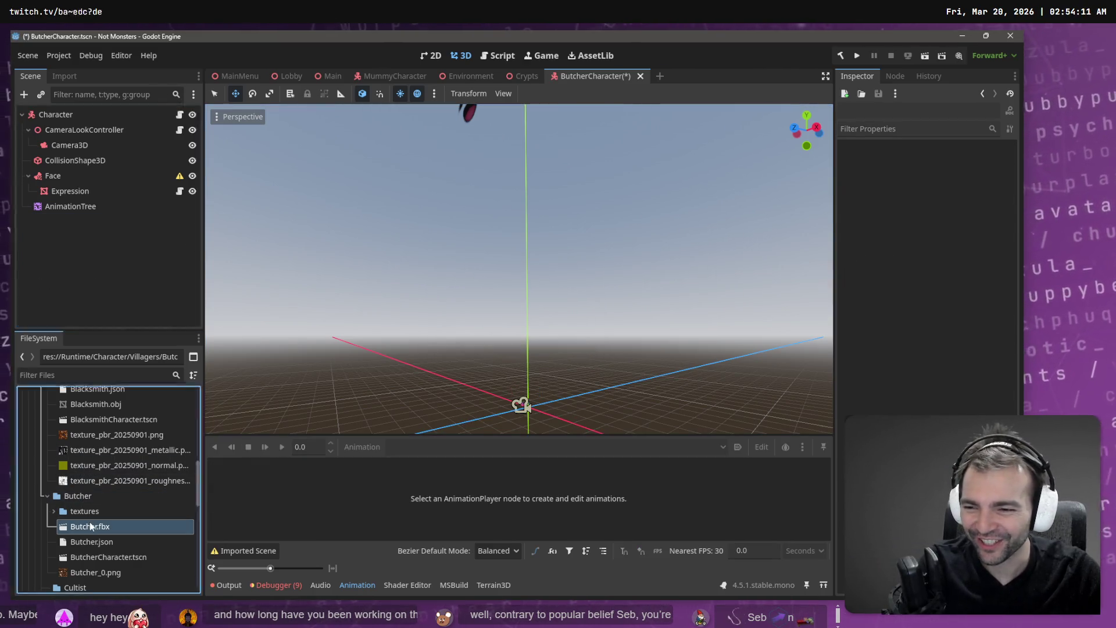
In Butcher.fbx's advanced import, give Skeleton3D a SkeletonProfileHumanoid BoneMap and reimport.
click(64, 77)
click(148, 318)
click(71, 318)
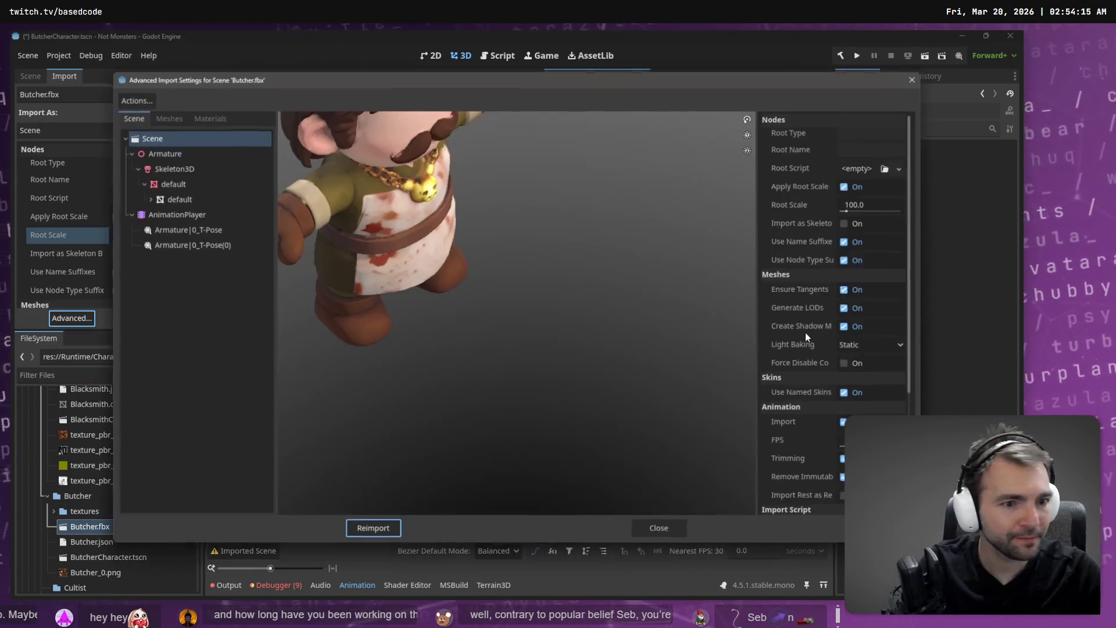
click(173, 169)
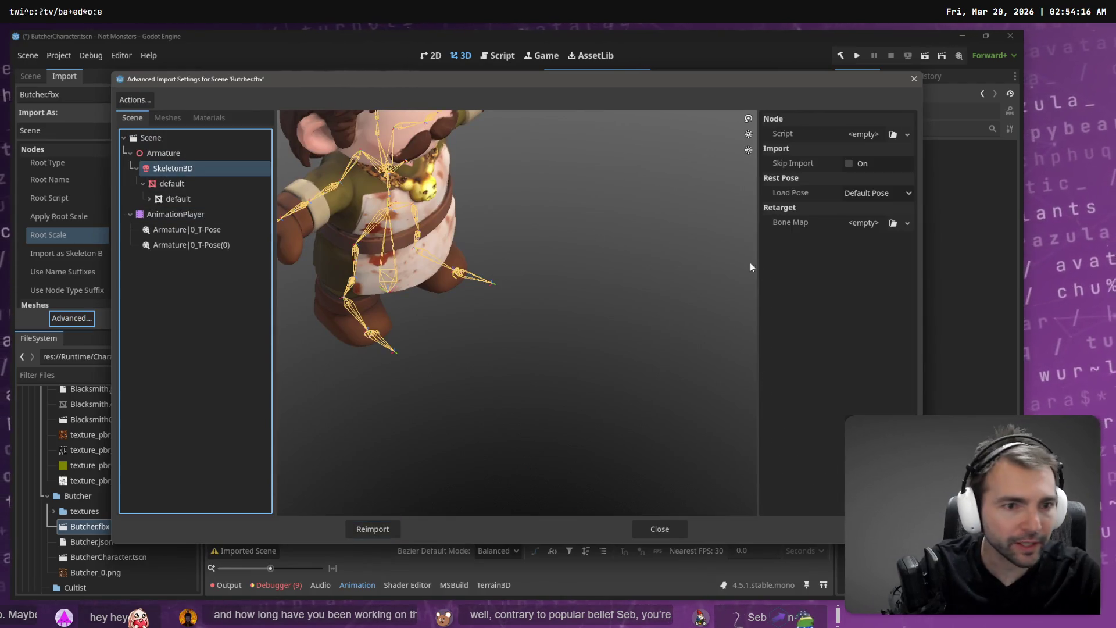
click(907, 224)
click(895, 247)
click(870, 223)
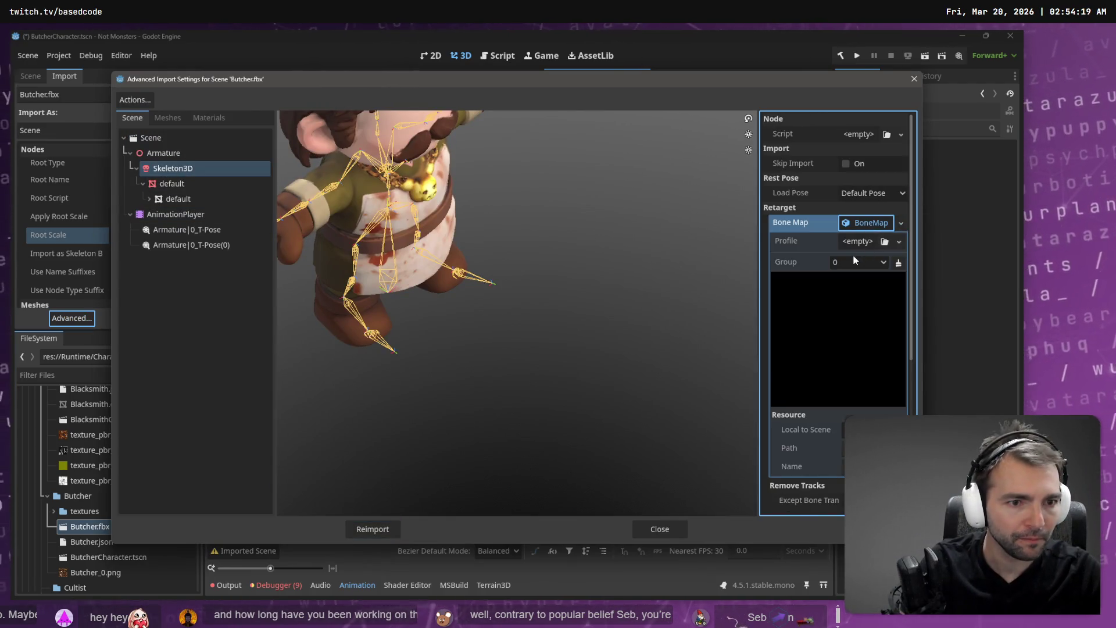
click(899, 242)
click(854, 289)
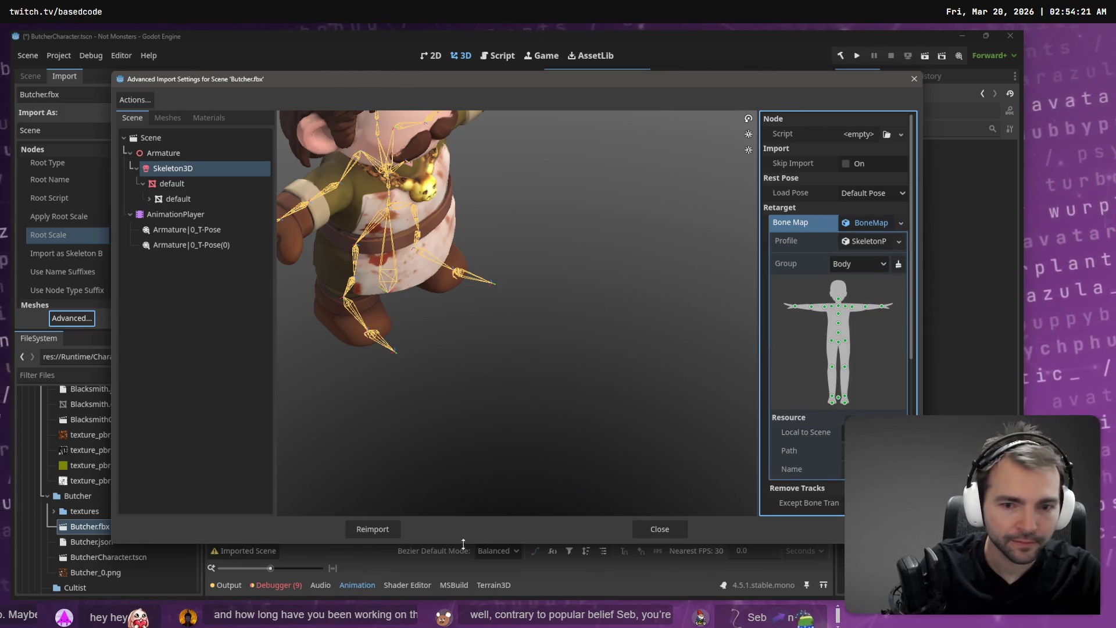
click(391, 535)
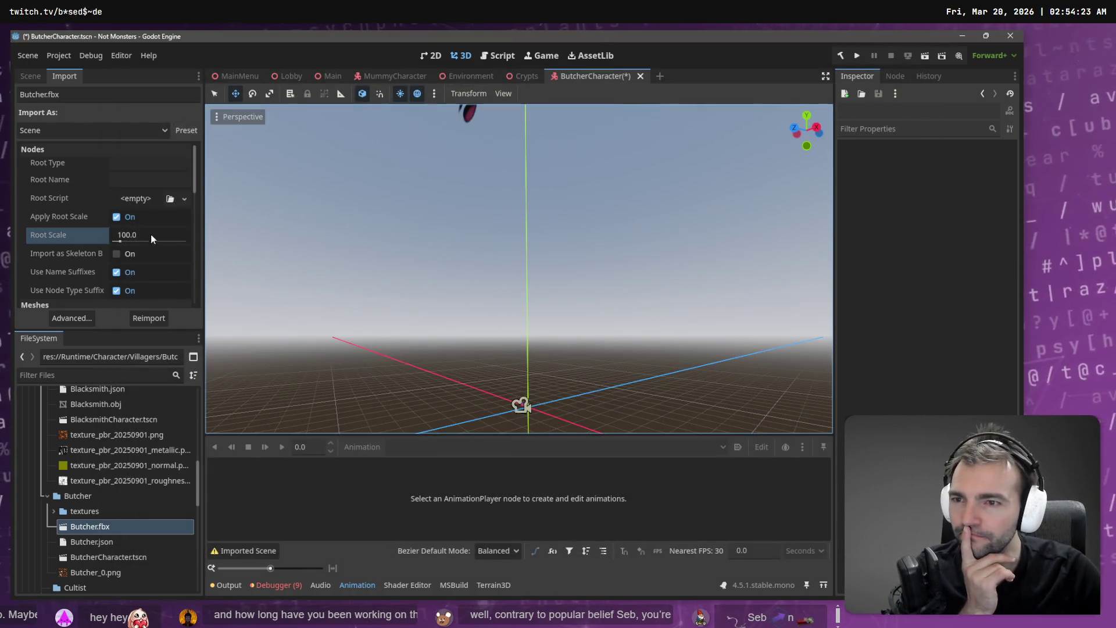
Drag Butcher.fbx into the viewport and set its position to 0, 0, 0.
click(96, 527)
mouse_move(95, 527)
mouse_down()
mouse_move(291, 232)
mouse_move(500, 325)
mouse_move(500, 340)
mouse_up()
click(876, 161)
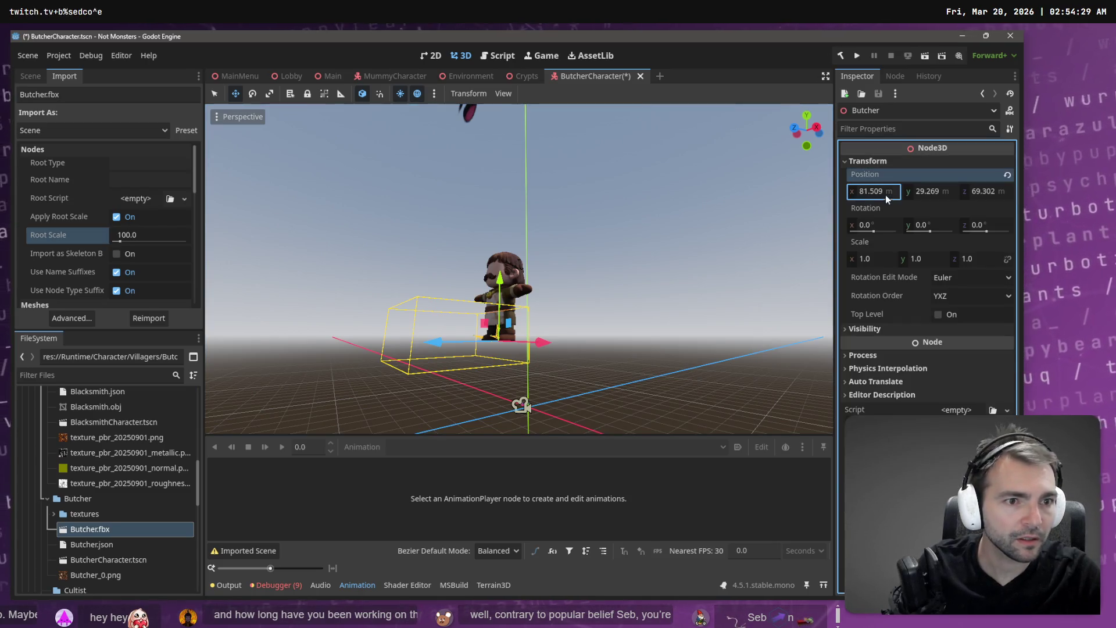
text(0)
key(Tab)
text(0)
key(Tab)
text(0)
key(Return)
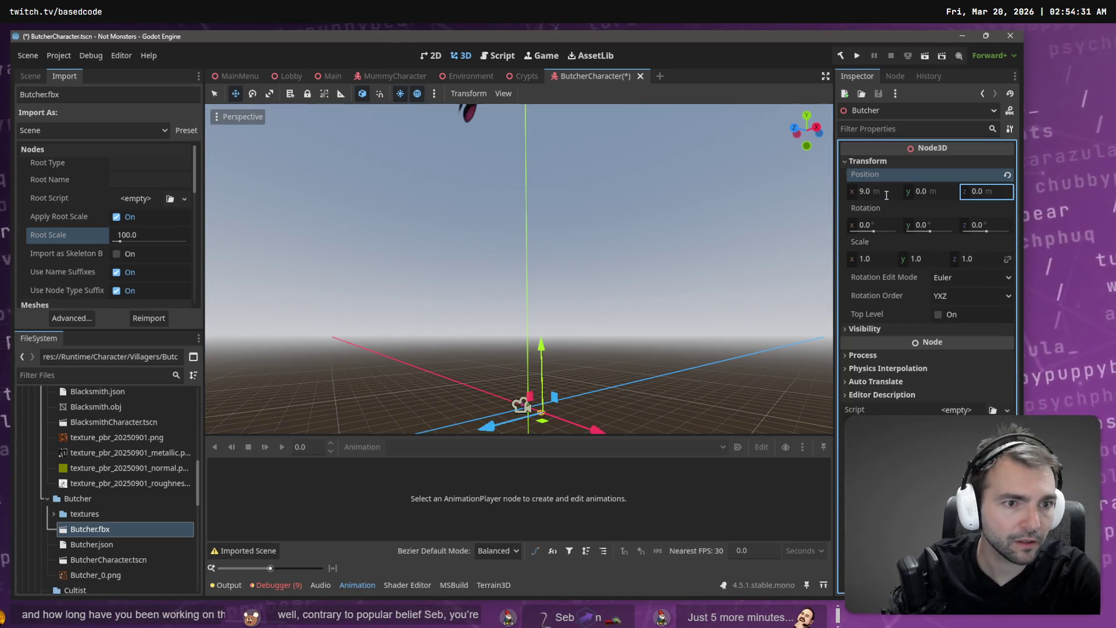
text(0)
key(Return)
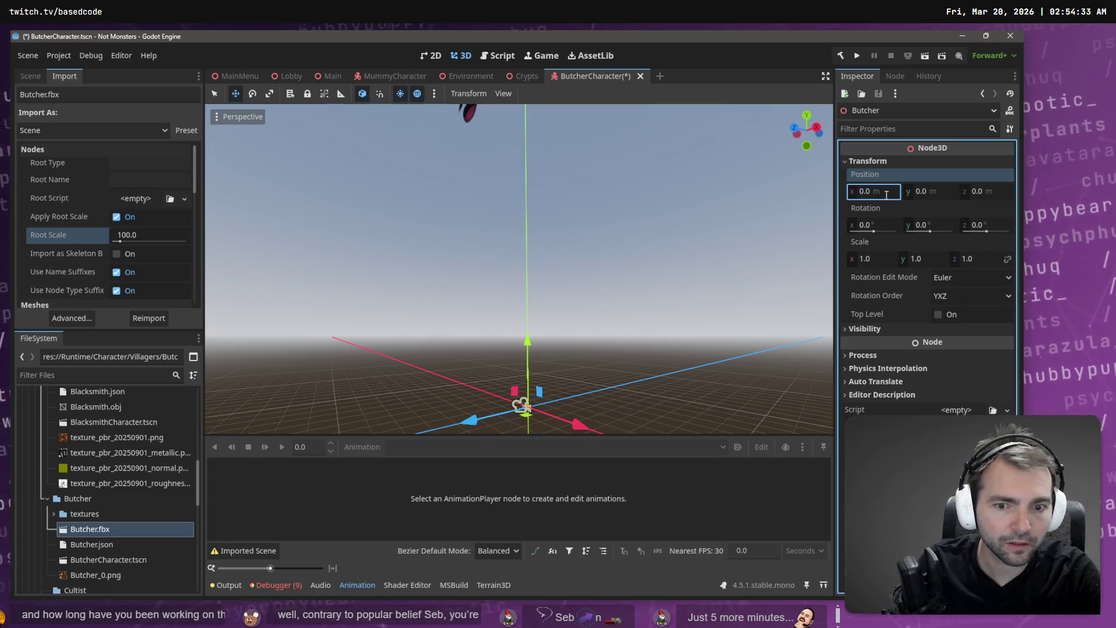
scroll(616, 266, down, 3)
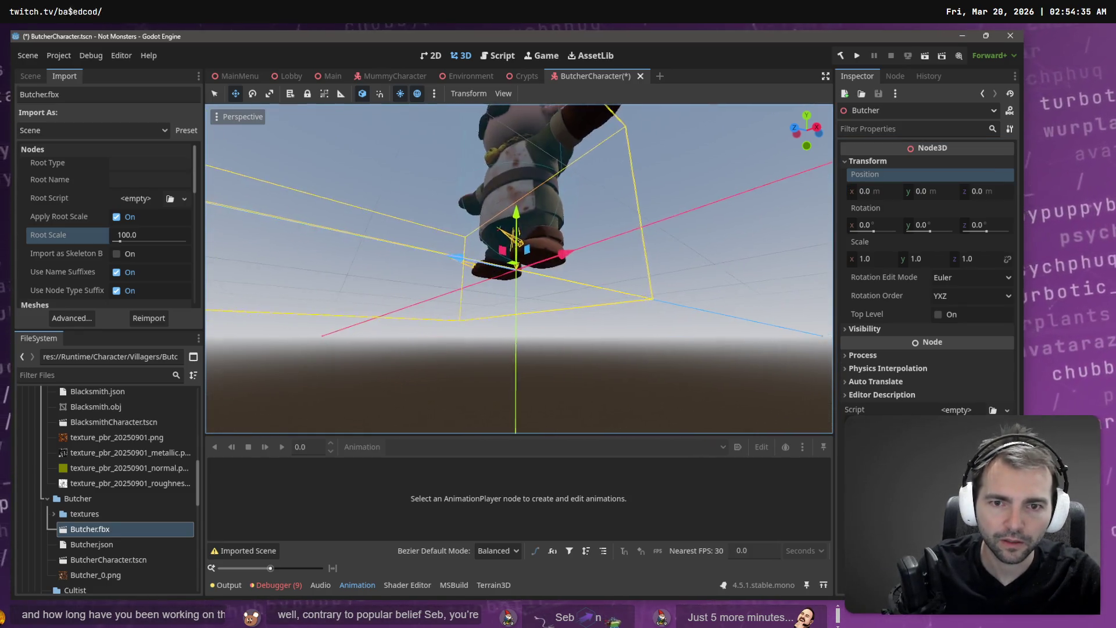
drag(518, 267, 500, 325)
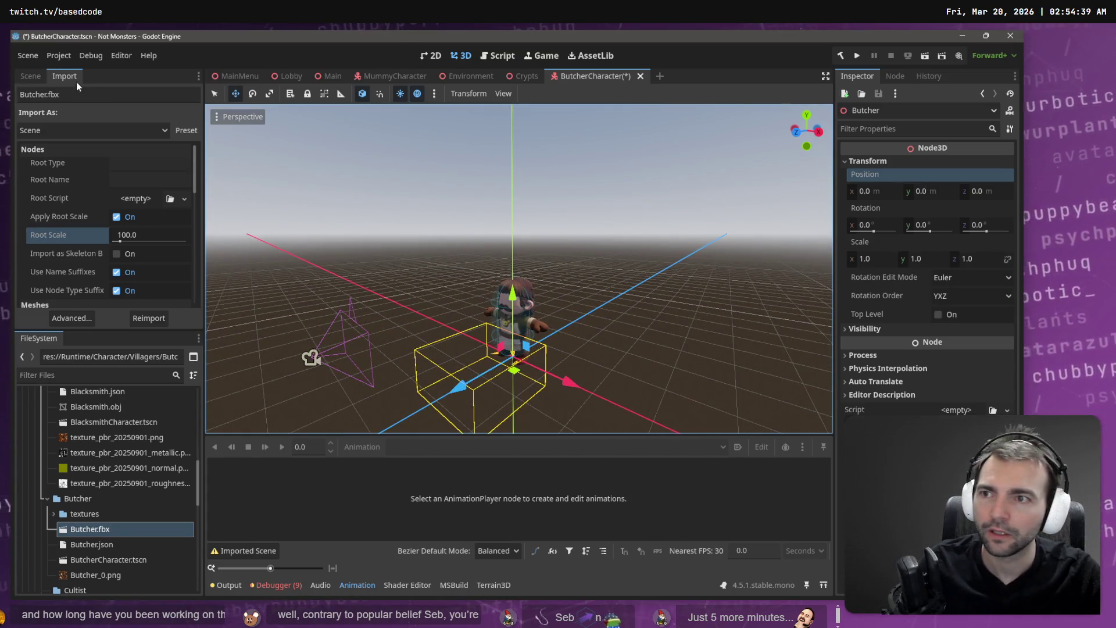
Enable Editable Children on Butcher and select its AnimationPlayer.
click(32, 80)
right_click(76, 223)
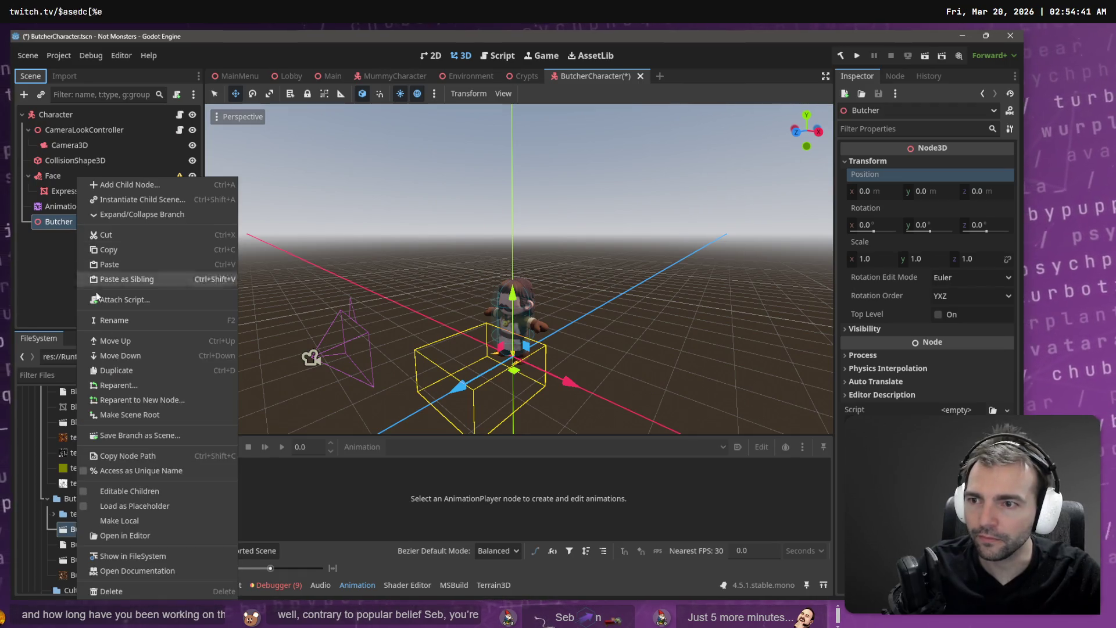
click(139, 519)
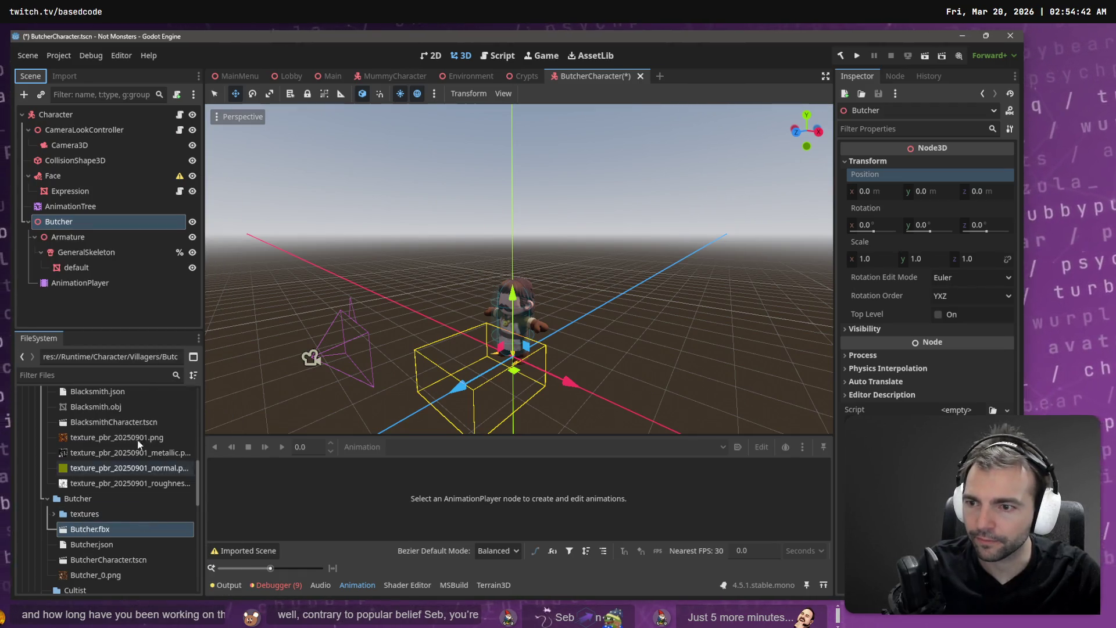
click(80, 282)
Load Animations.fbx as an animation library through Manage Animations.
click(366, 446)
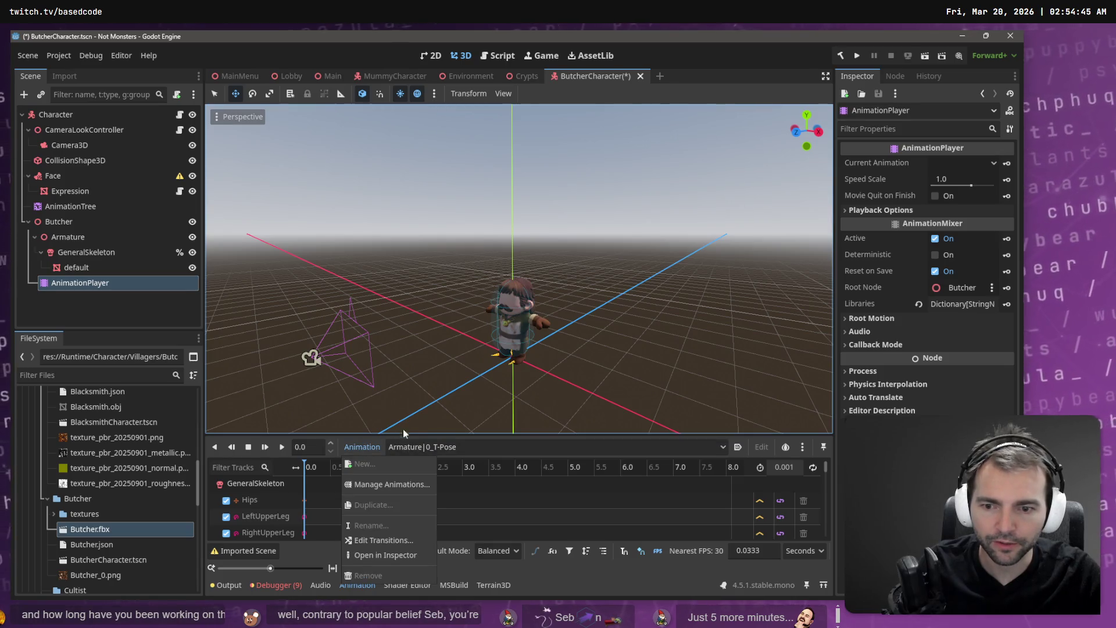
click(389, 483)
click(713, 187)
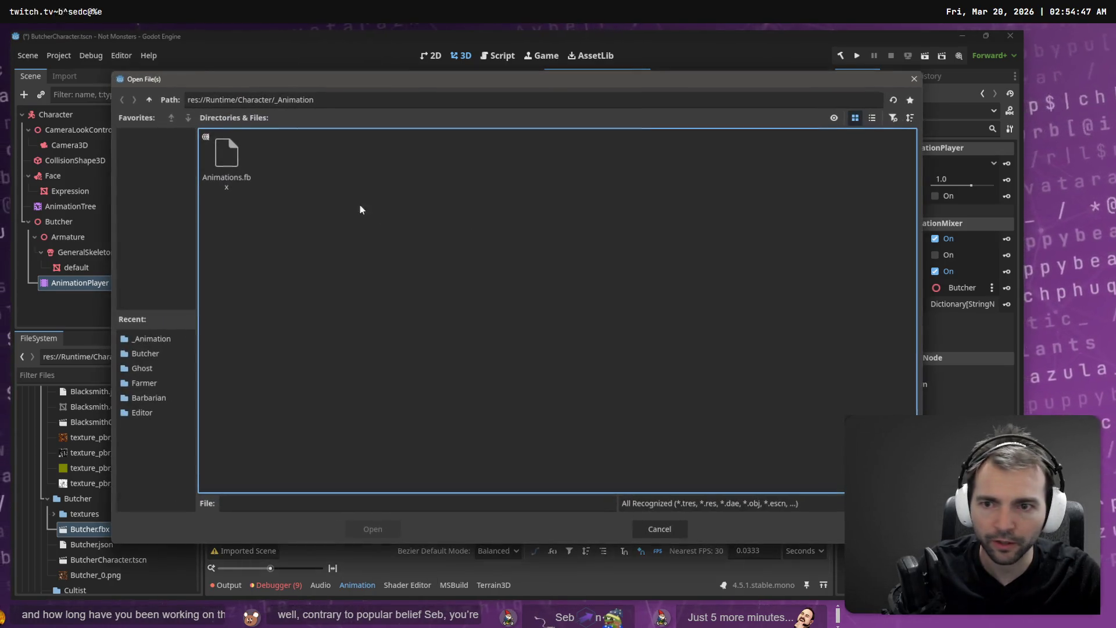
double_click(240, 162)
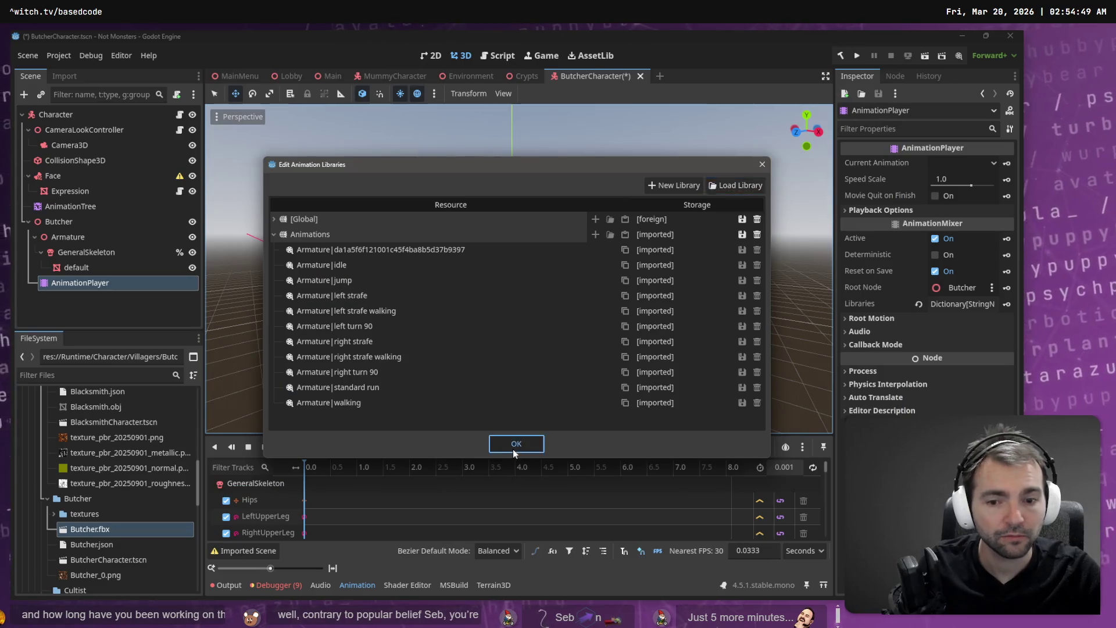
click(505, 444)
Play the Armature|jump animation on the Butcher model.
click(494, 446)
click(490, 466)
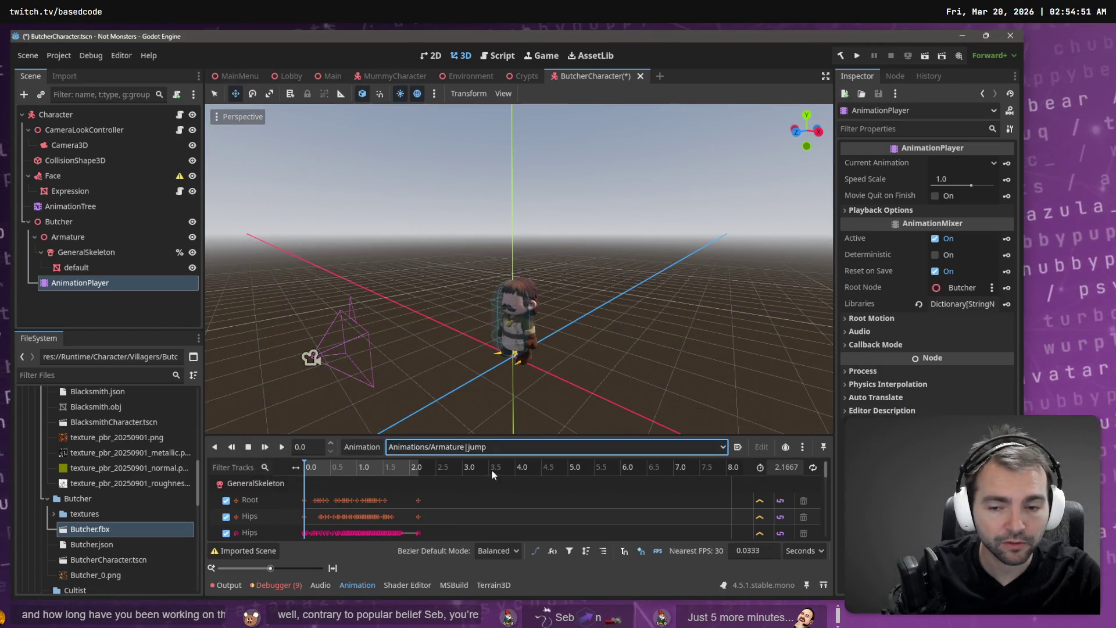
click(280, 447)
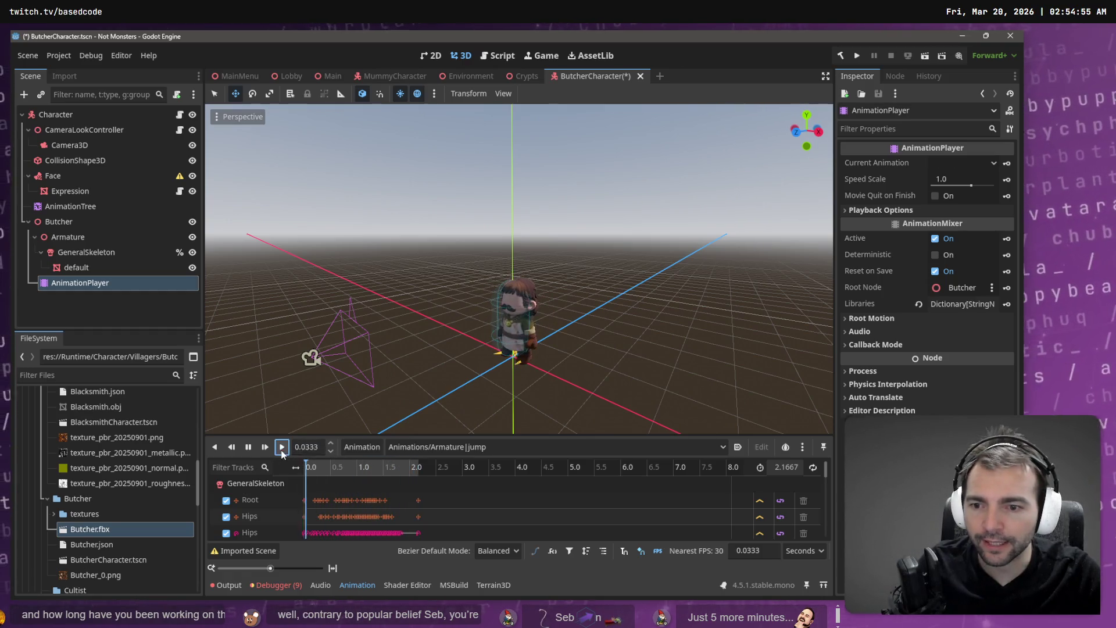
click(111, 306)
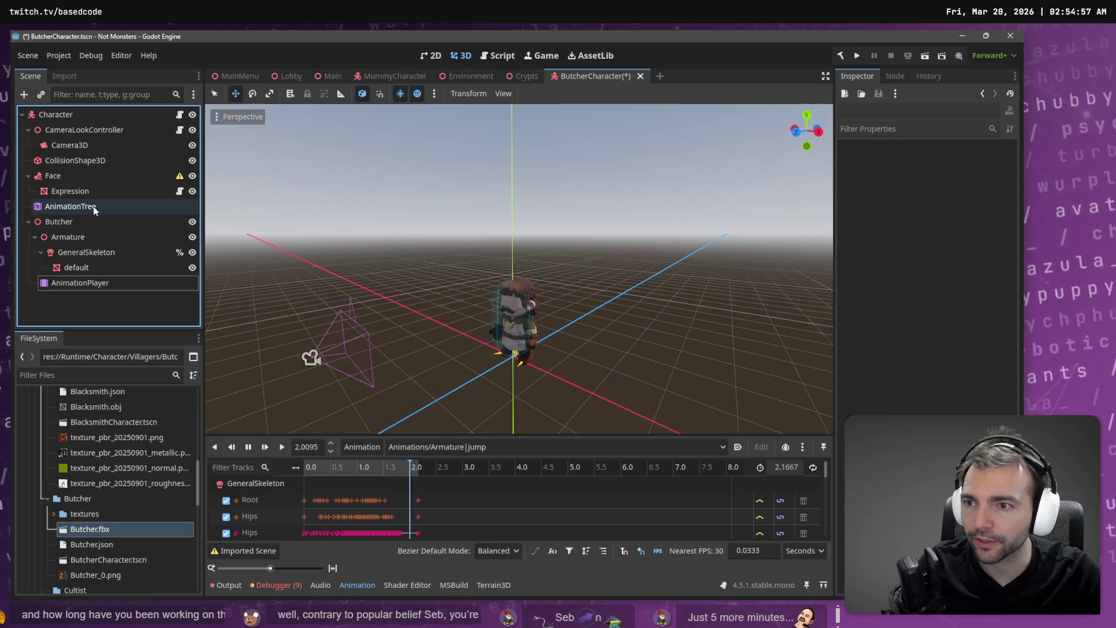
Move Face under GeneralSkeleton and attach it to the Head bone.
click(93, 207)
drag(68, 175, 88, 251)
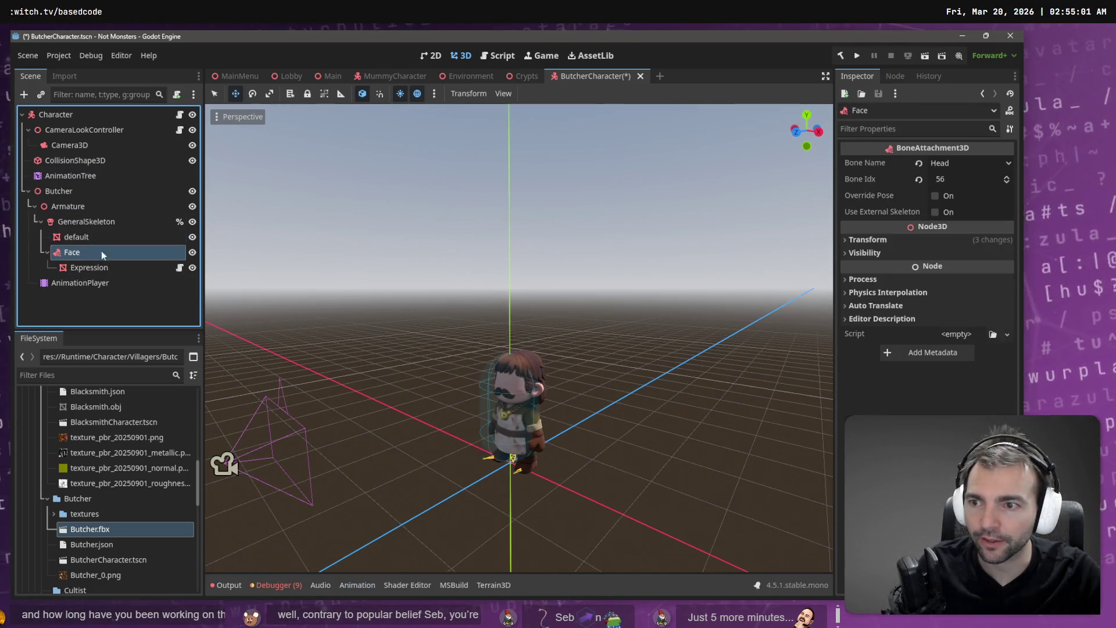
click(967, 164)
click(947, 164)
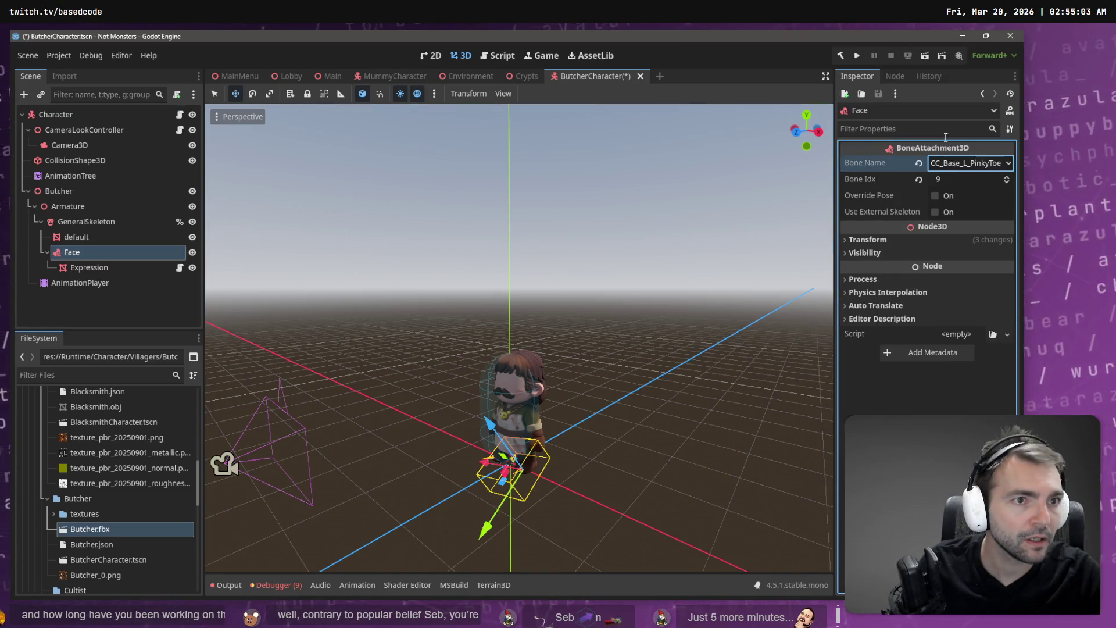
click(953, 165)
scroll(957, 368, down, 5)
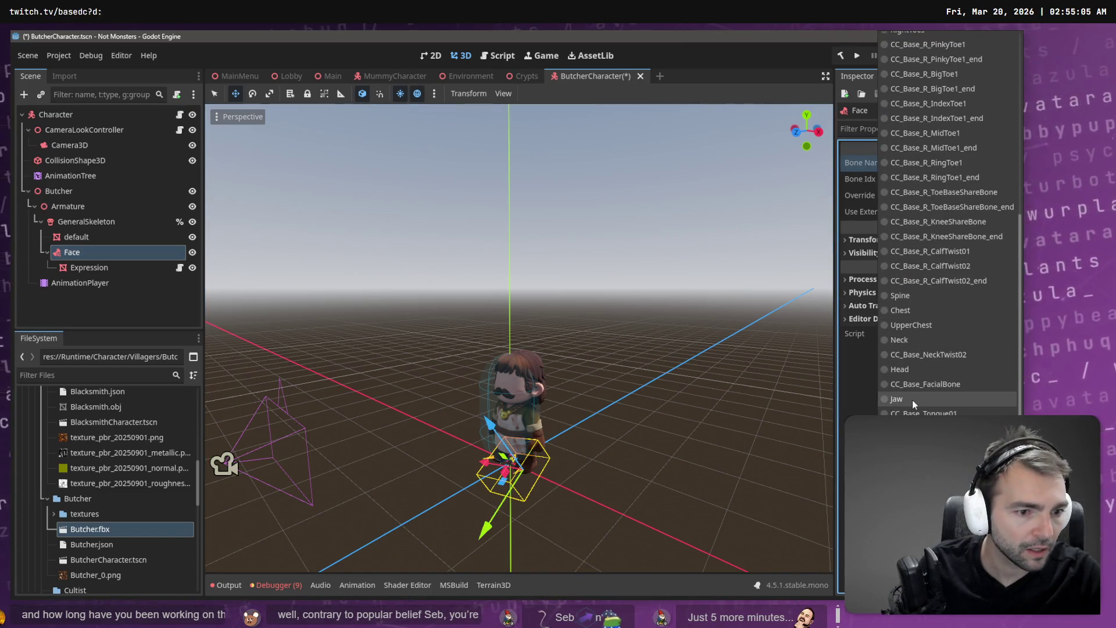
click(918, 370)
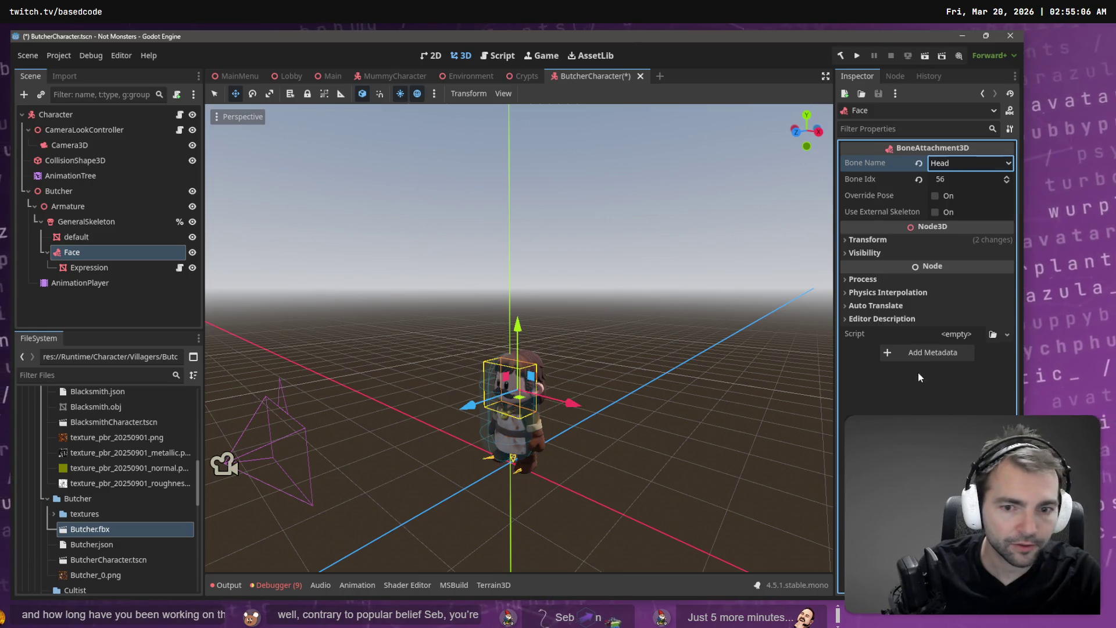
Place the AnimationTree below the AnimationPlayer and assign the AnimationPlayer as its Anim Player.
click(83, 283)
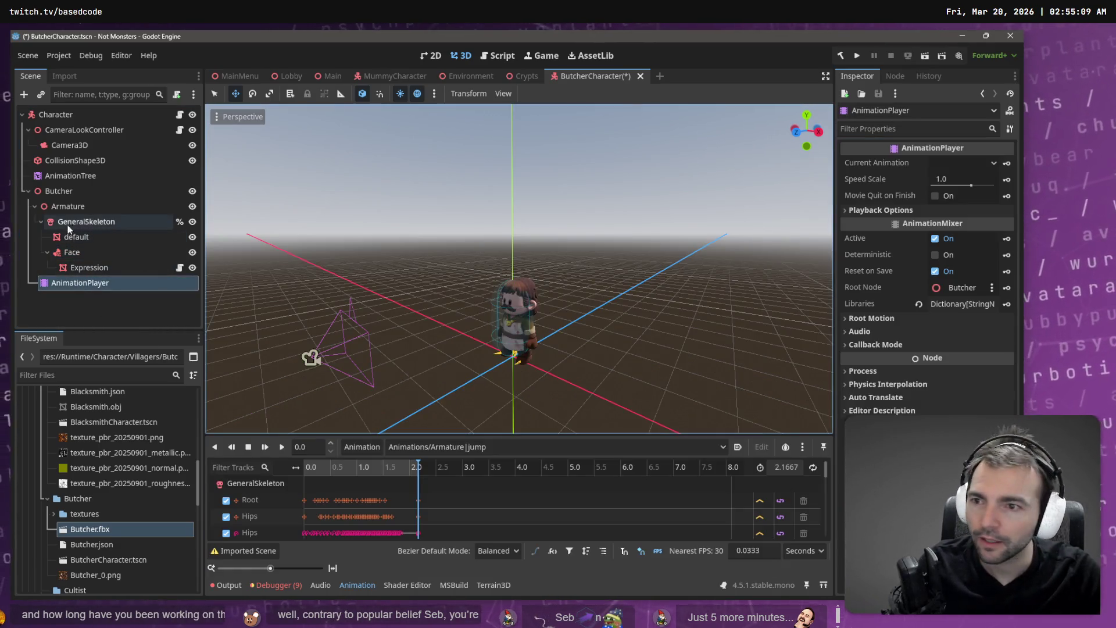
drag(53, 176, 87, 277)
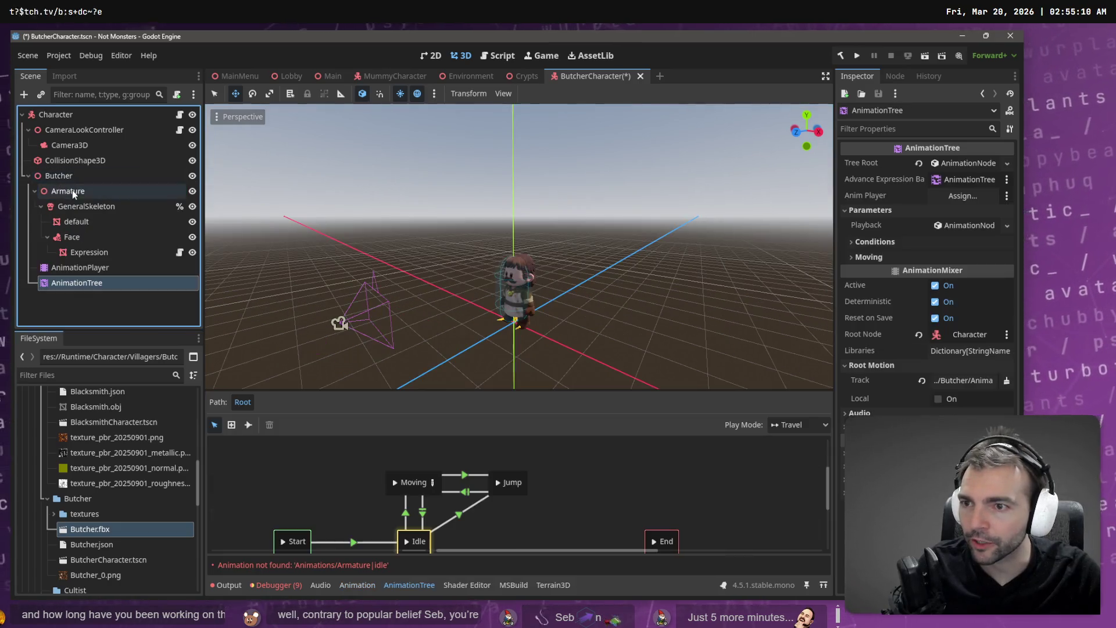
click(98, 272)
drag(98, 272, 965, 195)
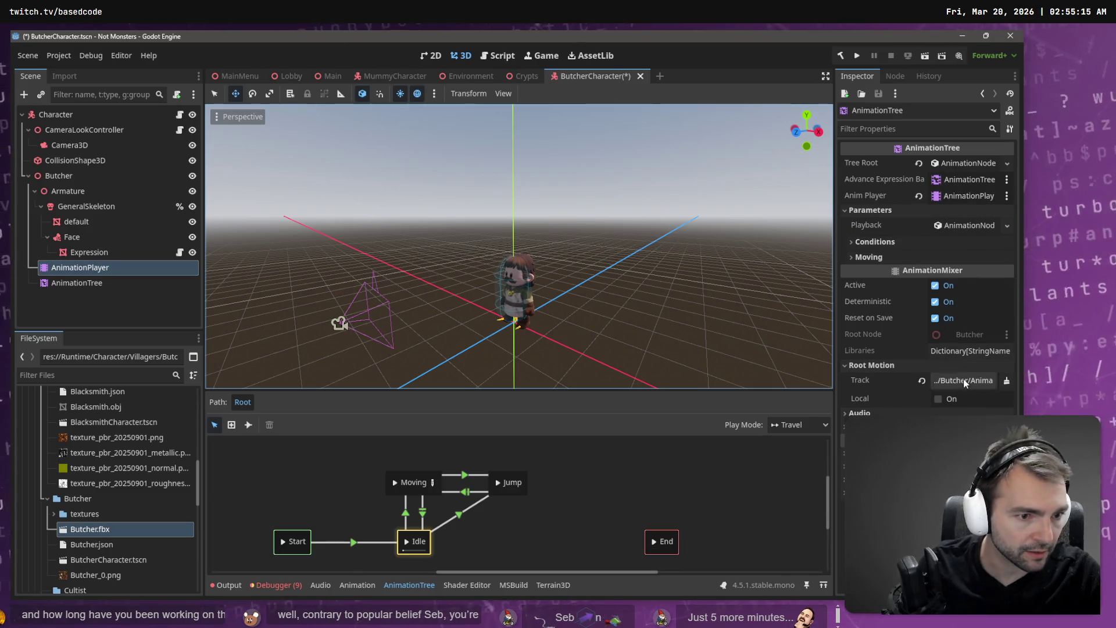
Set the Root Motion Track to GeneralSkeleton:Root and save the ButcherCharacter scene.
click(965, 382)
double_click(409, 215)
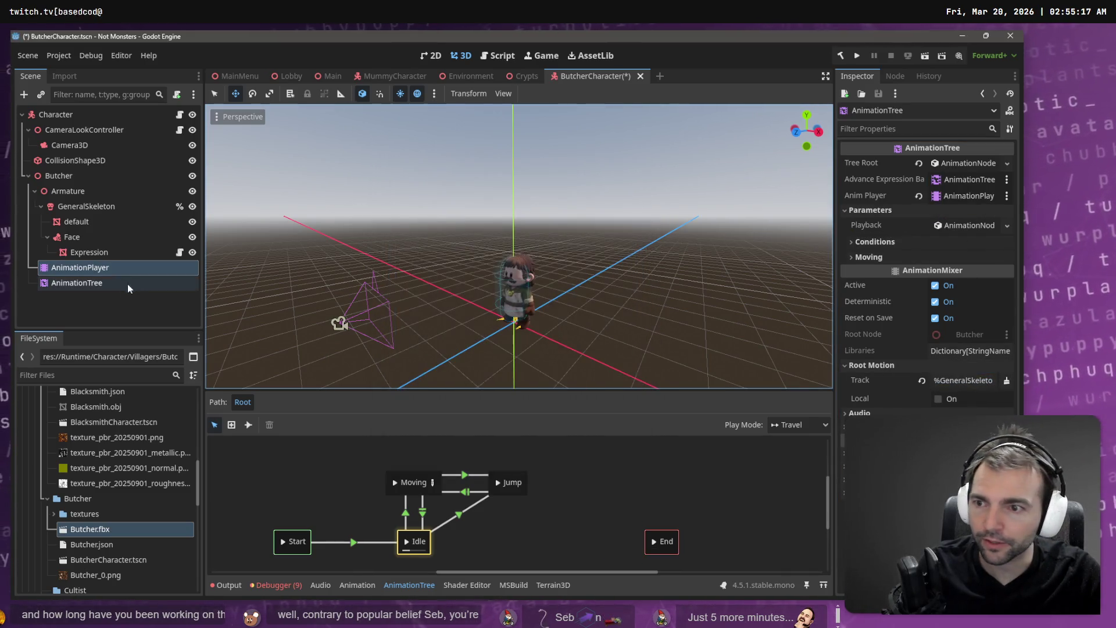
click(129, 284)
click(965, 381)
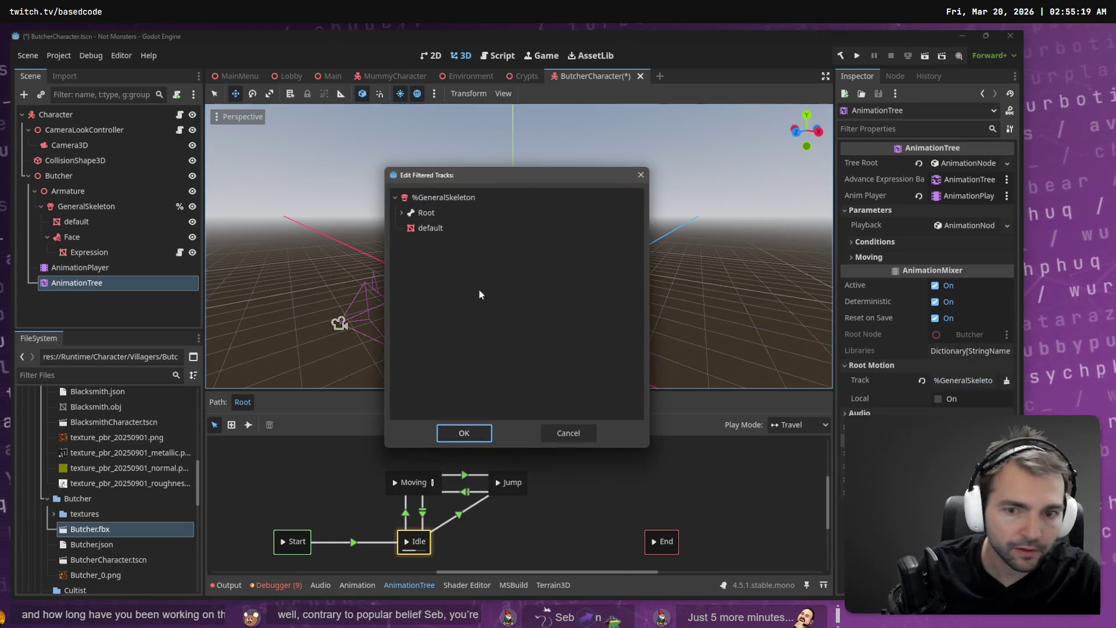
double_click(425, 215)
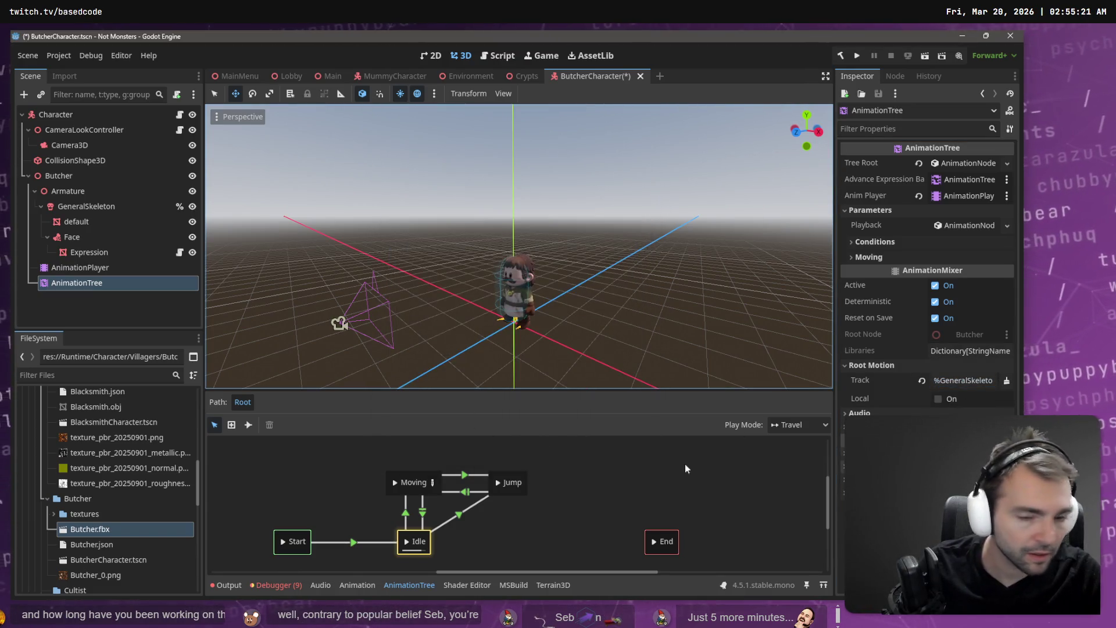
click(135, 303)
key(ctrl+s)
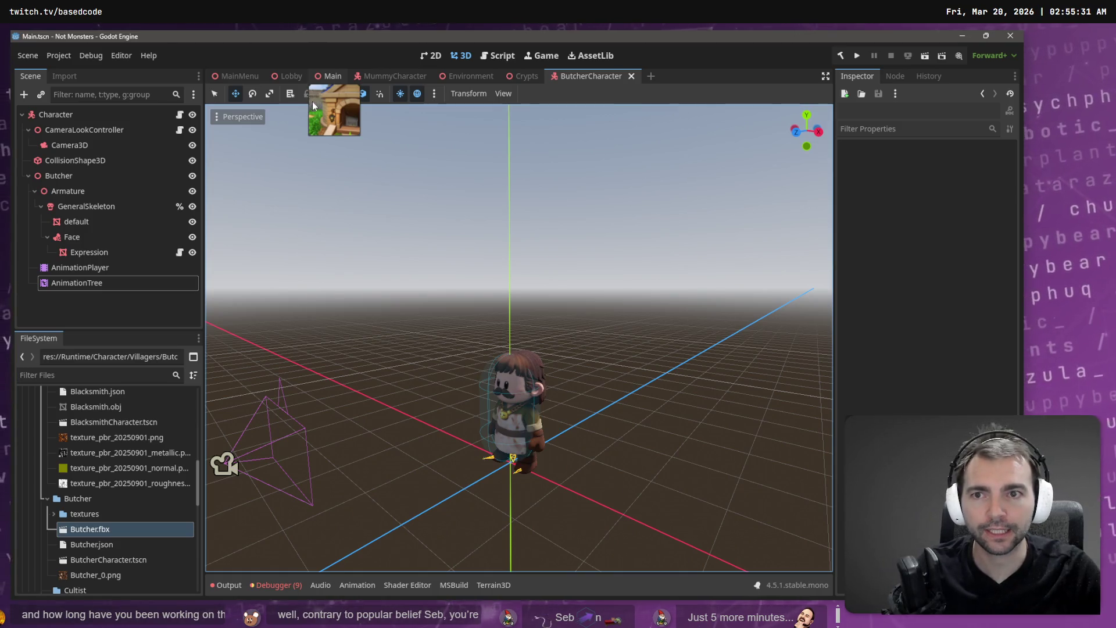
Run the Main scene with F5, walk the Butcher around the village, then stop the game.
click(328, 77)
key(F5)
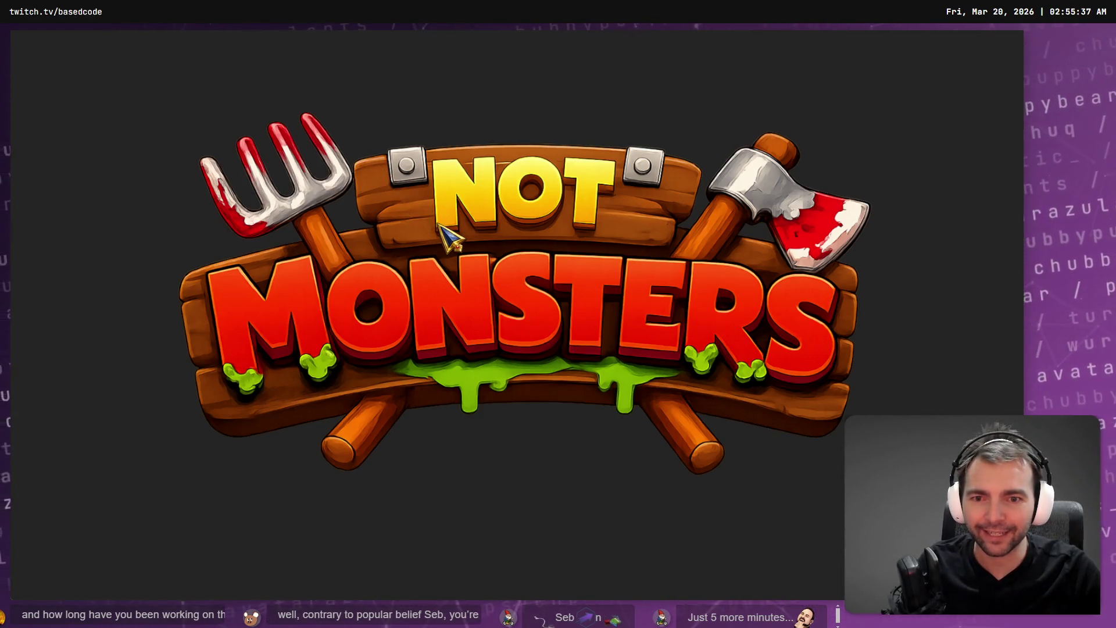
key(w)
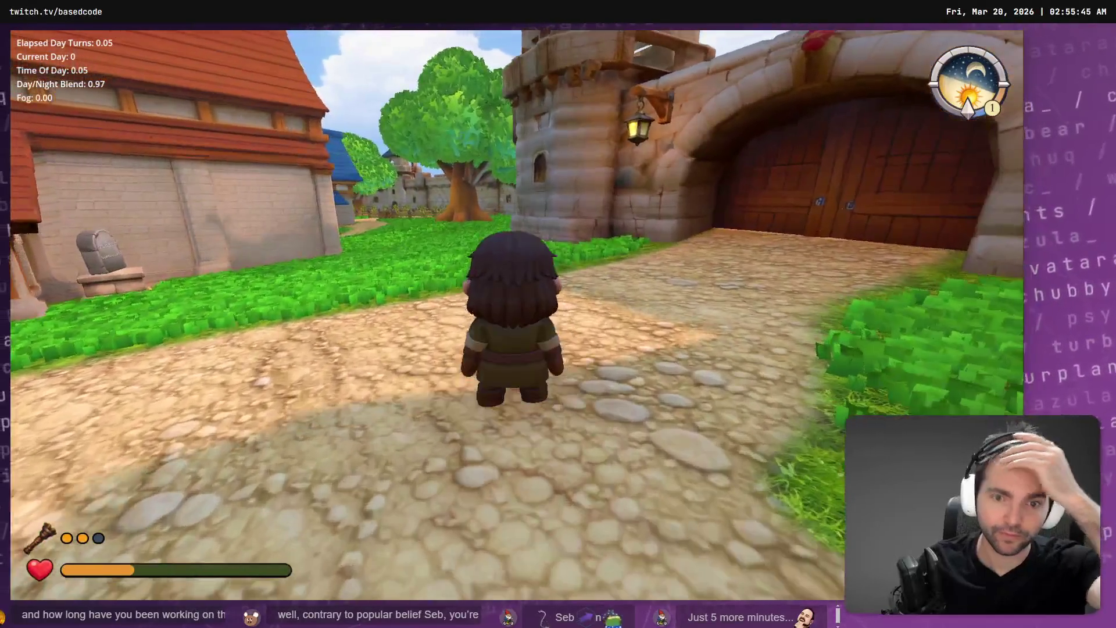
key(F8)
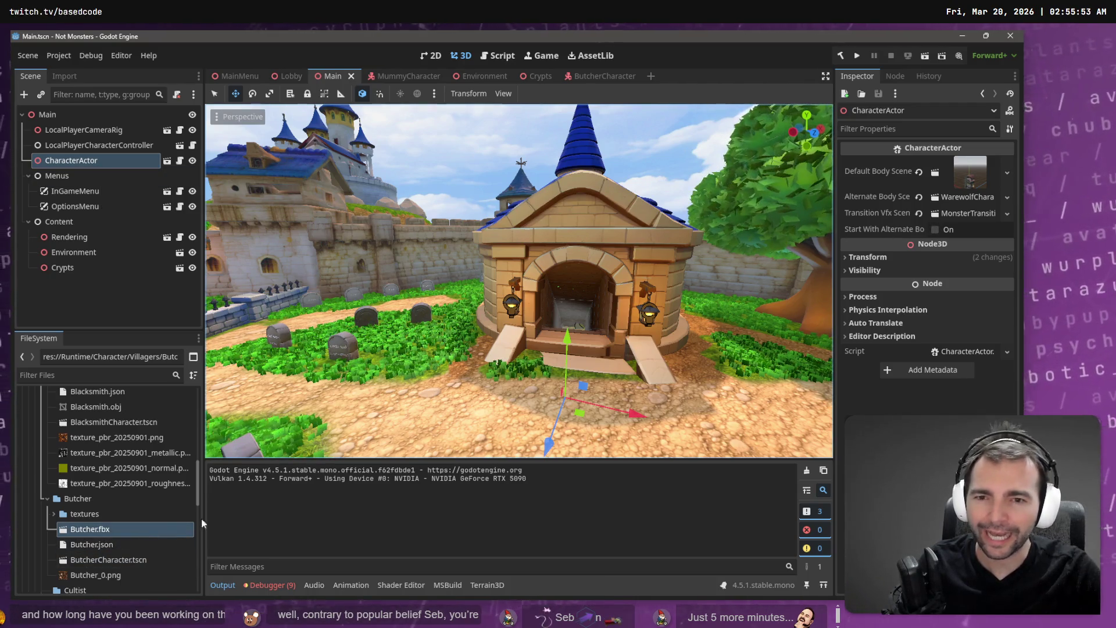
Inspect the head's weight painting in Blender, briefly checking ButcherCharacter.tscn in Godot.
key(alt+Tab)
right_click(660, 238)
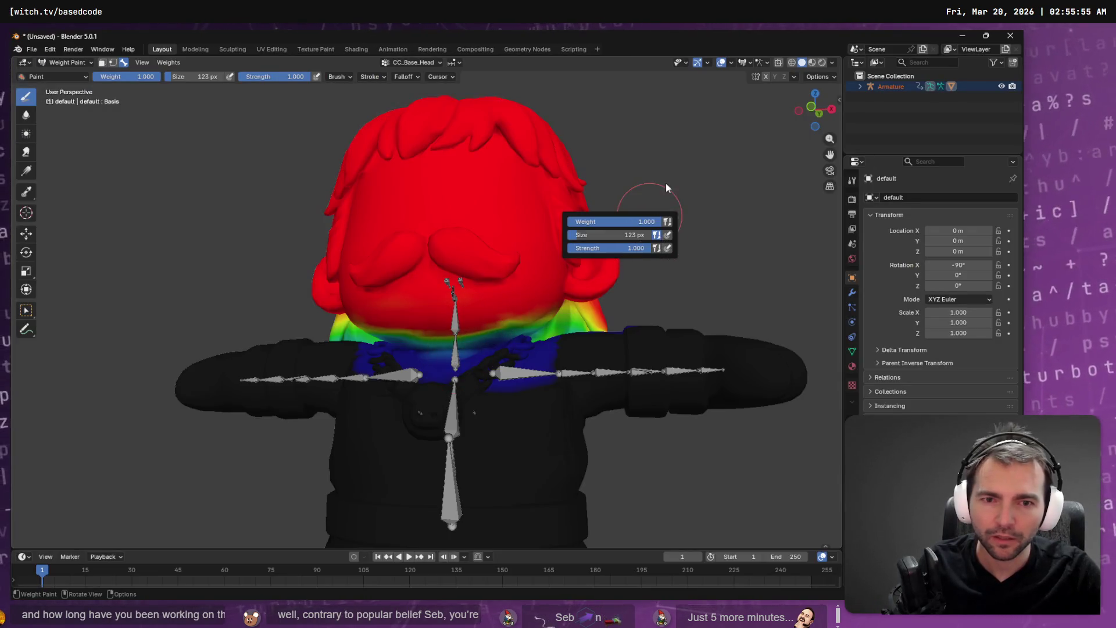
scroll(697, 212, up, 4)
mouse_move(660, 220)
mouse_down()
mouse_move(680, 246)
mouse_move(717, 183)
mouse_move(726, 215)
mouse_up()
key(w)
key(alt+Tab)
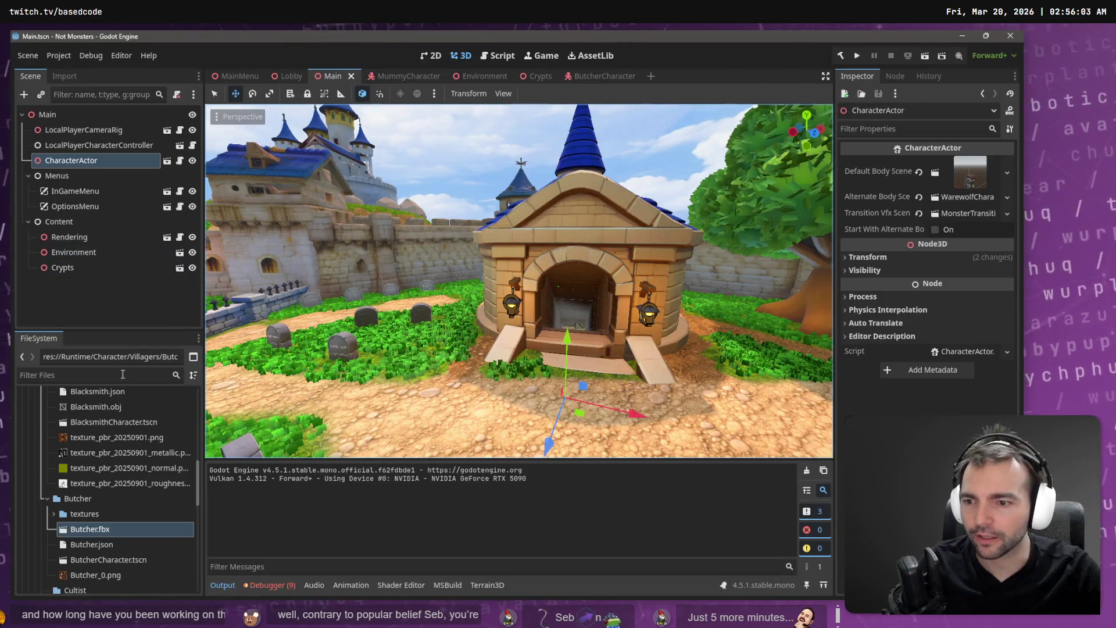
click(103, 564)
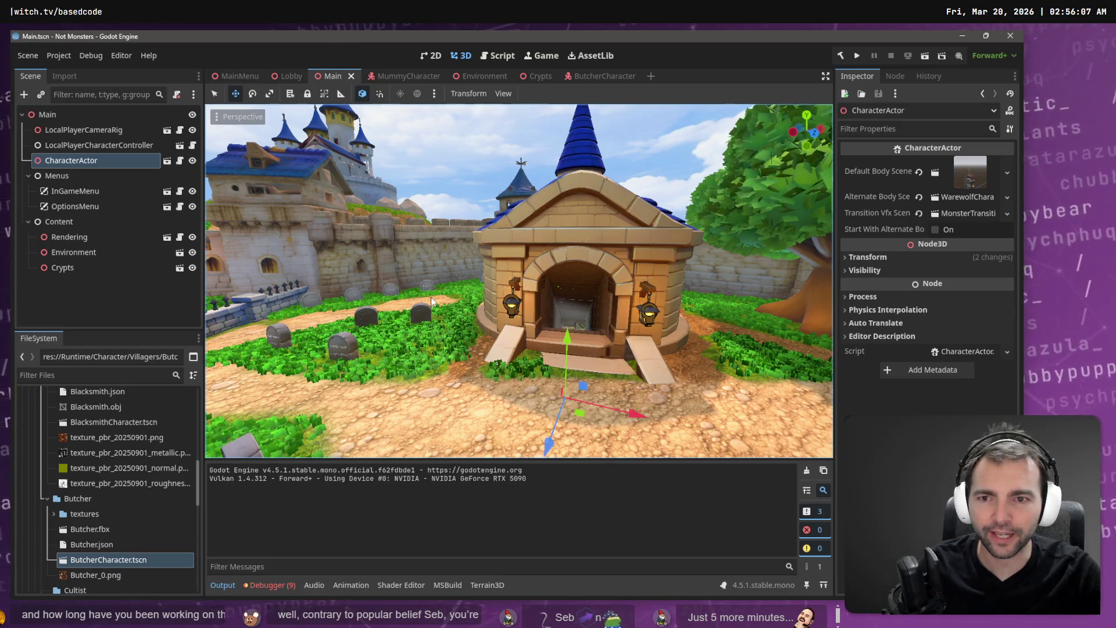
key(alt+Tab)
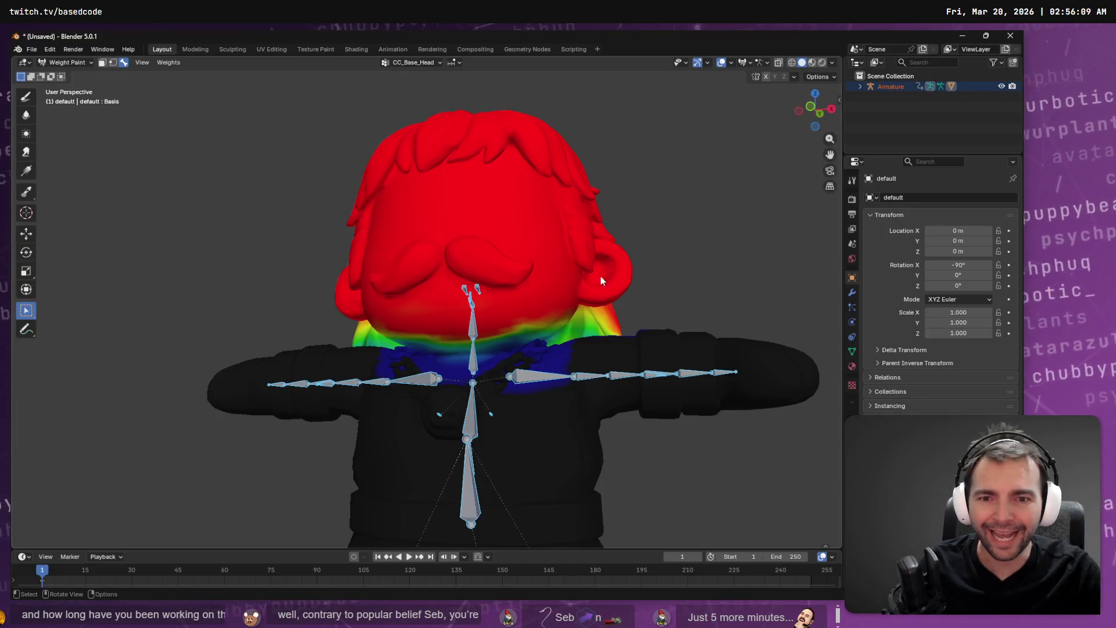
scroll(599, 273, down, 5)
right_click(672, 351)
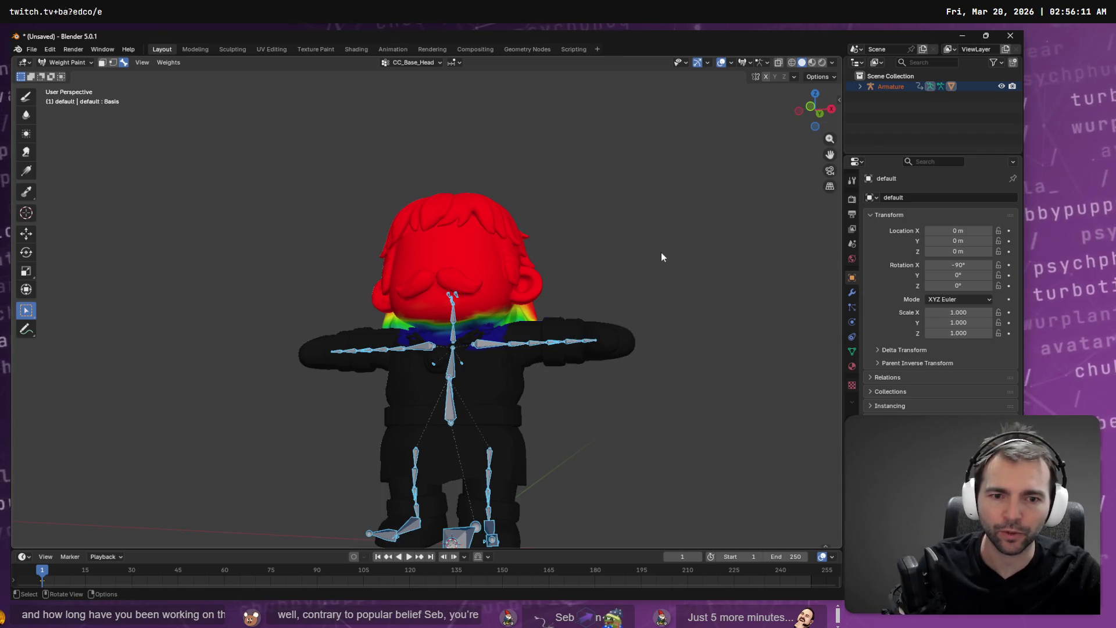
Switch Blender to Object Mode and quit with Don't Save.
click(80, 64)
click(75, 73)
mouse_move(587, 290)
mouse_down()
mouse_move(559, 319)
mouse_move(648, 344)
mouse_move(605, 350)
mouse_move(676, 347)
mouse_move(545, 369)
mouse_up()
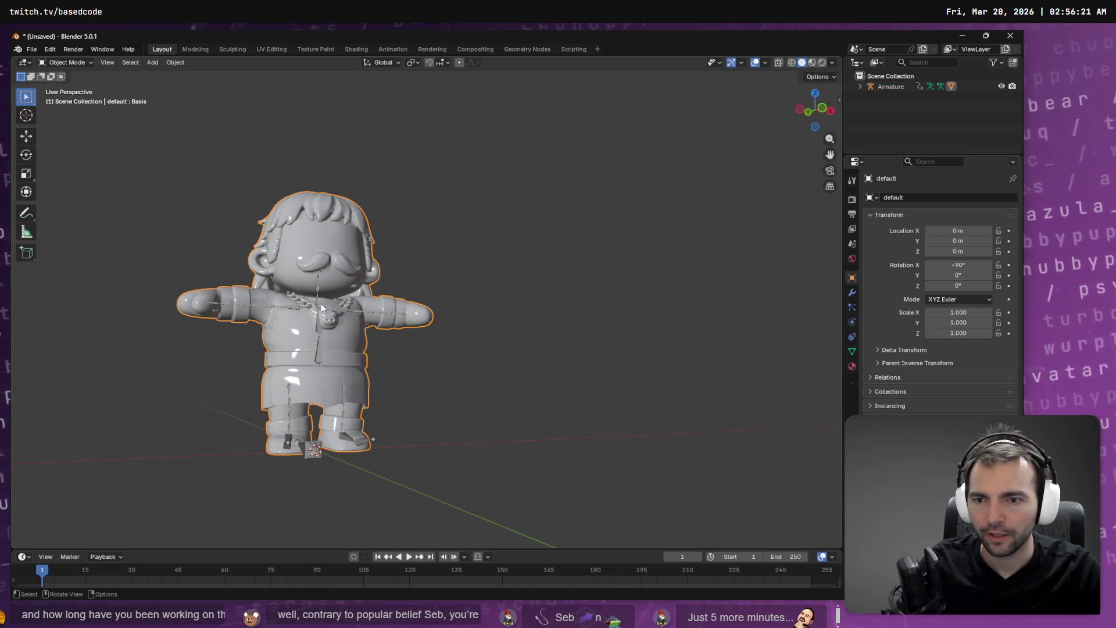
key(Tab)
key(Tab)
key(ctrl+q)
click(526, 339)
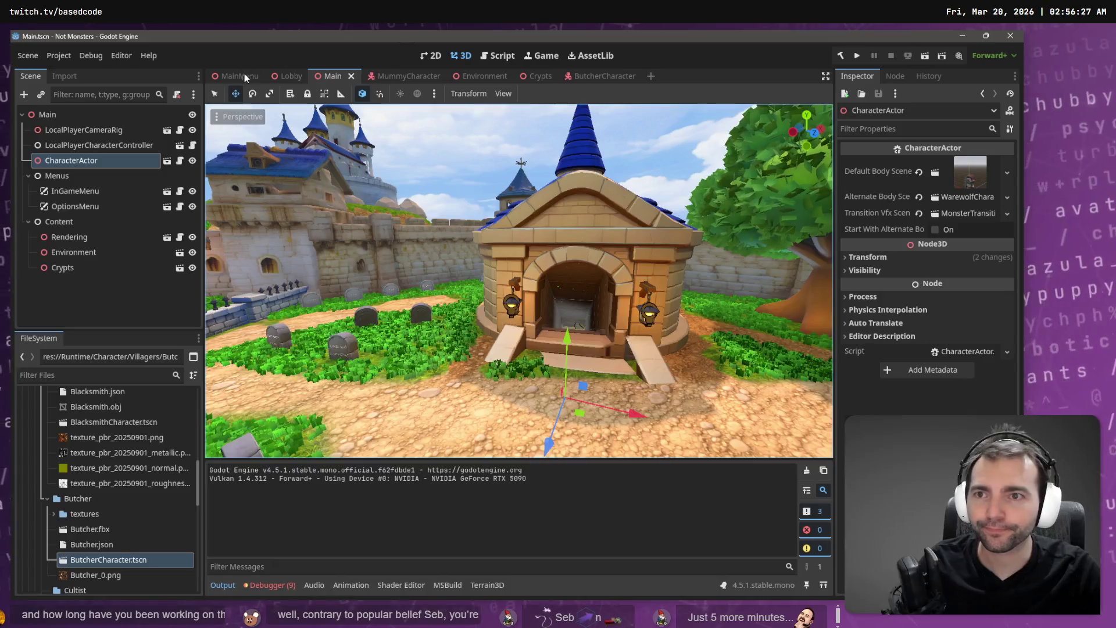
key(alt+Tab)
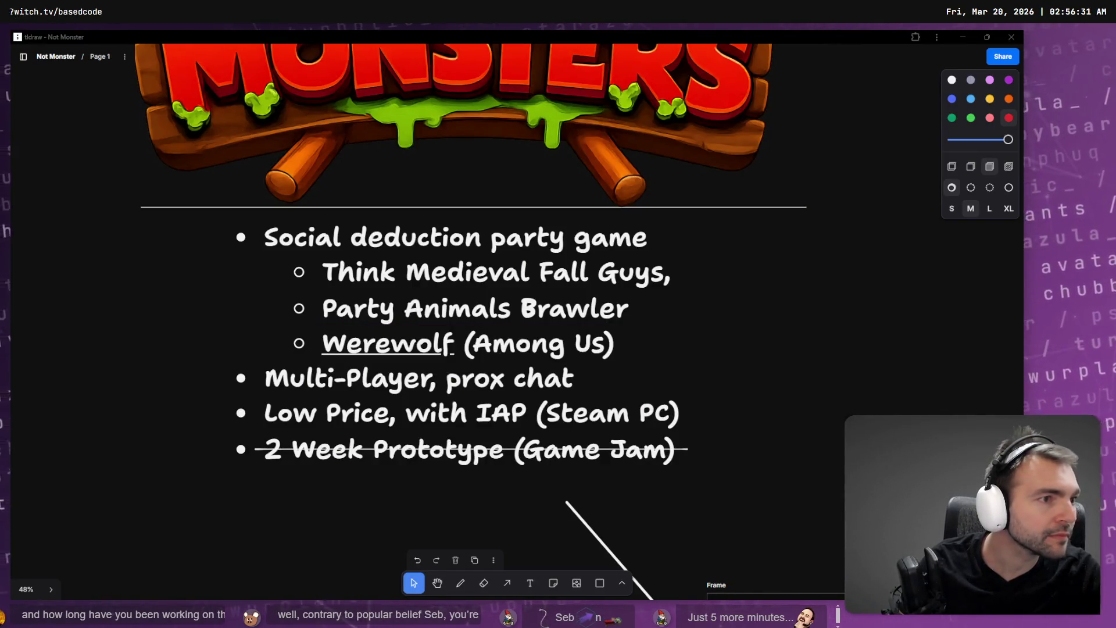
Delete the leftover Butcher.fbx_ file from the Butcher folder via the system file manager.
key(alt+Tab)
scroll(106, 559, down, 1)
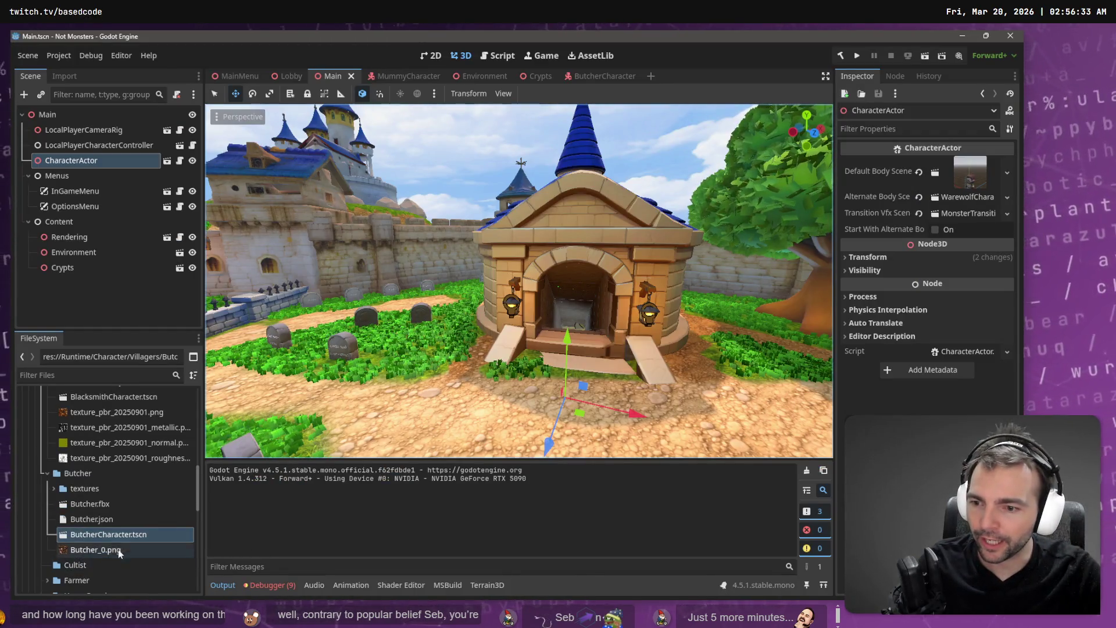
right_click(95, 475)
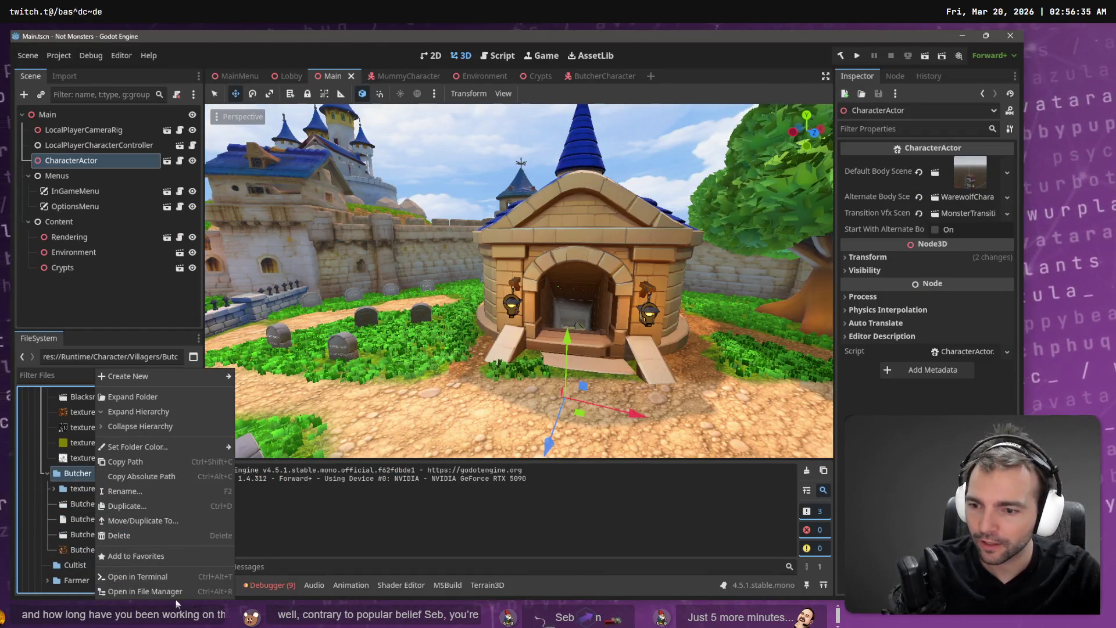
click(146, 592)
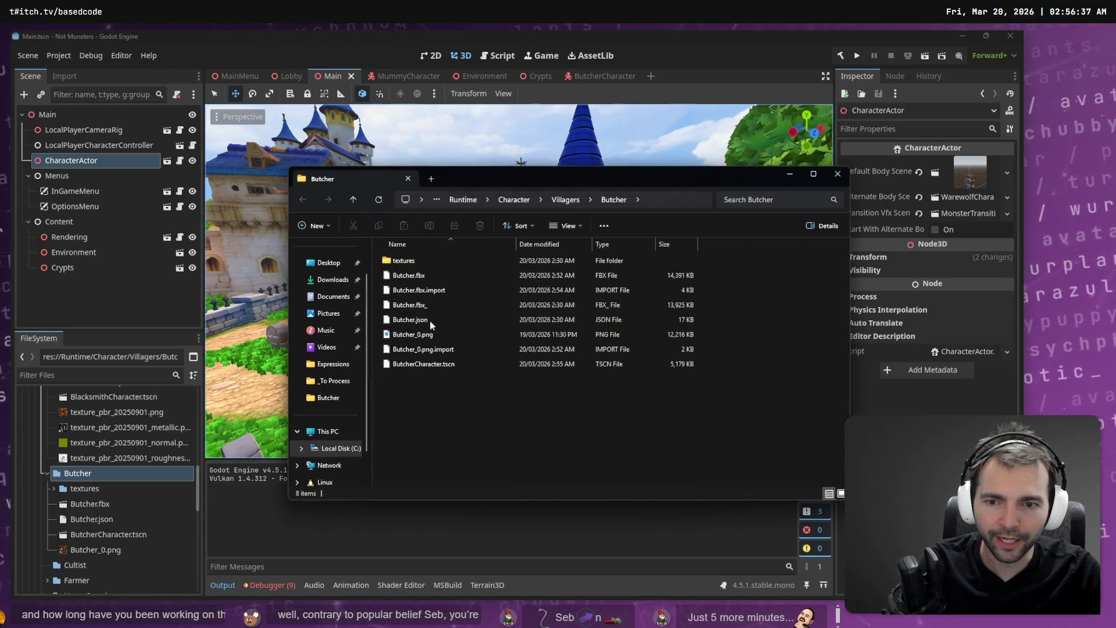
click(410, 304)
key(Delete)
key(alt+F4)
Switch to the Lobby scene tab and back to Main so assets reimport.
key(alt+Tab)
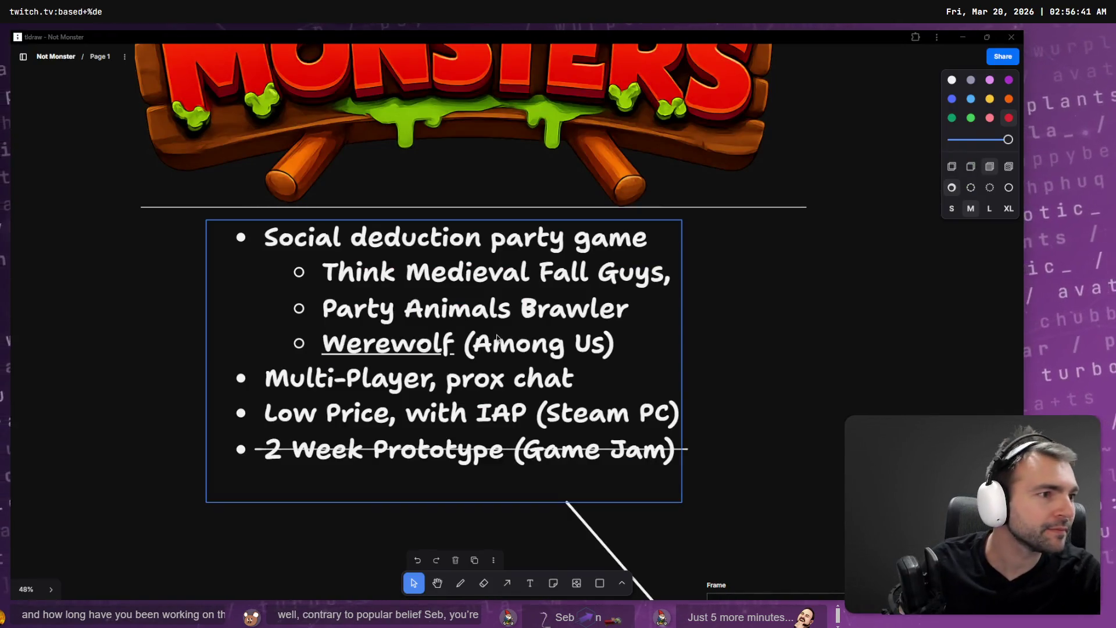
key(alt+Tab)
click(288, 81)
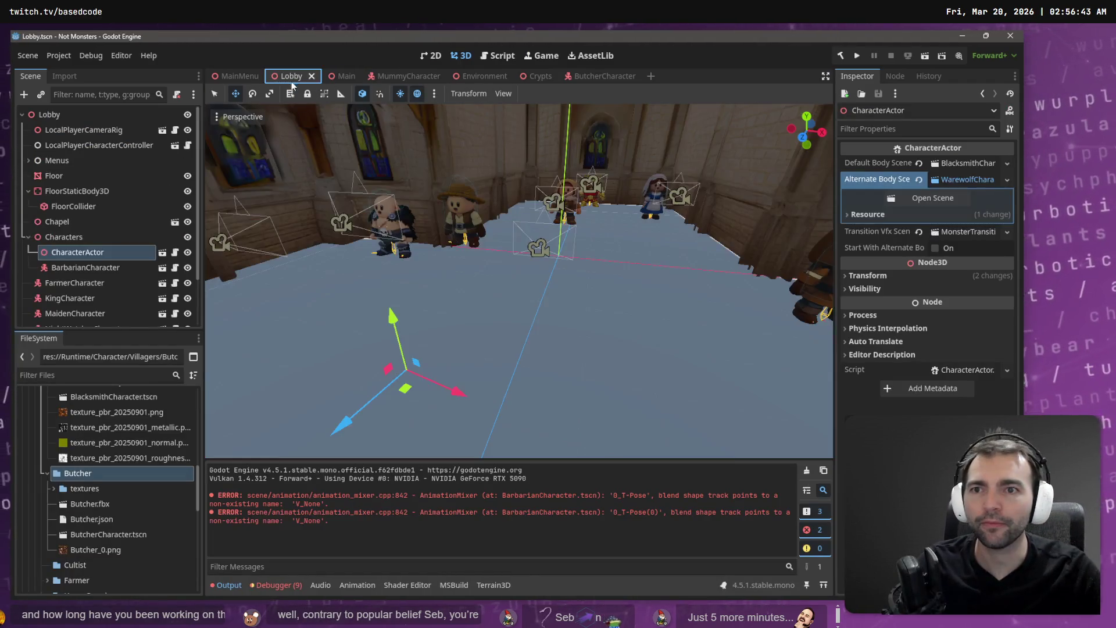
click(336, 83)
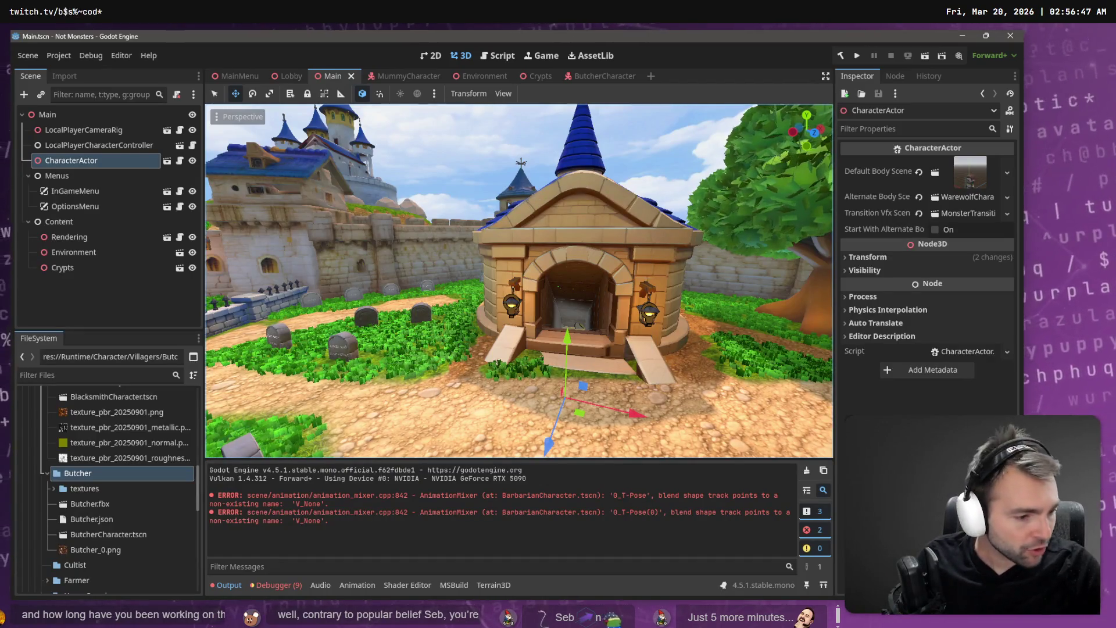
key(alt+Tab)
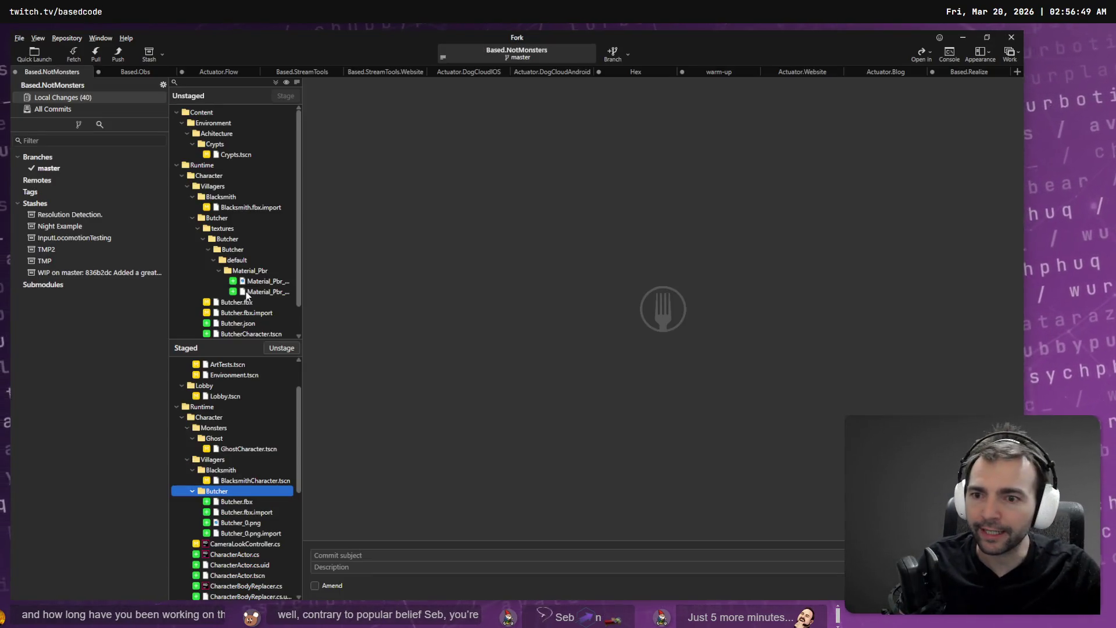
Stage all unstaged changes, including the new Butcher model and material files.
scroll(283, 285, down, 1)
scroll(256, 483, down, 7)
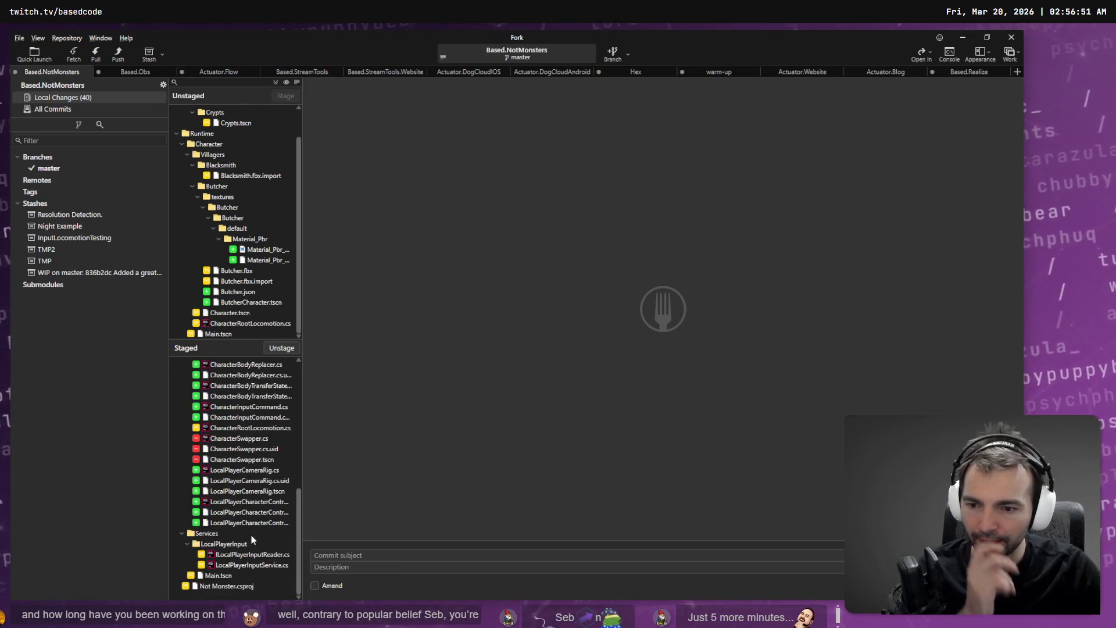
scroll(253, 540, up, 10)
click(268, 251)
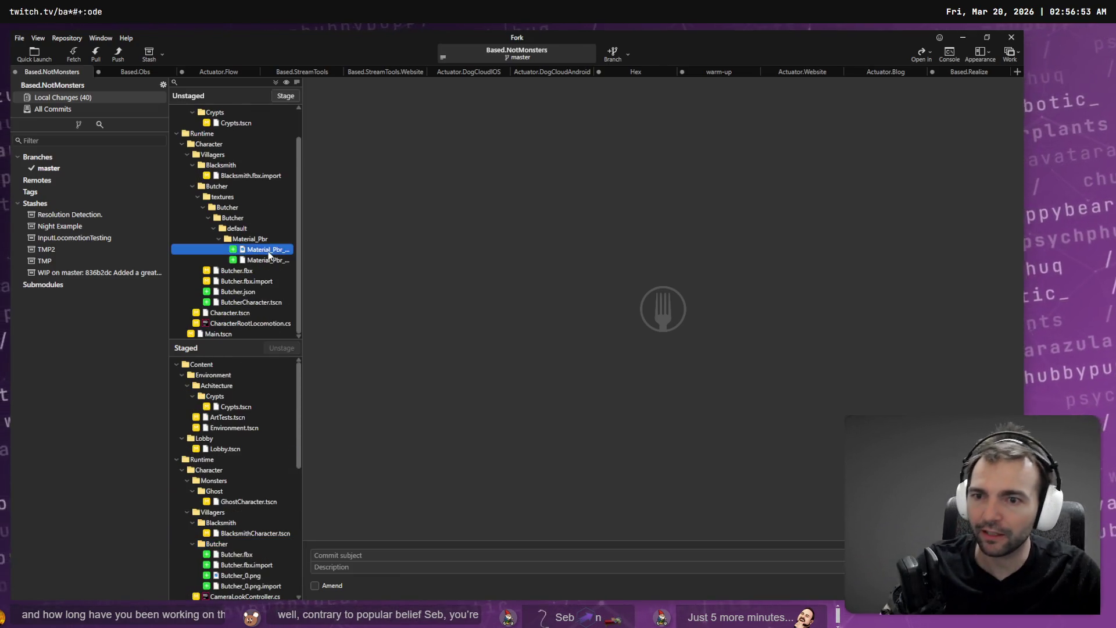
key(ctrl+a)
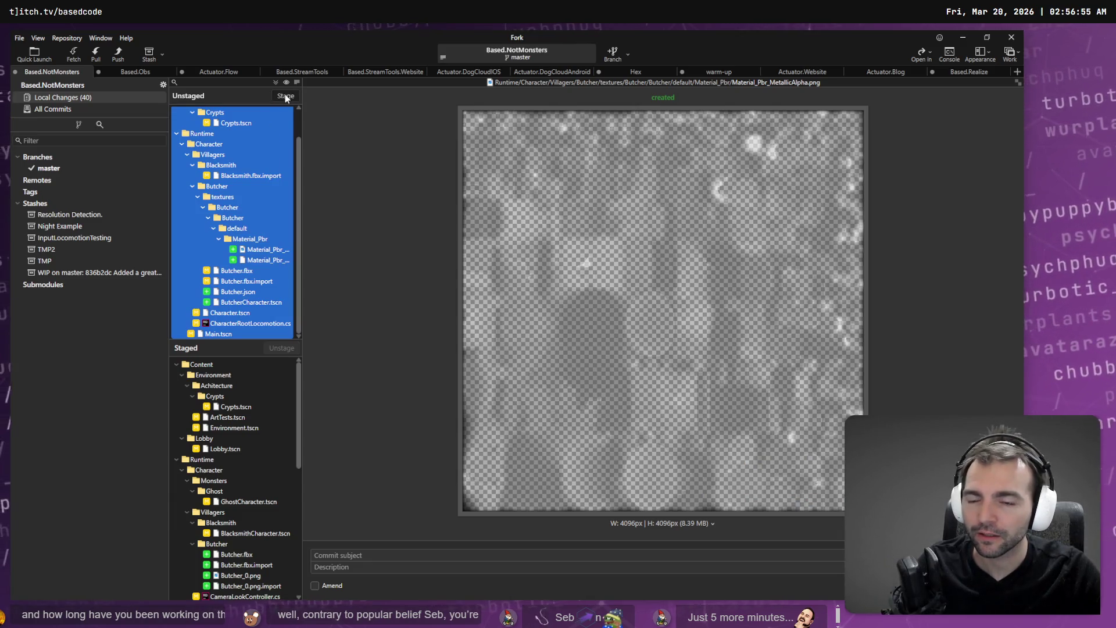
click(286, 97)
Commit with subject "Refactor character code and add butcher character." and view the master history.
scroll(290, 441, down, 15)
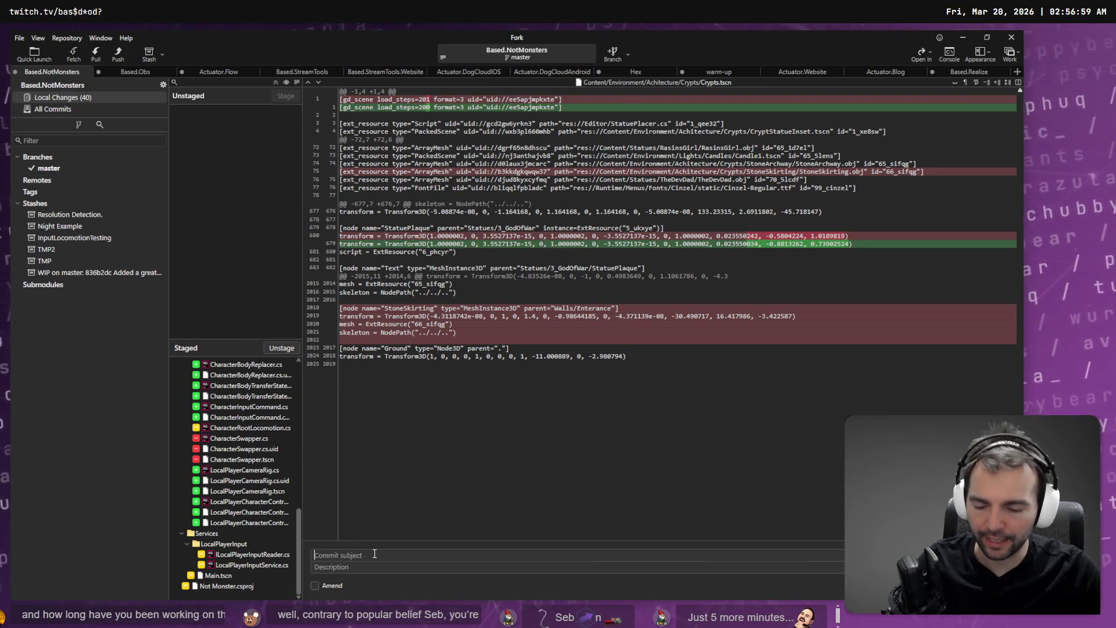
key(super+h)
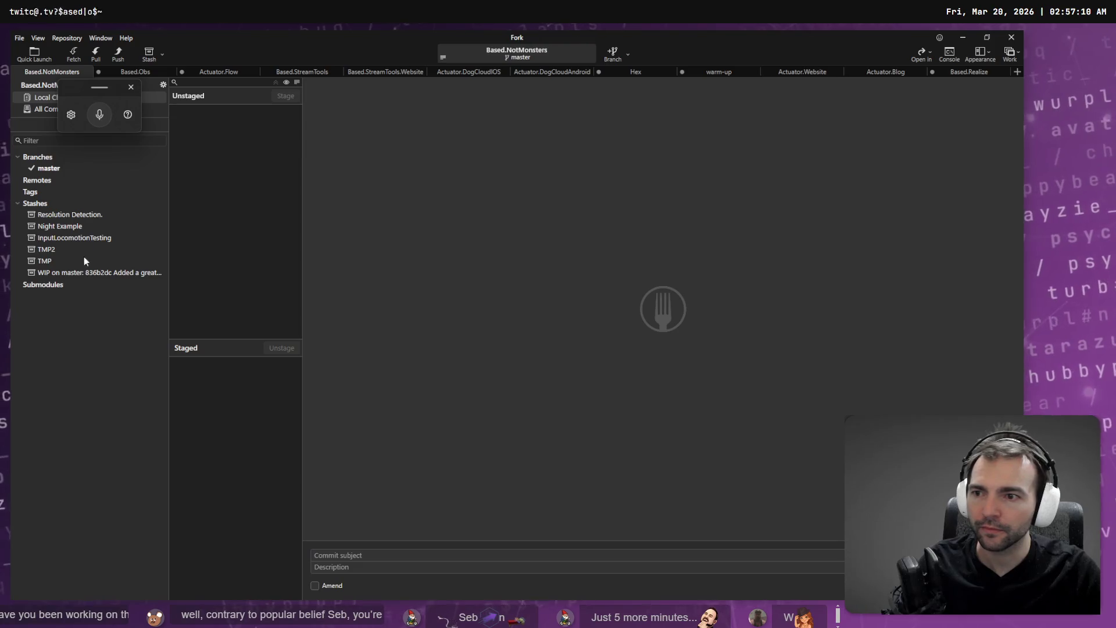
click(49, 168)
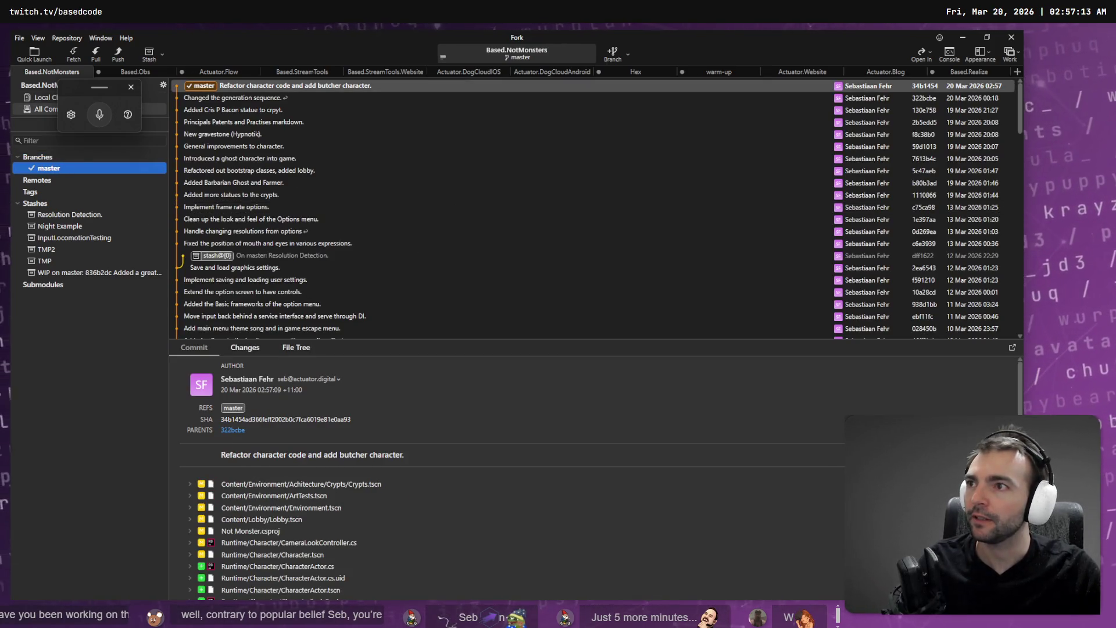
Go to twitch.tv in a new tab and open the followed Age of Empires II channel.
key(alt+Tab)
text(tw)
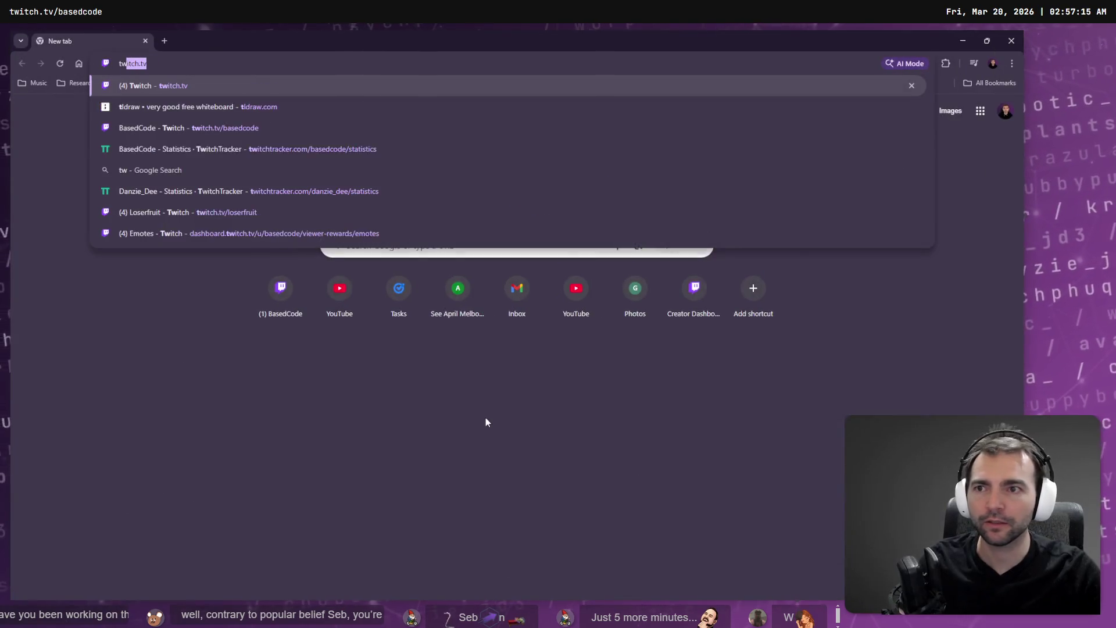
key(Return)
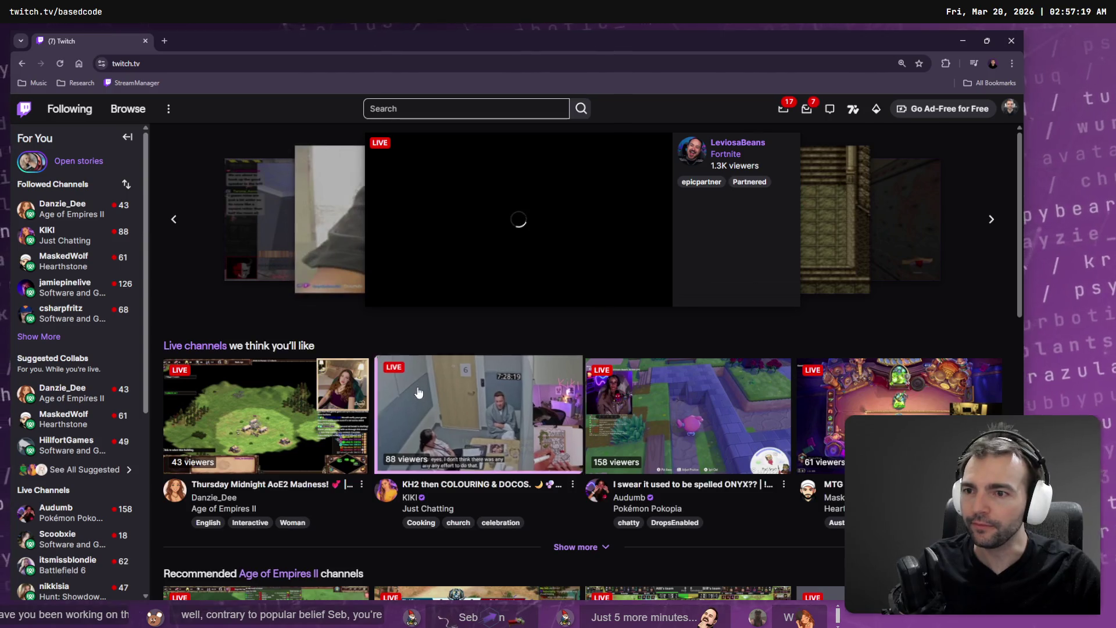
click(60, 335)
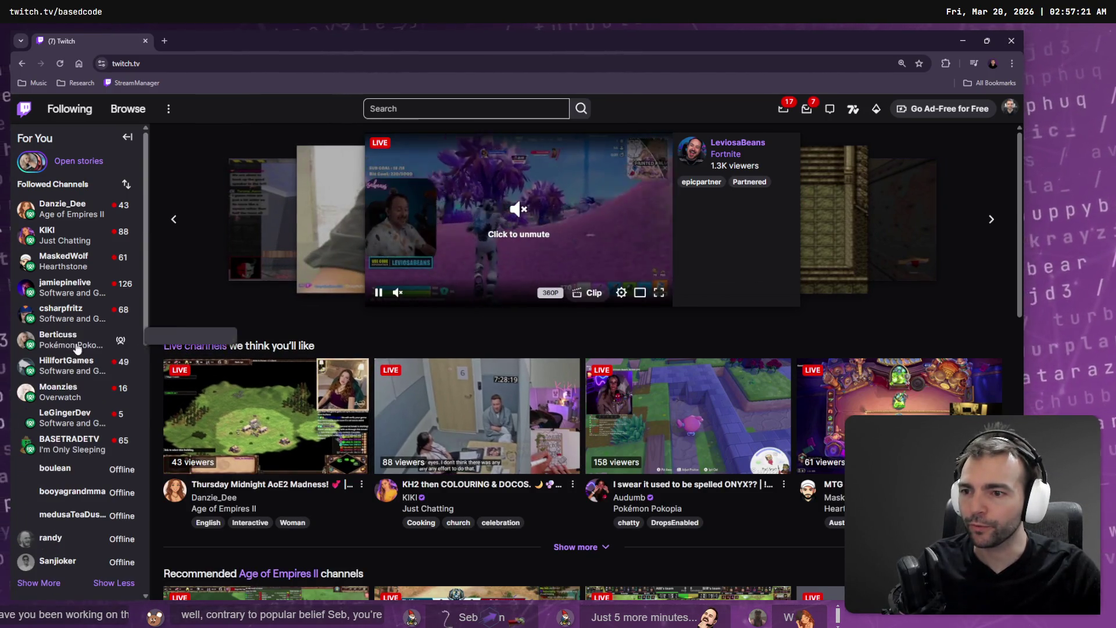
mouse_move(100, 349)
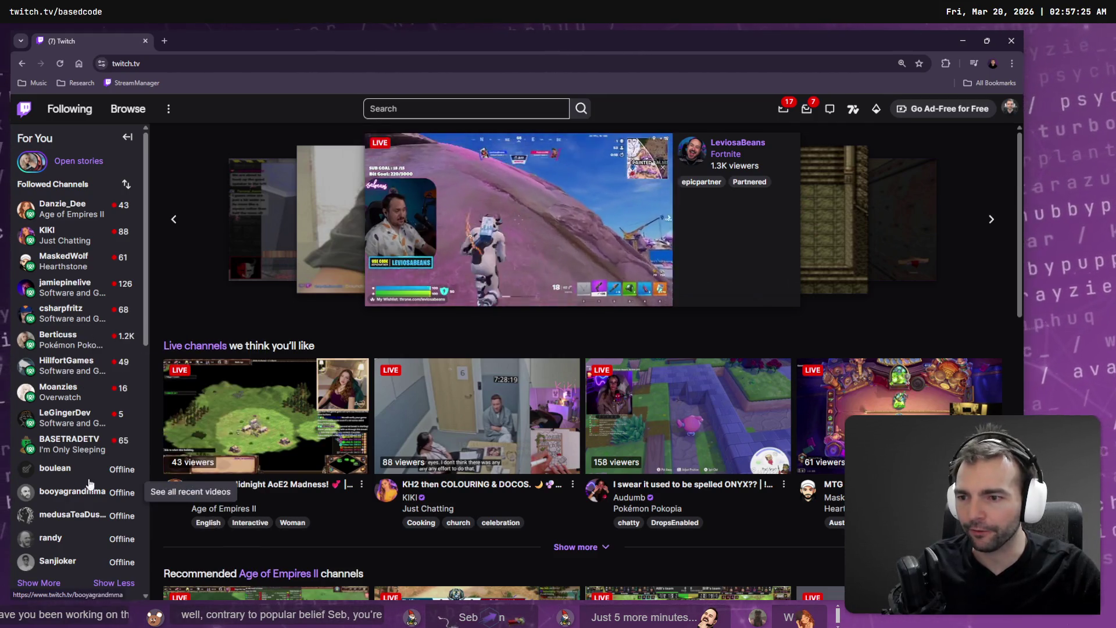
click(62, 204)
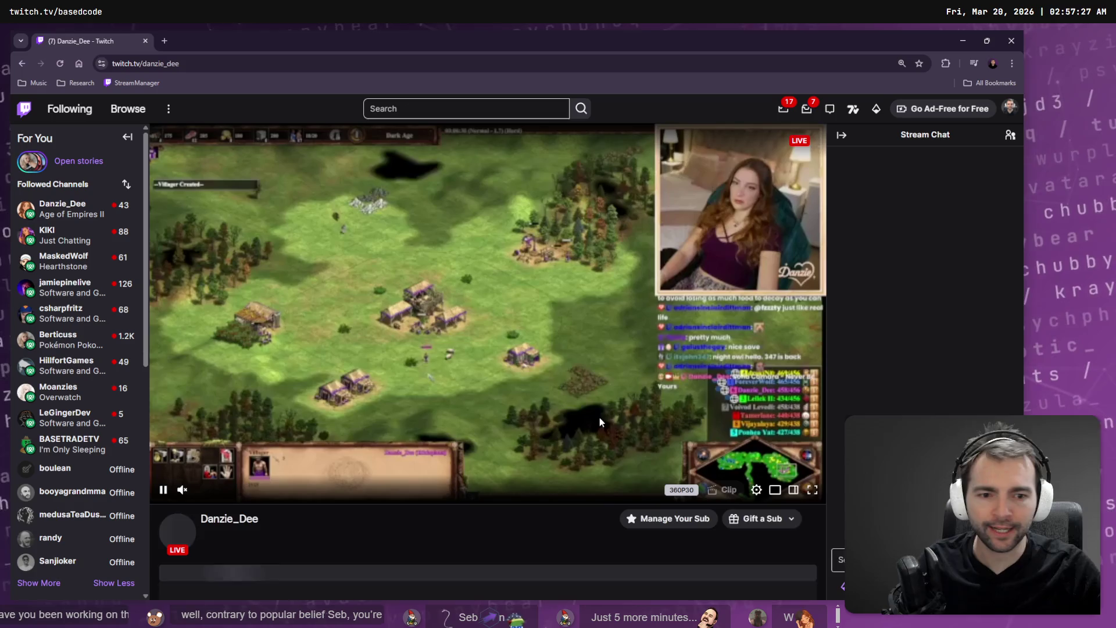
Watch the Age of Empires II stream in fullscreen.
click(759, 488)
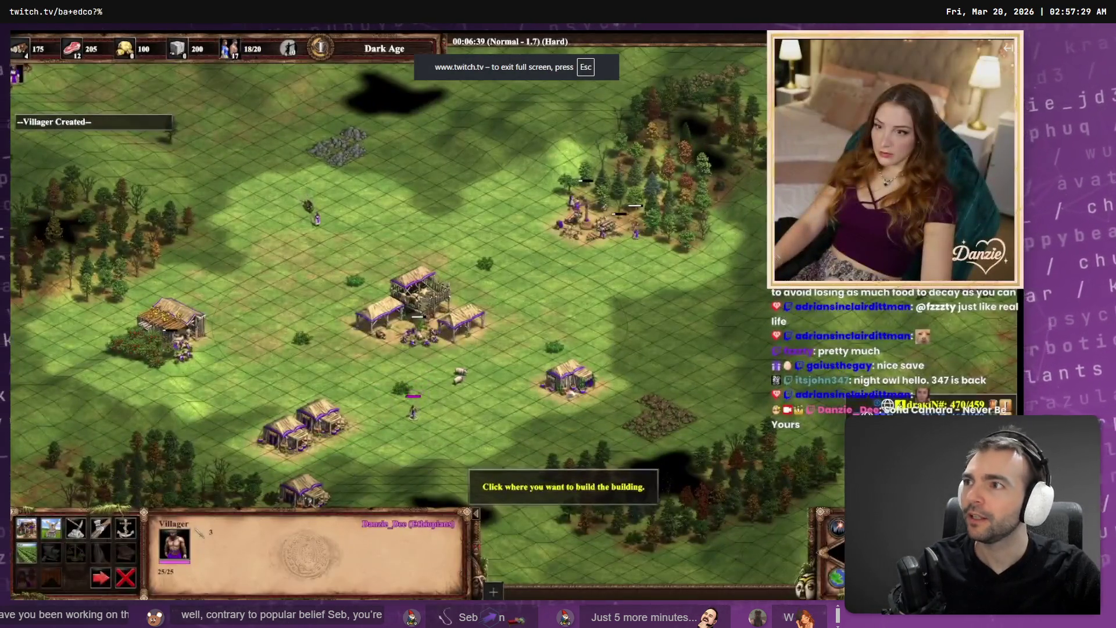
mouse_move(44, 581)
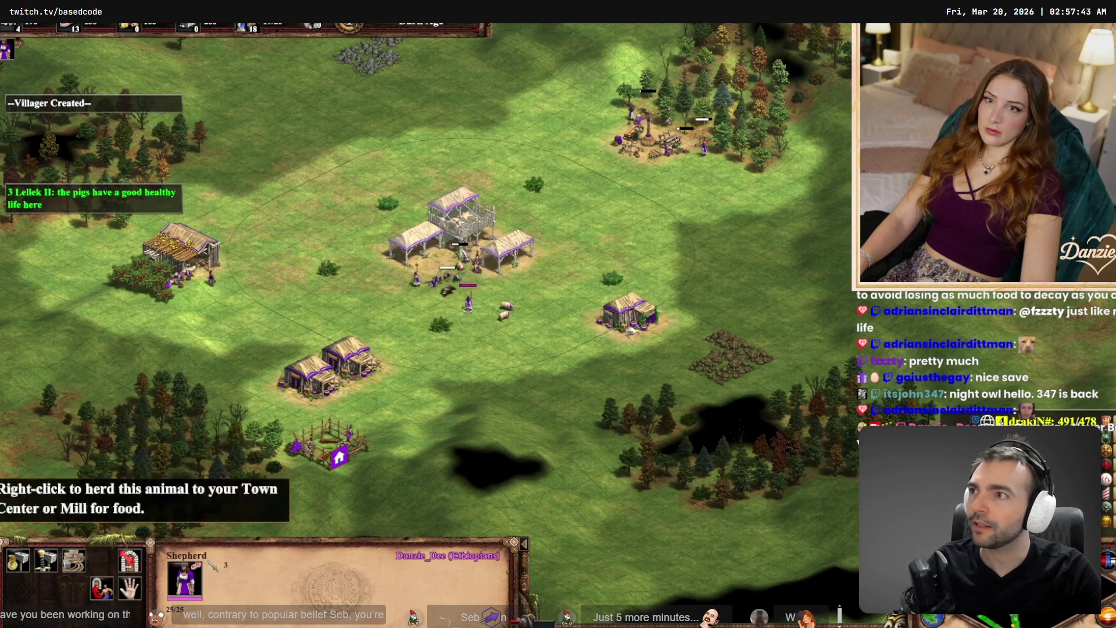
mouse_move(689, 276)
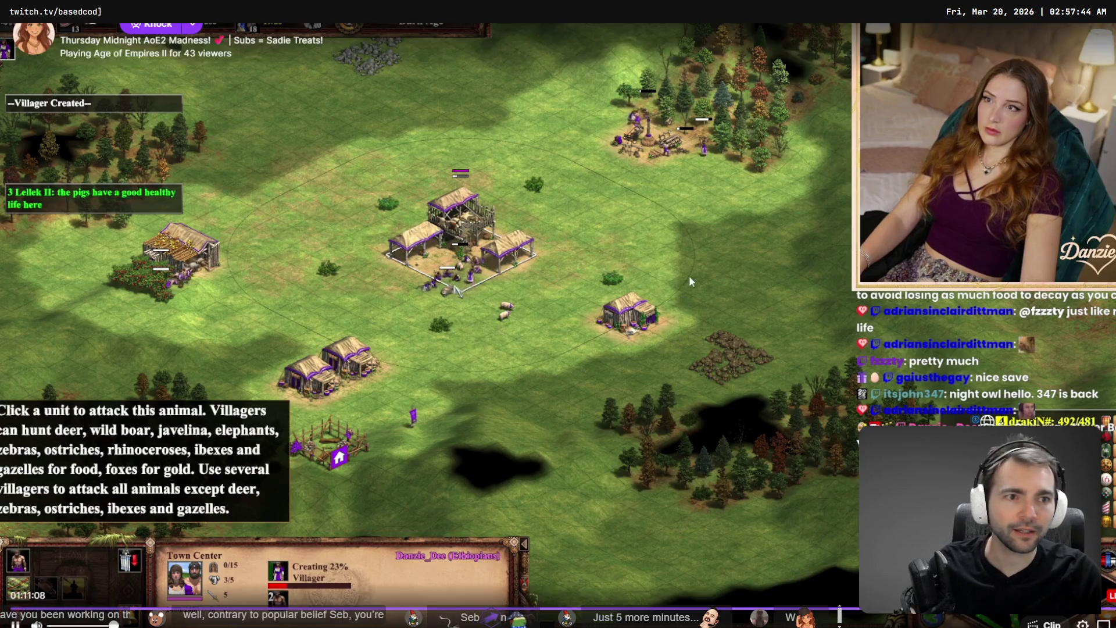
double_click(510, 78)
double_click(180, 38)
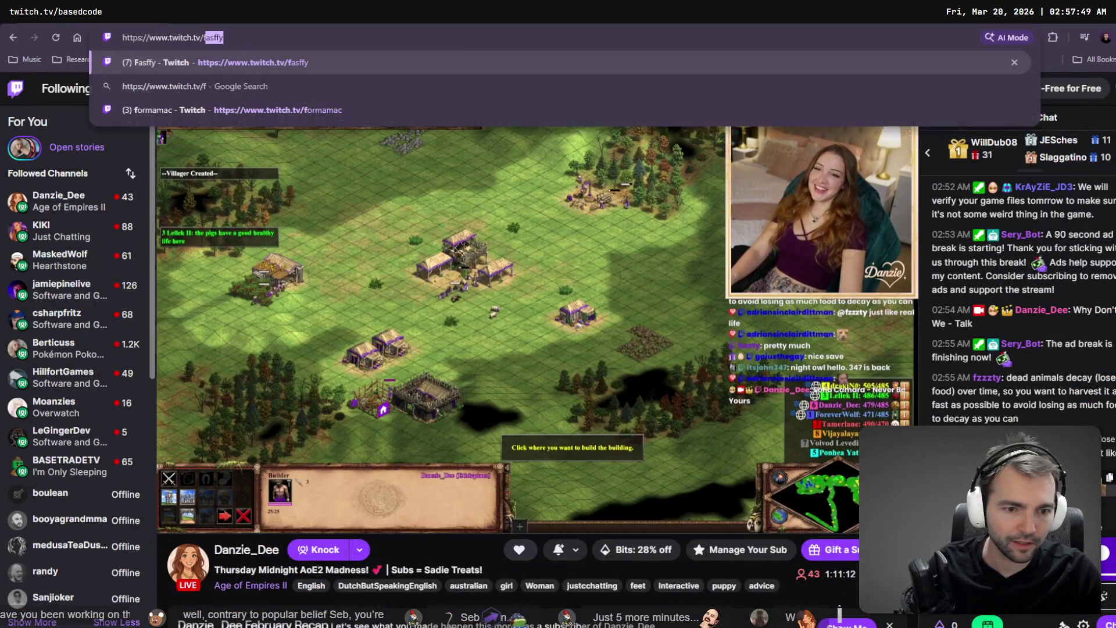
double_click(567, 271)
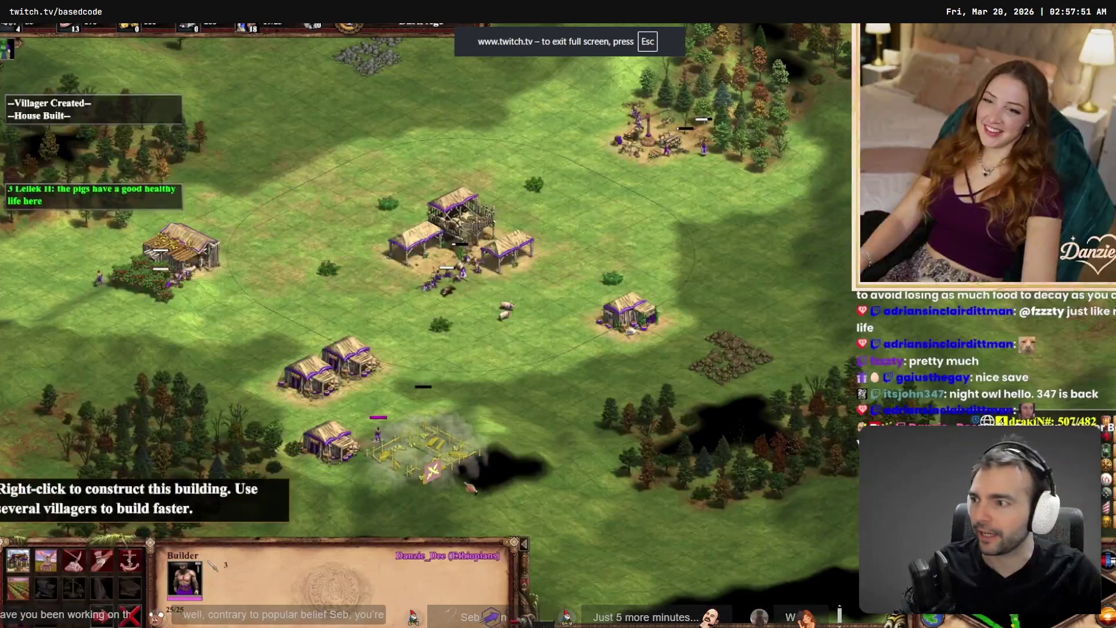